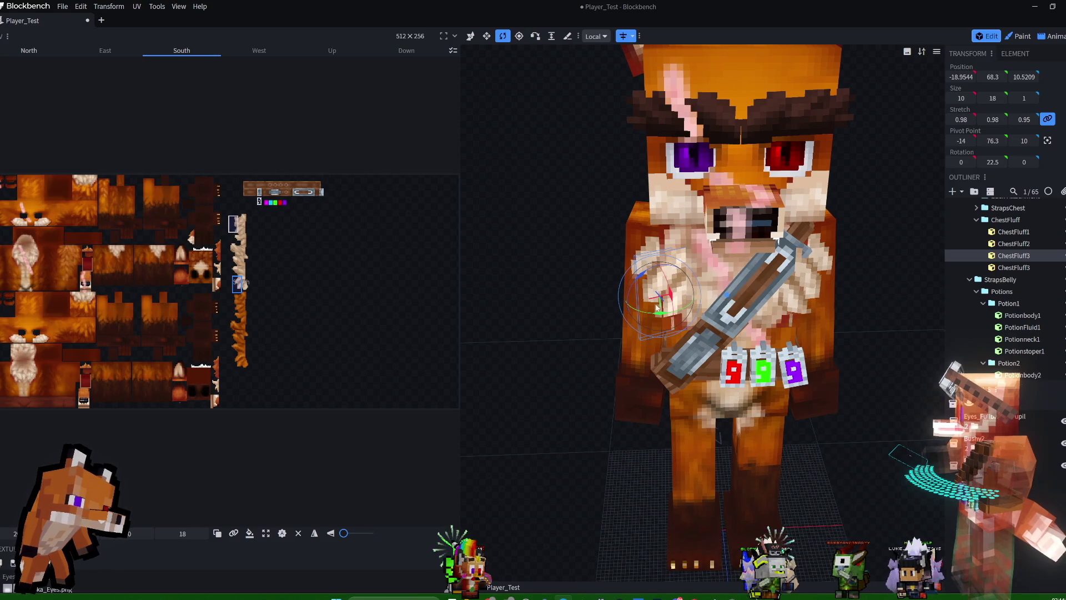
Narrow both ChestFluff3 cubes to 7 wide.
click(486, 36)
drag(622, 304, 633, 304)
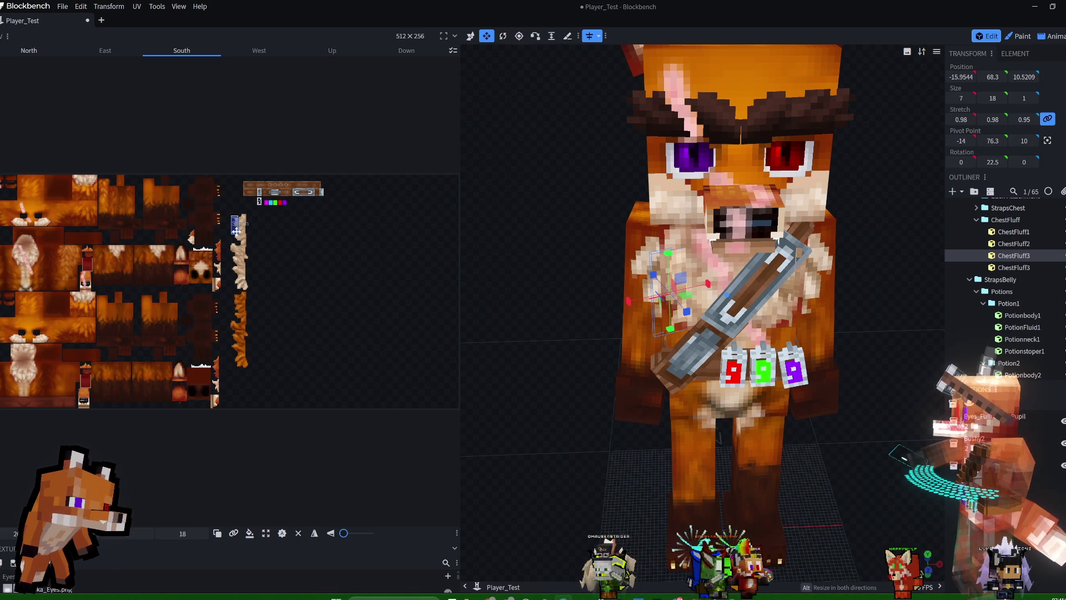
mouse_move(899, 244)
mouse_down()
mouse_move(805, 238)
mouse_move(884, 254)
mouse_up()
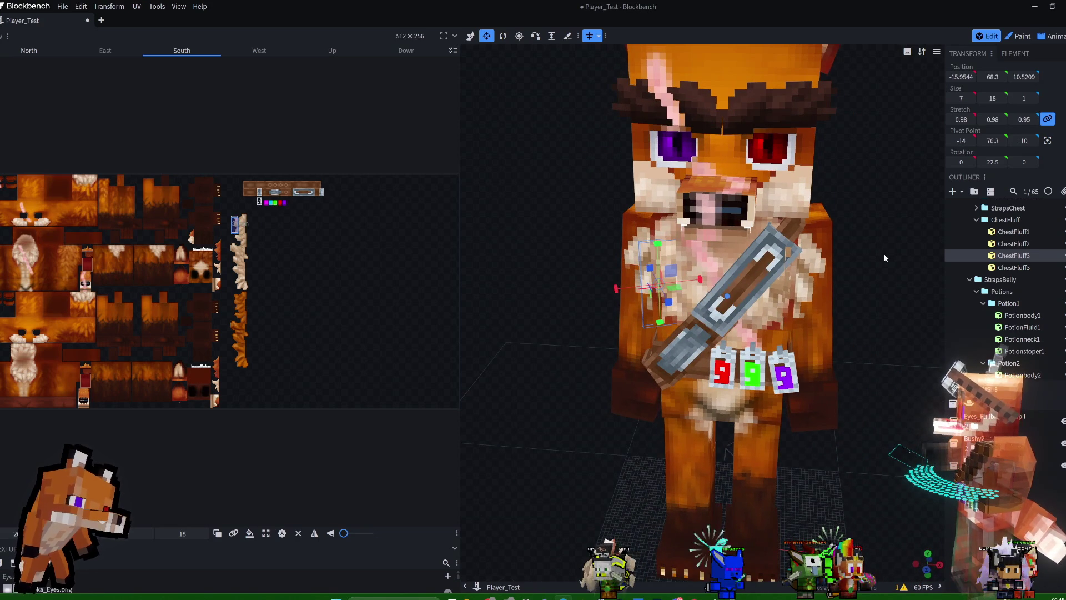
click(784, 302)
mouse_move(784, 300)
mouse_down()
mouse_move(881, 192)
mouse_move(871, 222)
mouse_up()
scroll(872, 226, up, 5)
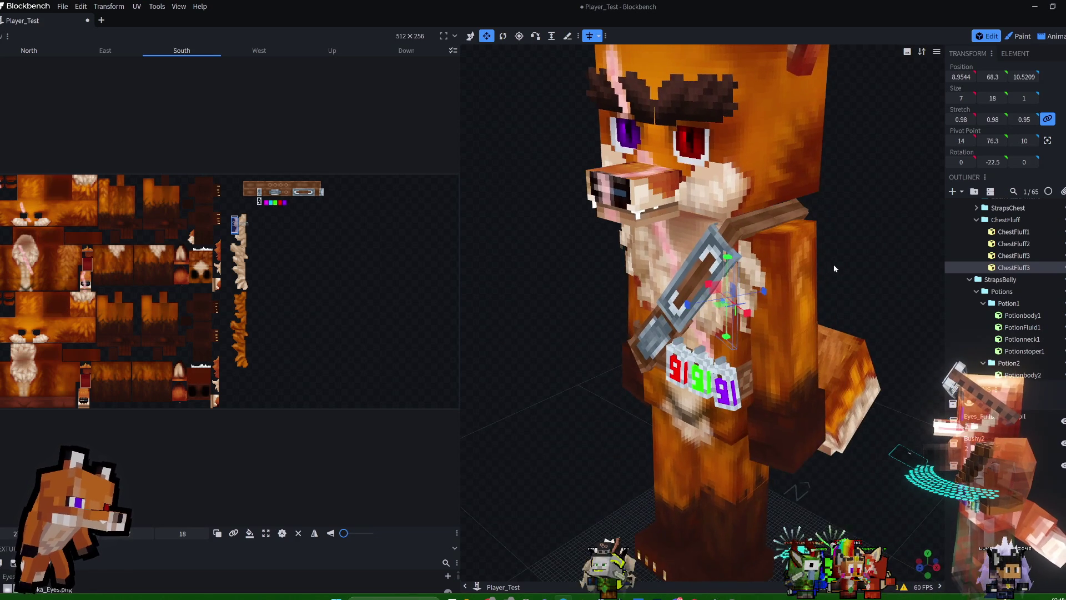
mouse_move(927, 294)
mouse_down()
mouse_move(848, 278)
mouse_move(858, 264)
mouse_move(952, 264)
mouse_up()
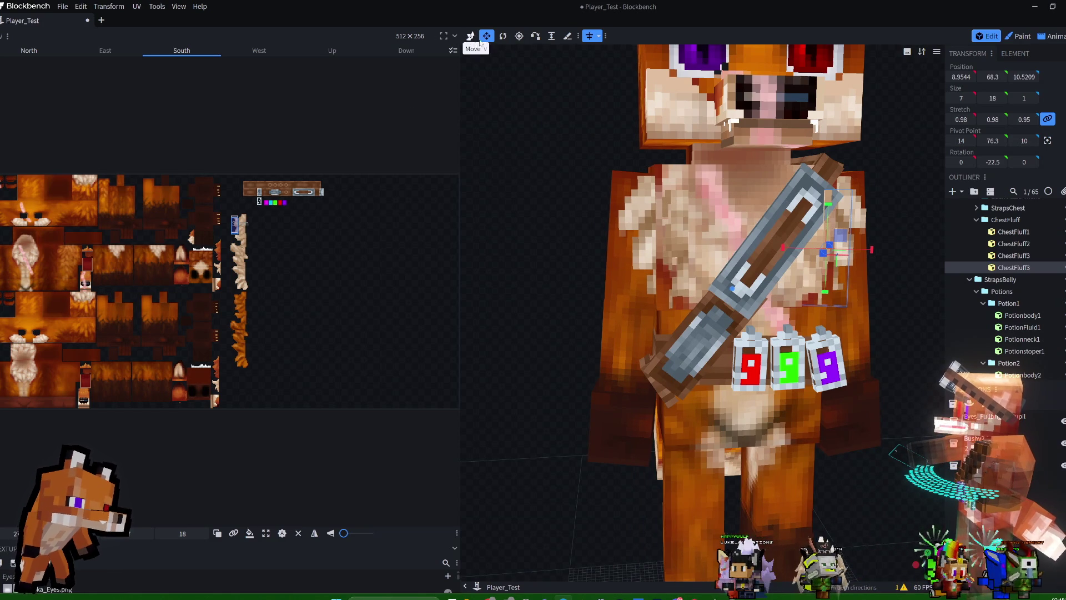
Lower ChestFluff3 down the chest and shift it 1 unit sideways on X.
click(506, 39)
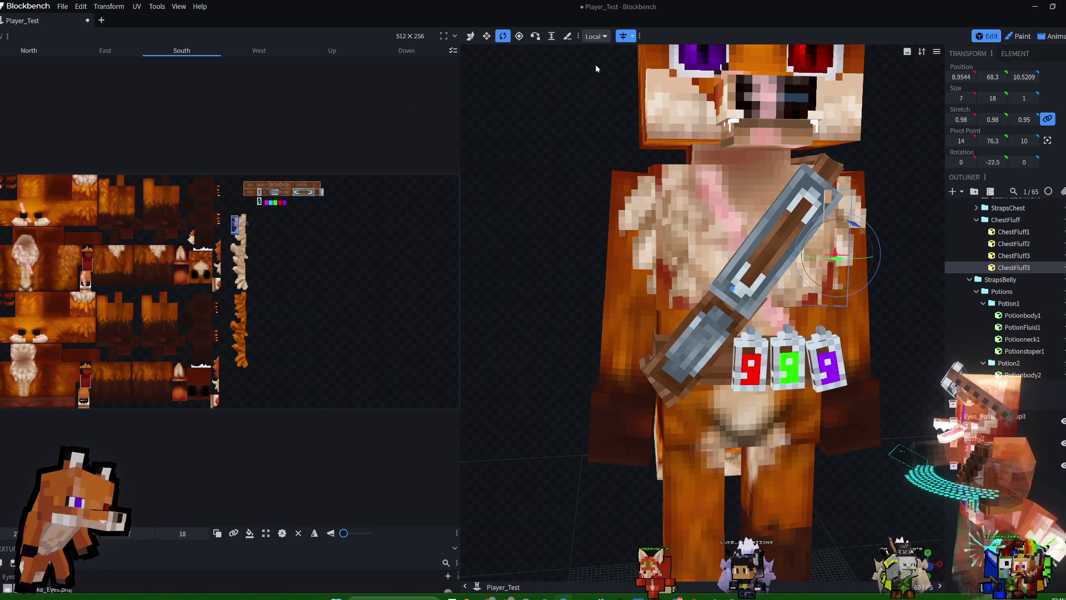
drag(897, 208, 878, 253)
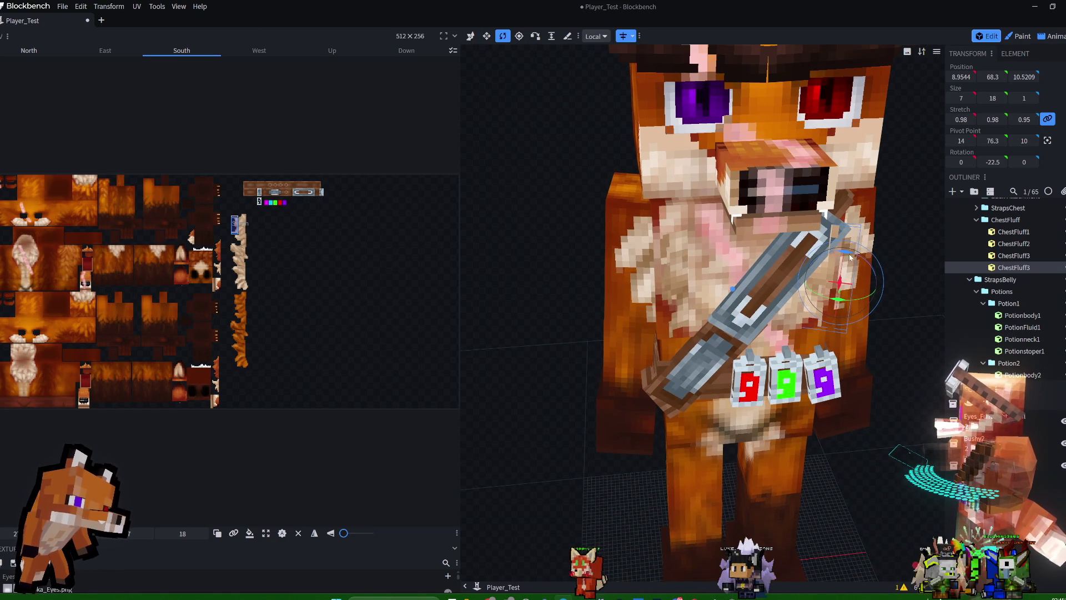
click(482, 40)
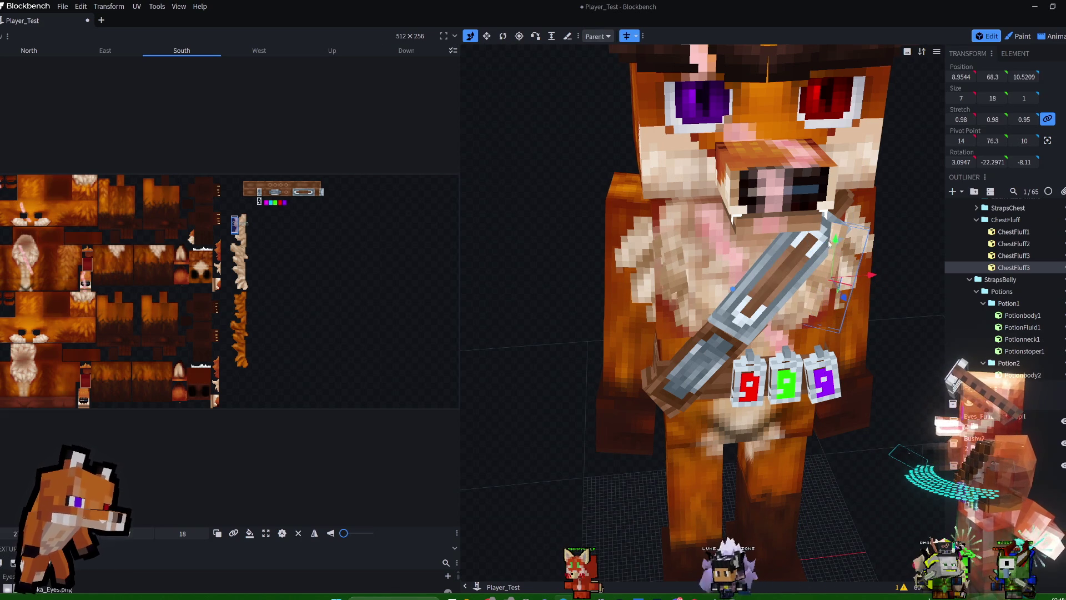
drag(835, 244, 835, 265)
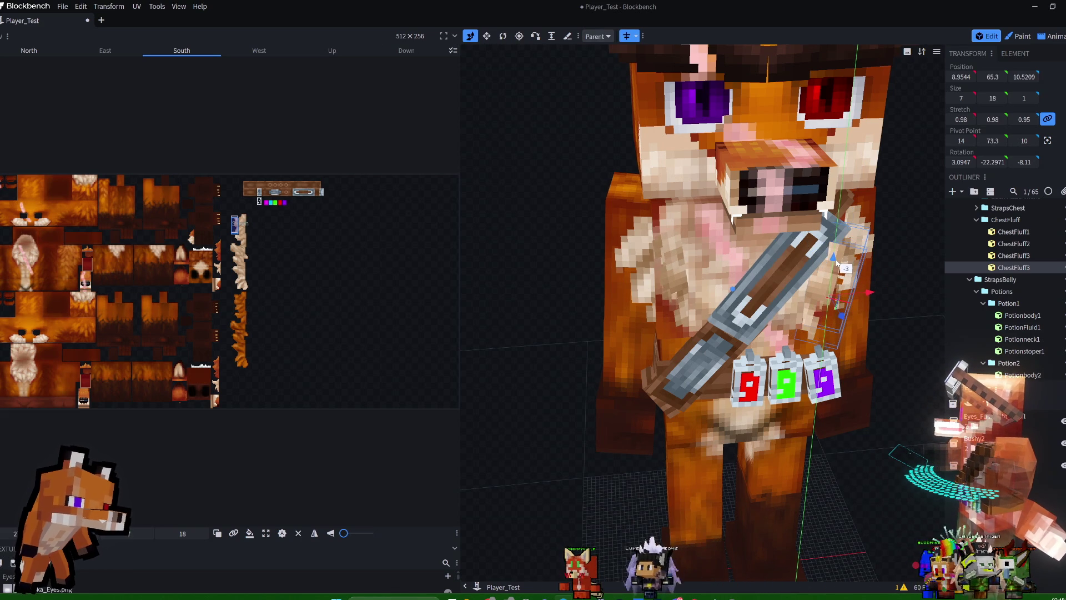
drag(912, 214, 882, 166)
drag(843, 273, 847, 276)
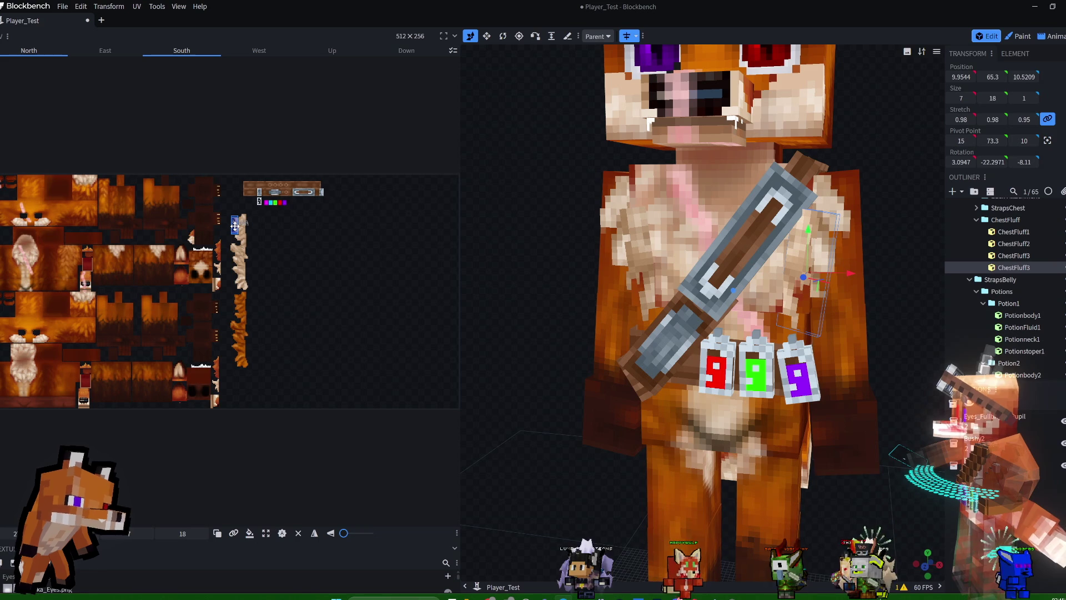
Nudge ChestFluff3's fur texture area upward, then switch to the Animate workspace.
drag(234, 224, 235, 222)
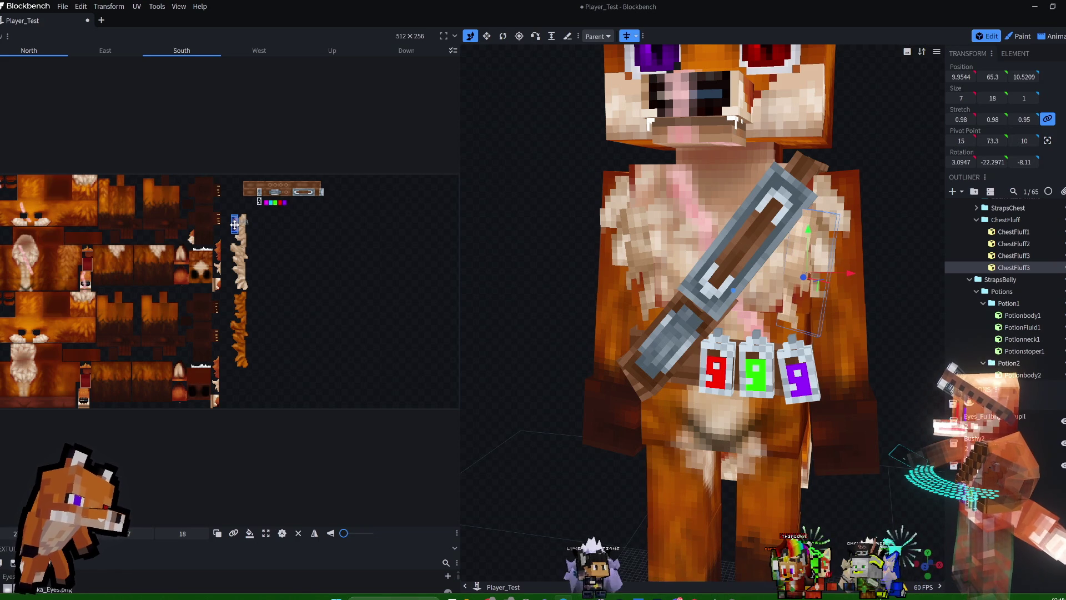
mouse_move(880, 138)
mouse_down()
mouse_move(917, 142)
mouse_move(907, 151)
mouse_move(934, 146)
mouse_move(814, 141)
mouse_move(858, 255)
mouse_move(904, 189)
mouse_move(862, 205)
mouse_up()
click(1044, 37)
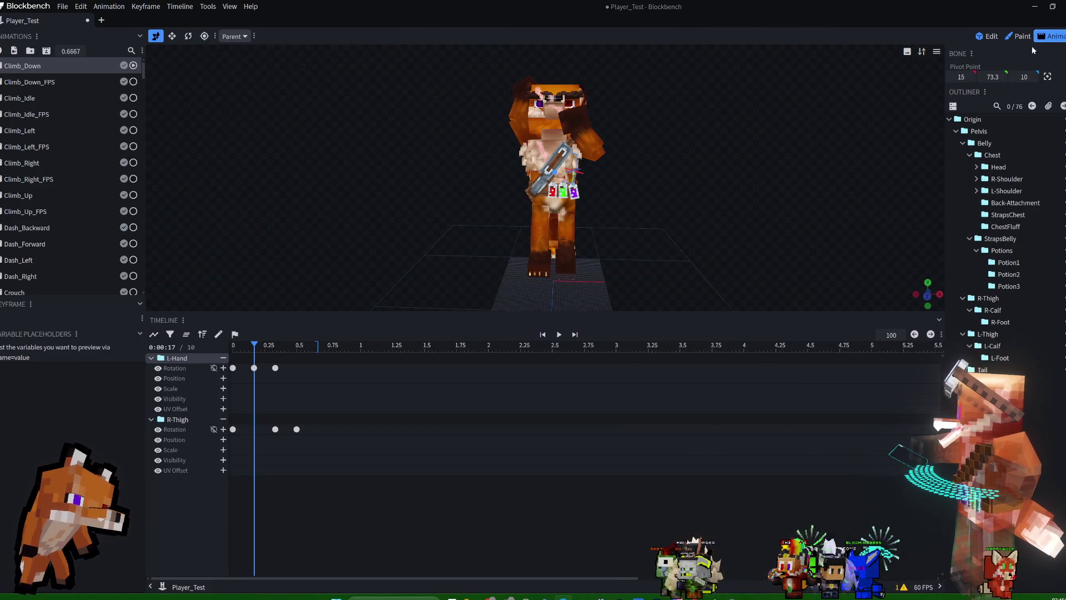
Play and stop the Climb_Down animation, then return to the Edit workspace.
key(space)
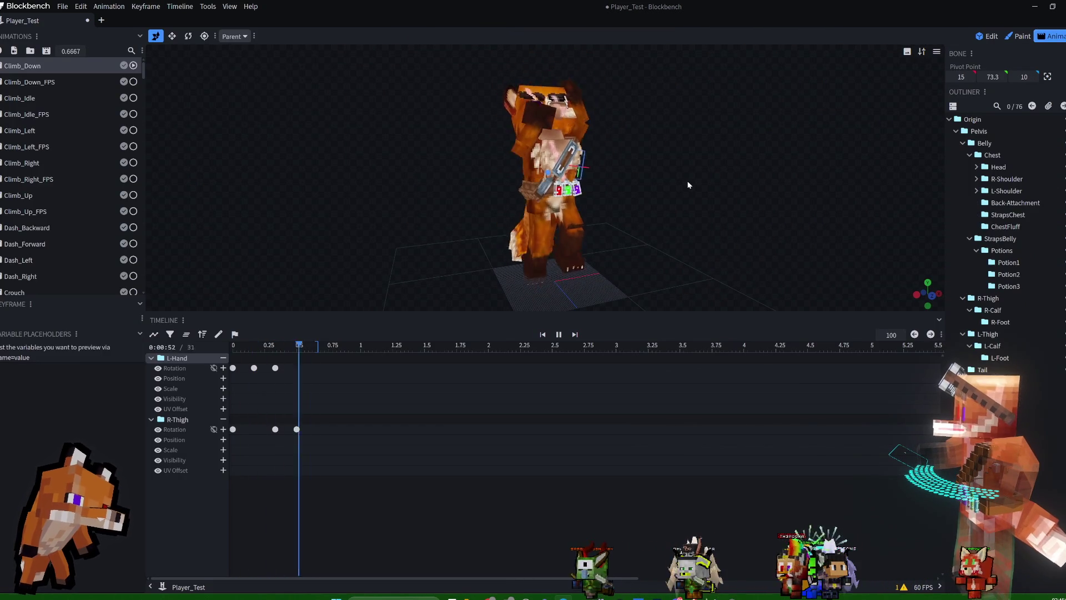
key(space)
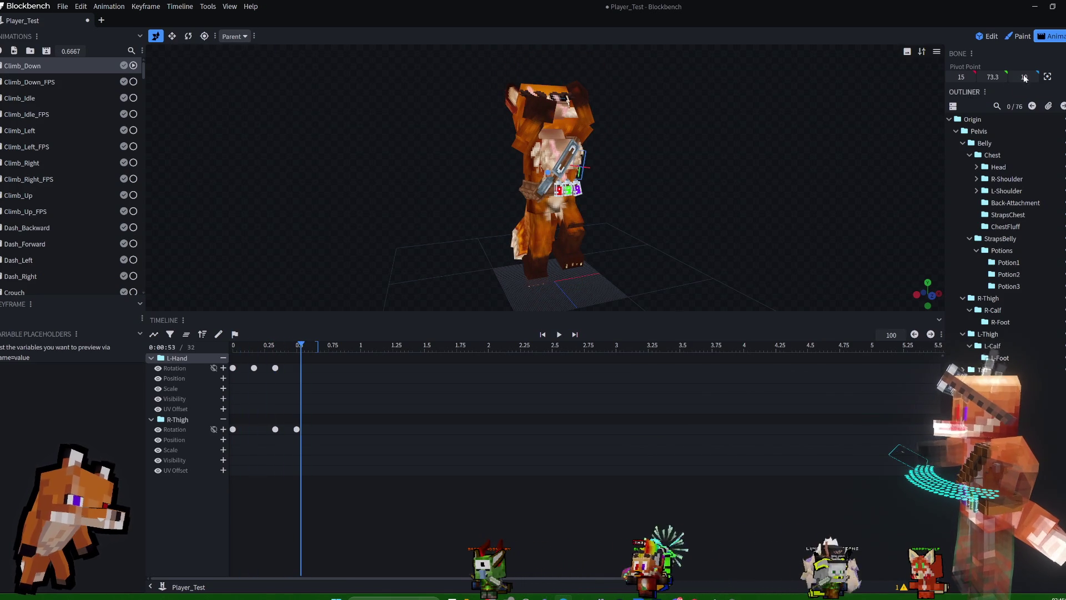
click(990, 37)
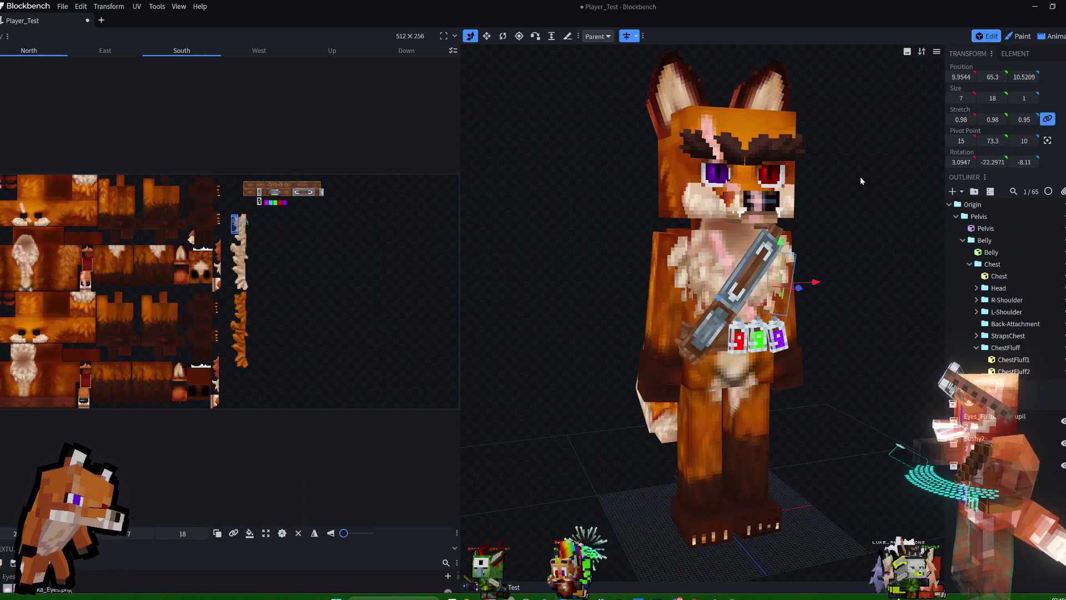
Alt-drag ChestFluff1 and ChestFluff2 along X to copy them across the chest.
click(779, 277)
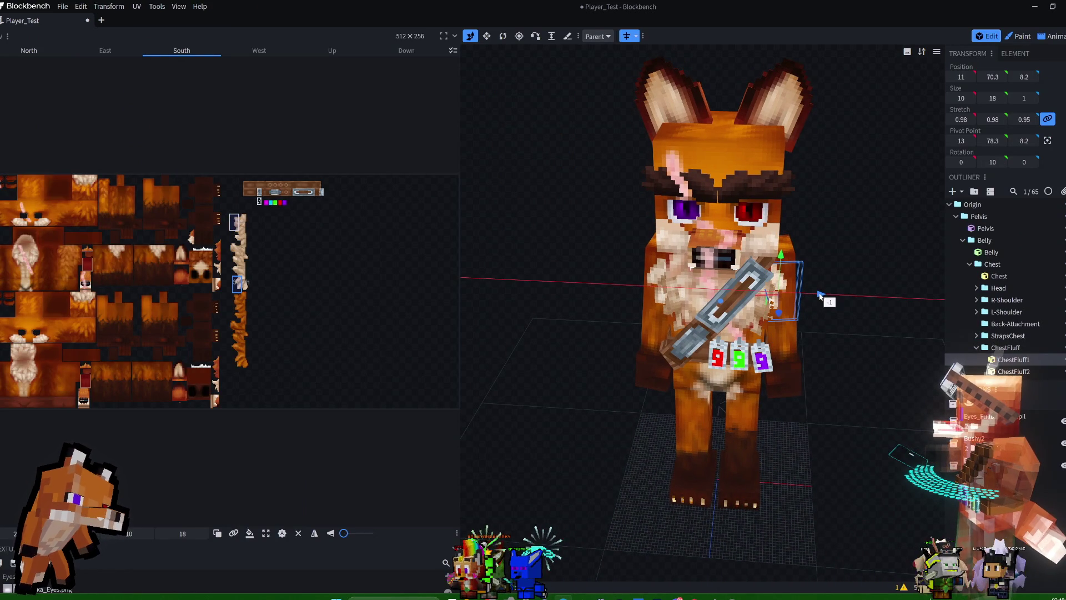
drag(817, 295, 817, 293)
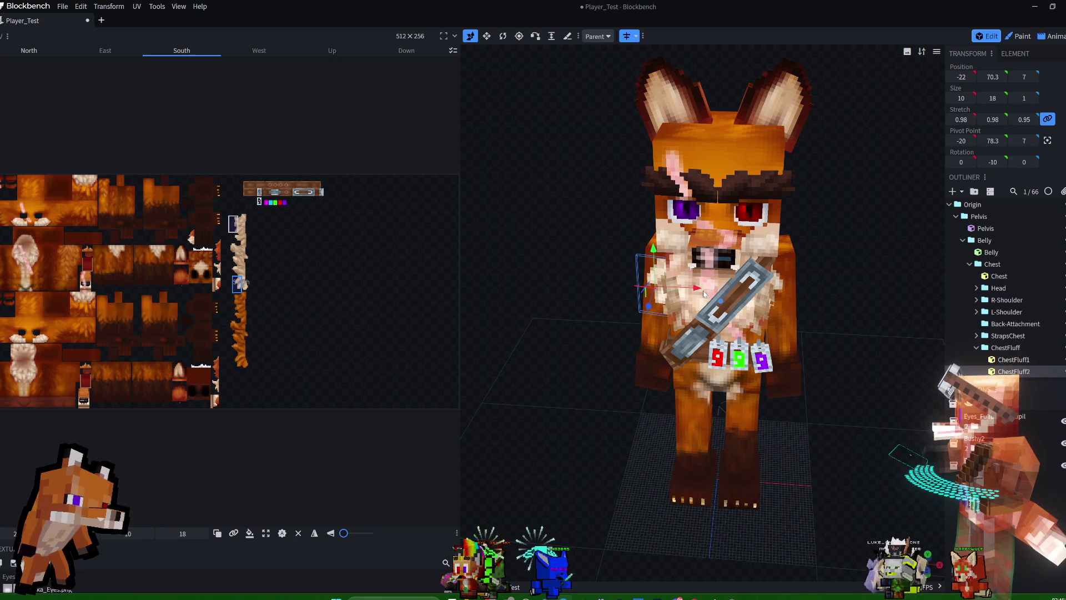
mouse_move(697, 290)
mouse_down()
mouse_move(821, 238)
mouse_move(694, 240)
mouse_up()
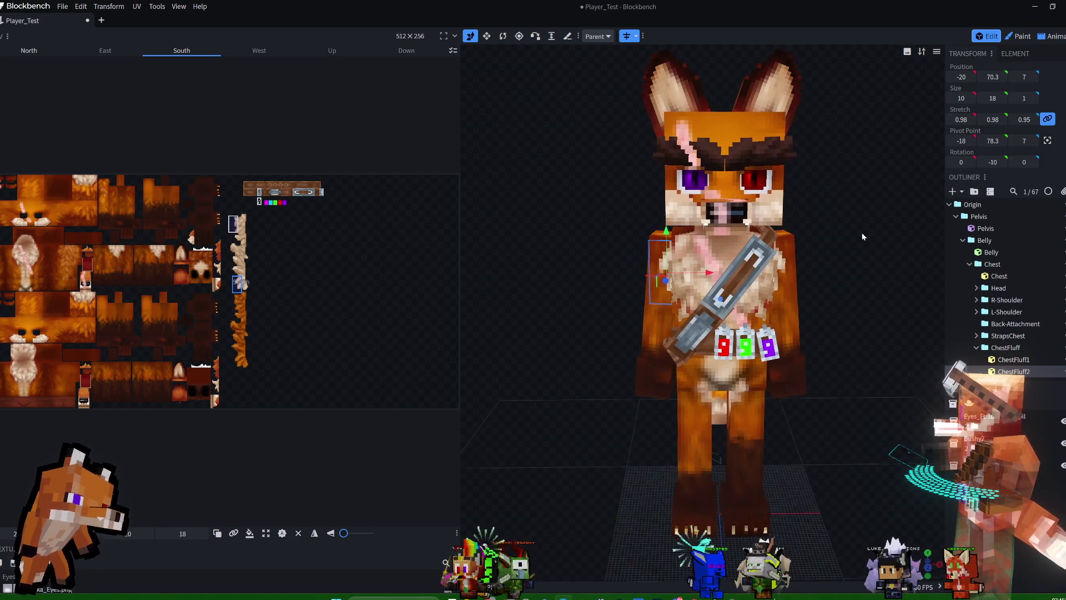
Preview the new chest fluff in the Climb_Down animation in the Animate workspace.
click(1050, 36)
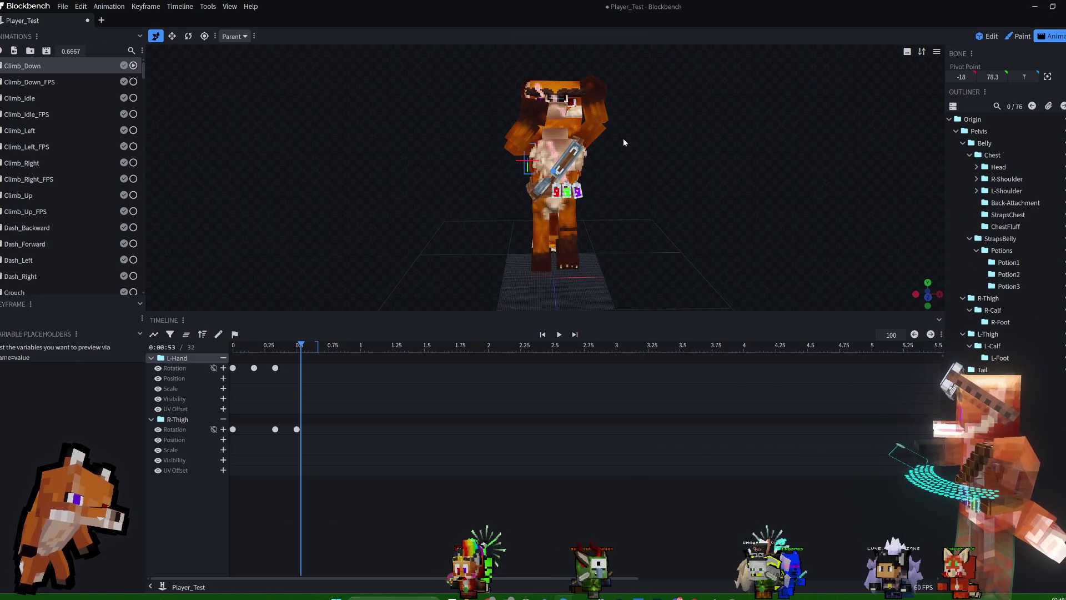
mouse_move(735, 145)
mouse_down()
mouse_move(744, 143)
mouse_move(554, 136)
mouse_move(782, 141)
mouse_move(618, 144)
mouse_move(645, 148)
mouse_up()
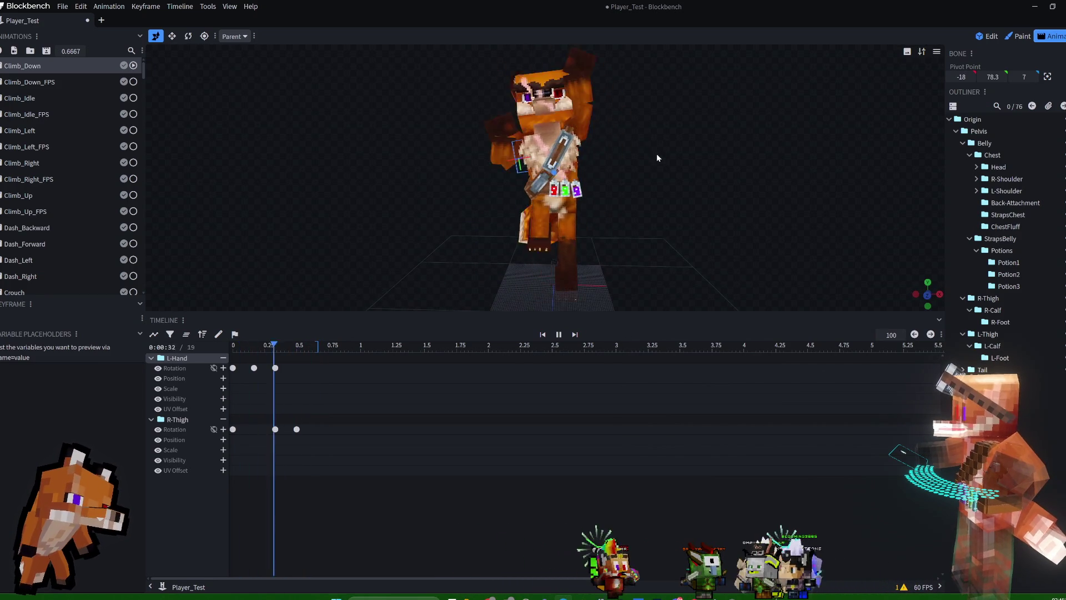
key(space)
key(space)
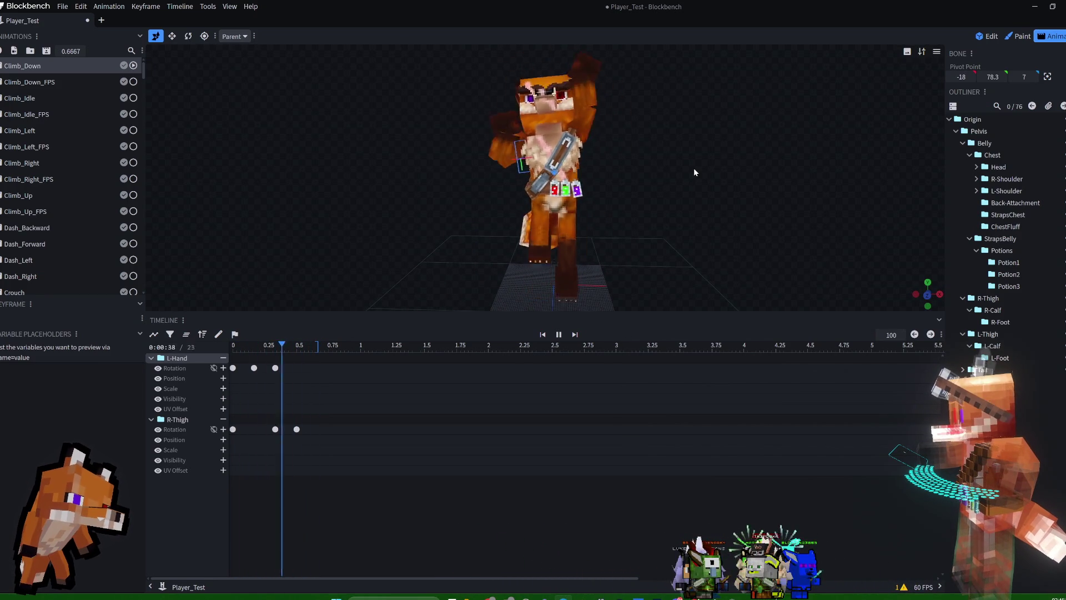
key(space)
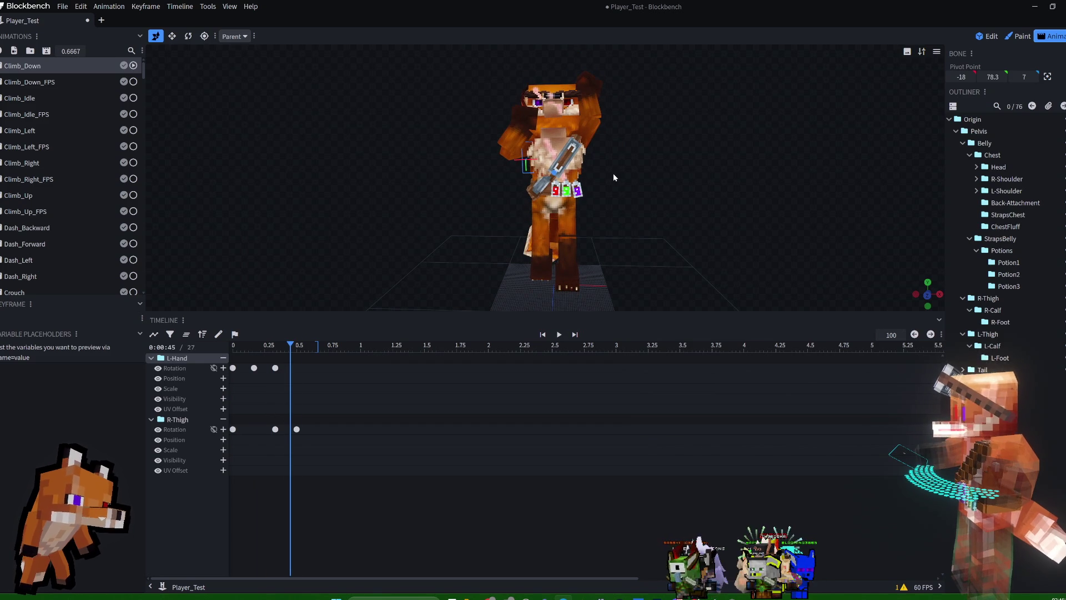
key(space)
key(space)
Back in Edit, delete the duplicate ChestFluff1 and ChestFluff2 cubes.
click(988, 36)
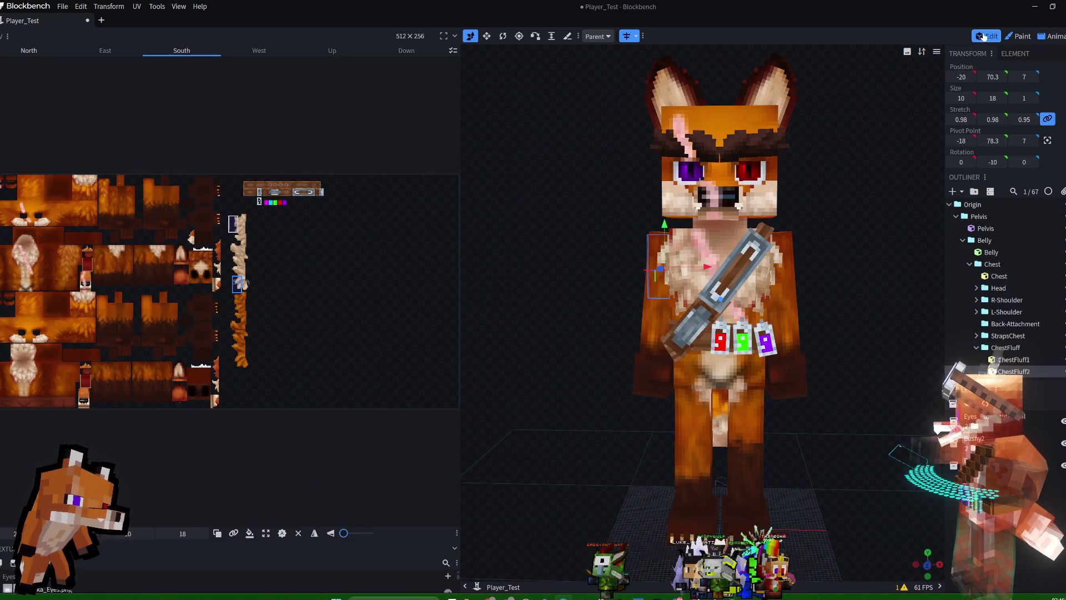
click(759, 293)
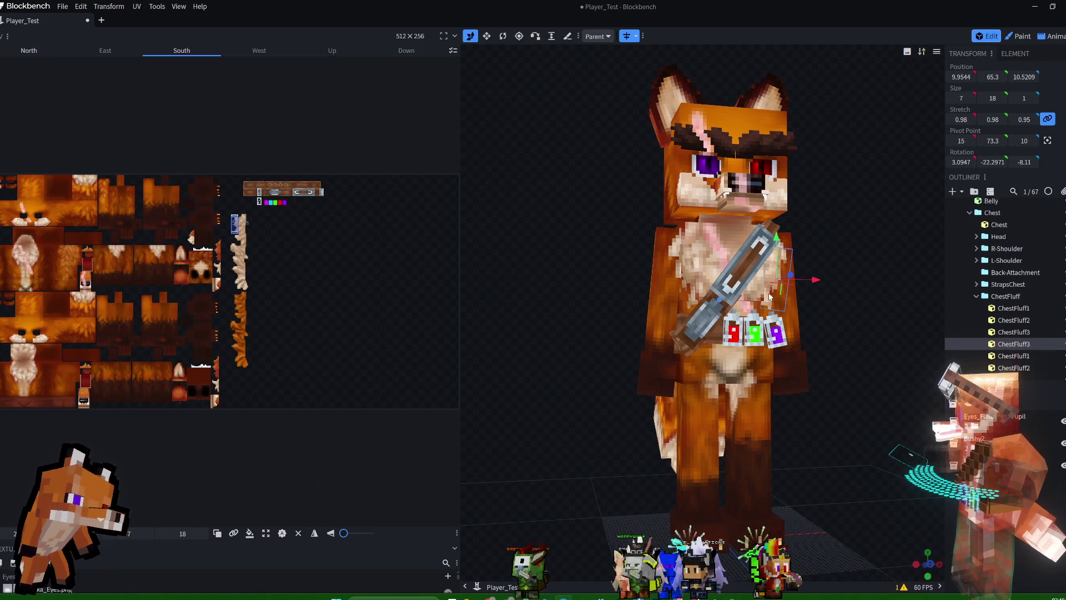
click(688, 298)
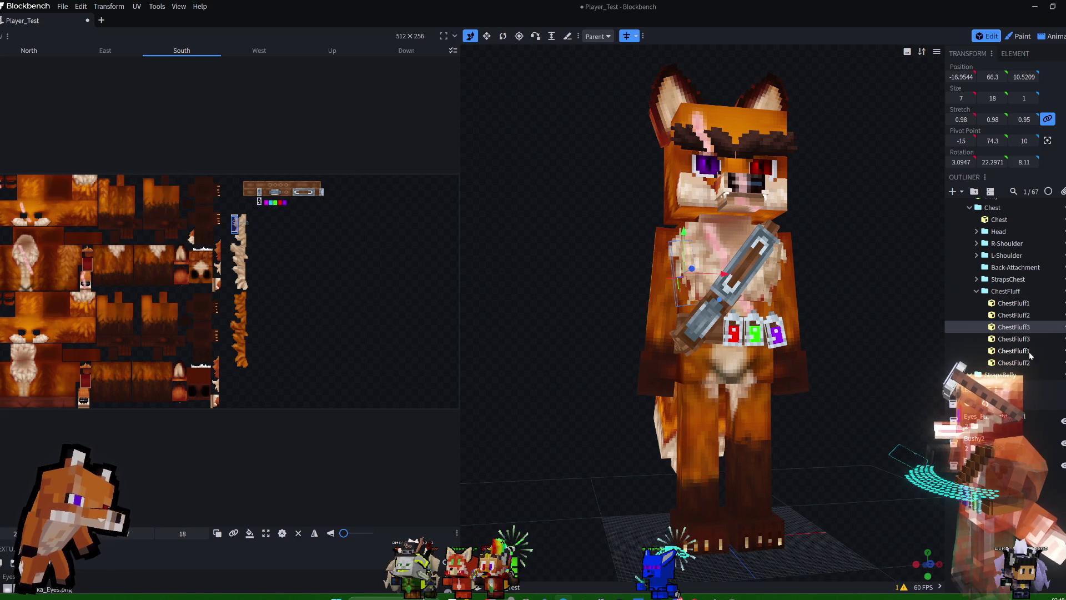
click(1020, 304)
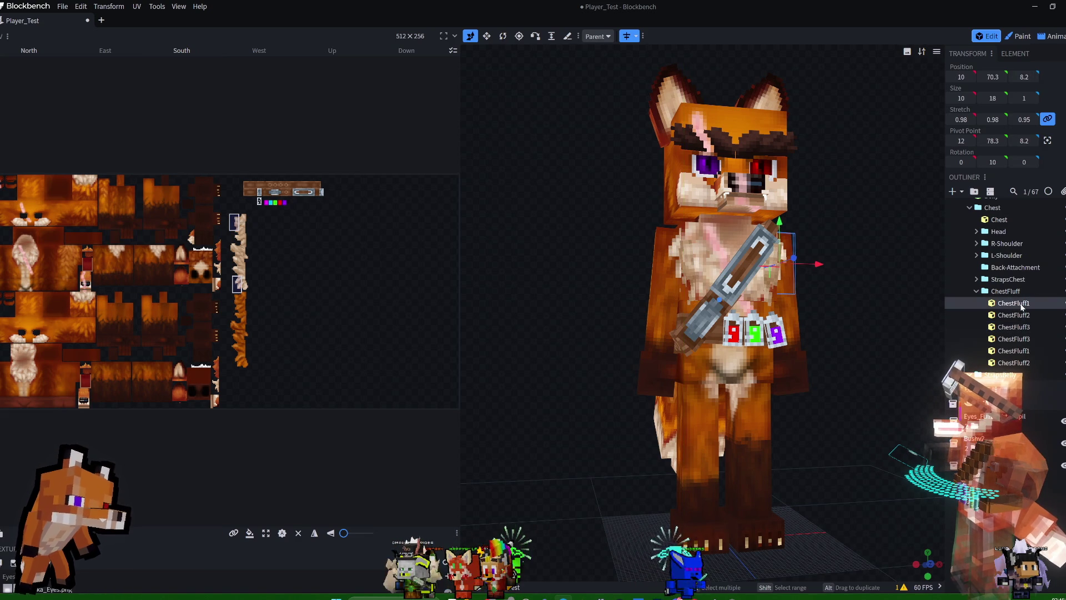
click(1025, 355)
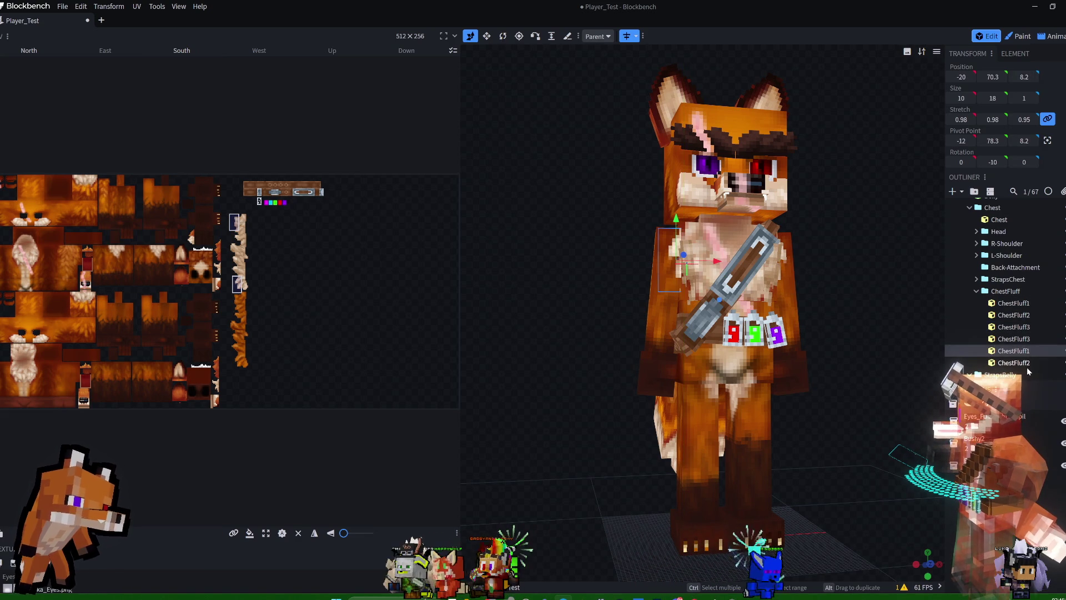
click(1027, 363)
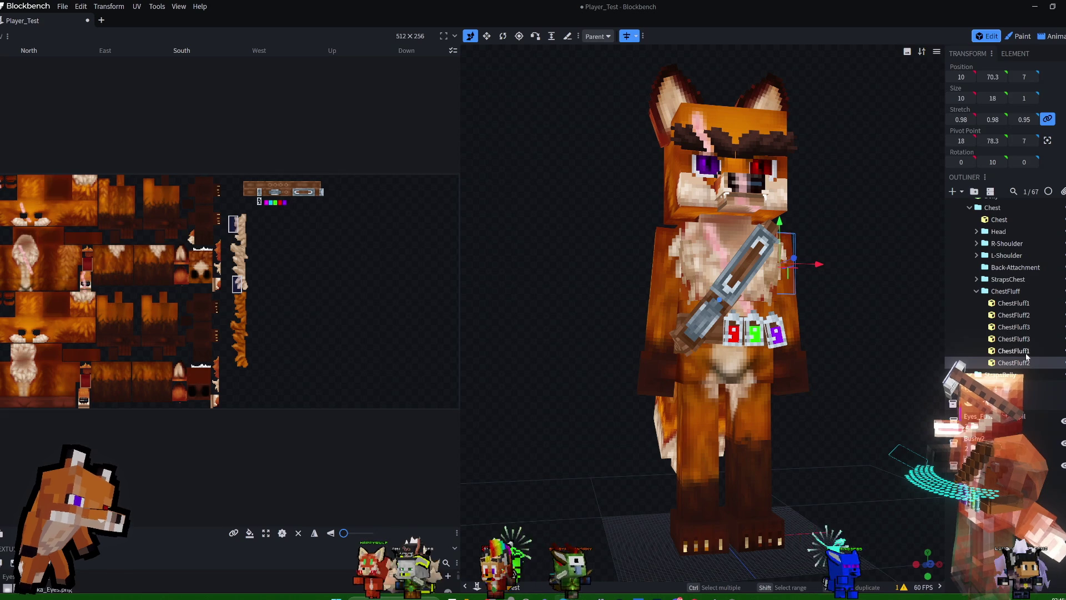
click(1027, 351)
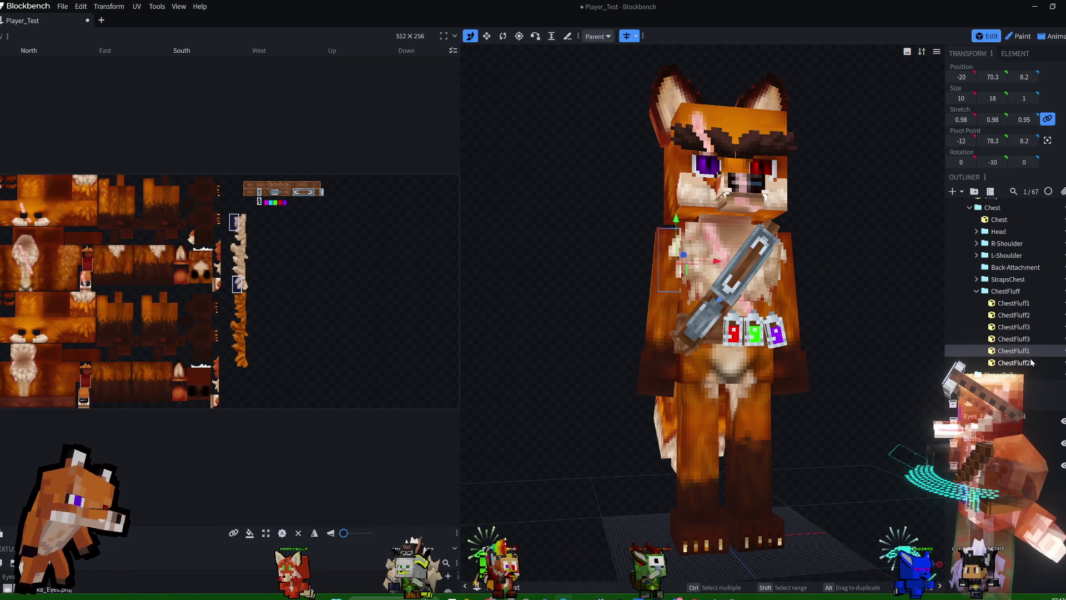
key(Delete)
click(1024, 354)
key(Delete)
Shorten ChestFluff3 by one unit to height 17, then switch to the Animate workspace.
drag(828, 244, 828, 281)
click(1026, 340)
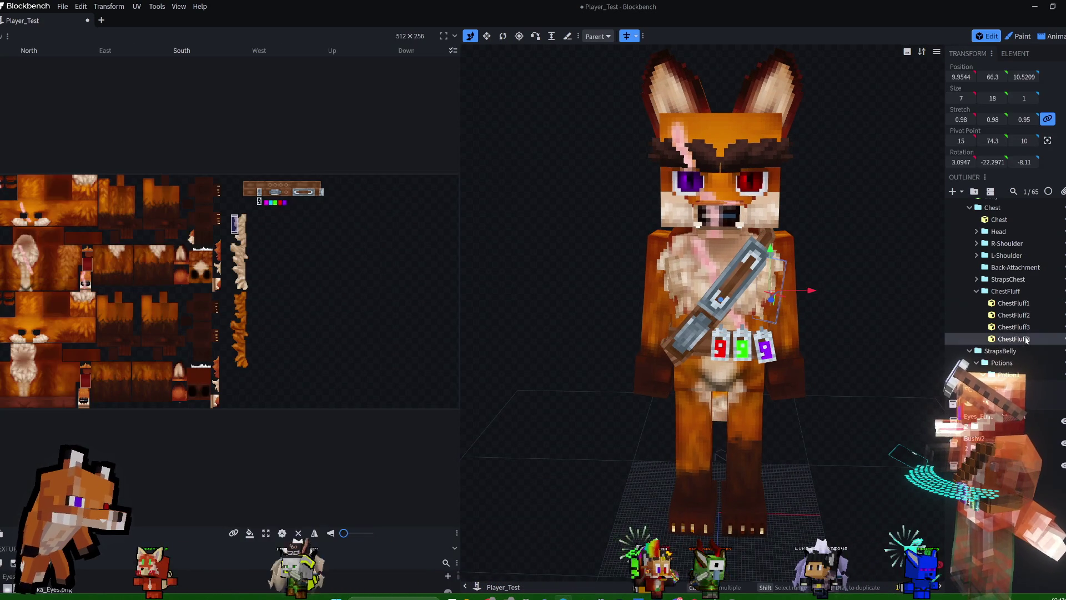
click(1005, 325)
mouse_move(857, 249)
mouse_down()
mouse_move(917, 275)
mouse_move(905, 249)
mouse_move(852, 246)
mouse_move(868, 245)
mouse_move(895, 294)
mouse_move(854, 301)
mouse_move(910, 280)
mouse_up()
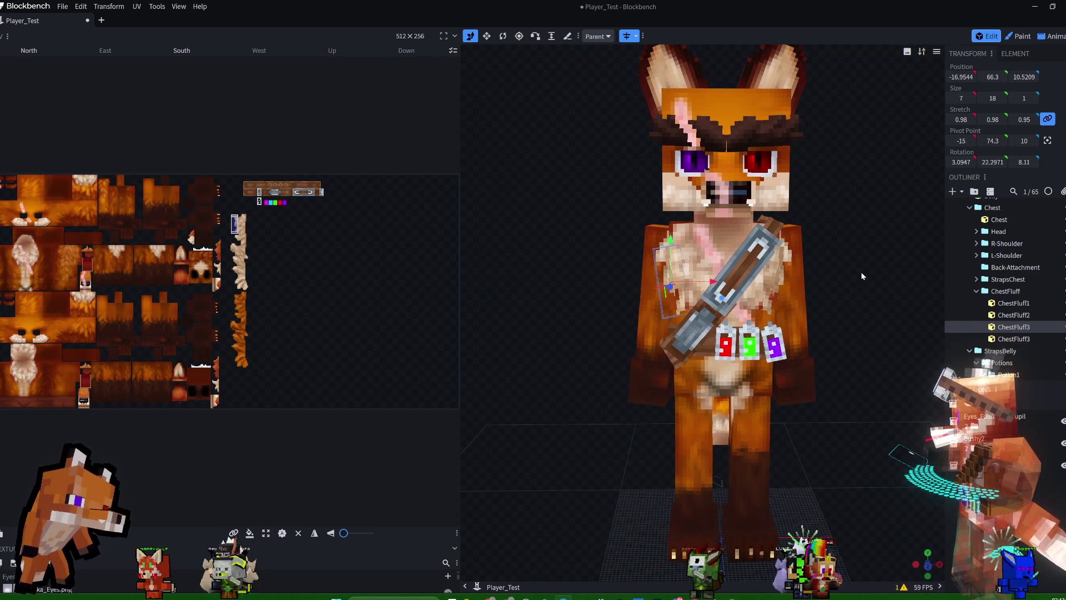
click(673, 243)
mouse_move(812, 255)
mouse_down()
mouse_move(908, 260)
mouse_move(880, 261)
mouse_move(898, 241)
mouse_move(888, 255)
mouse_up()
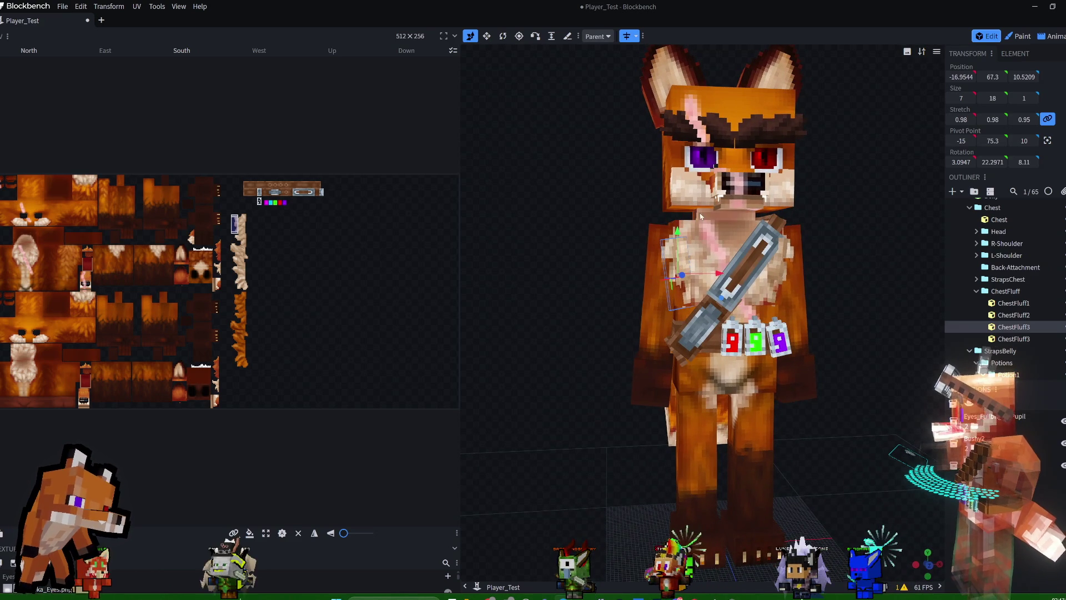
click(488, 39)
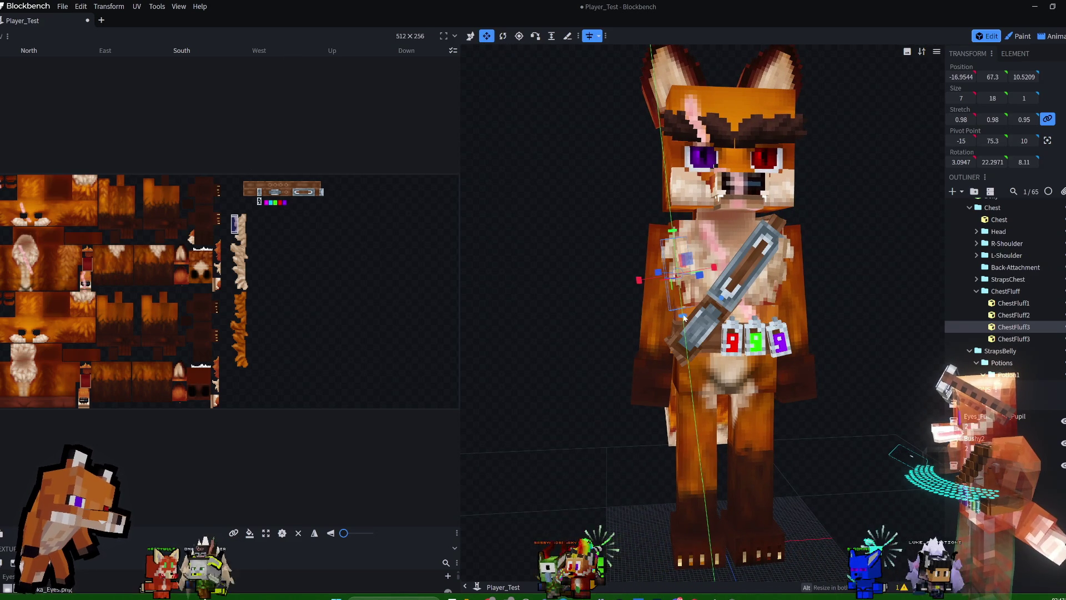
drag(684, 317, 683, 311)
mouse_move(818, 315)
mouse_down()
mouse_move(857, 274)
mouse_move(802, 284)
mouse_move(893, 63)
mouse_up()
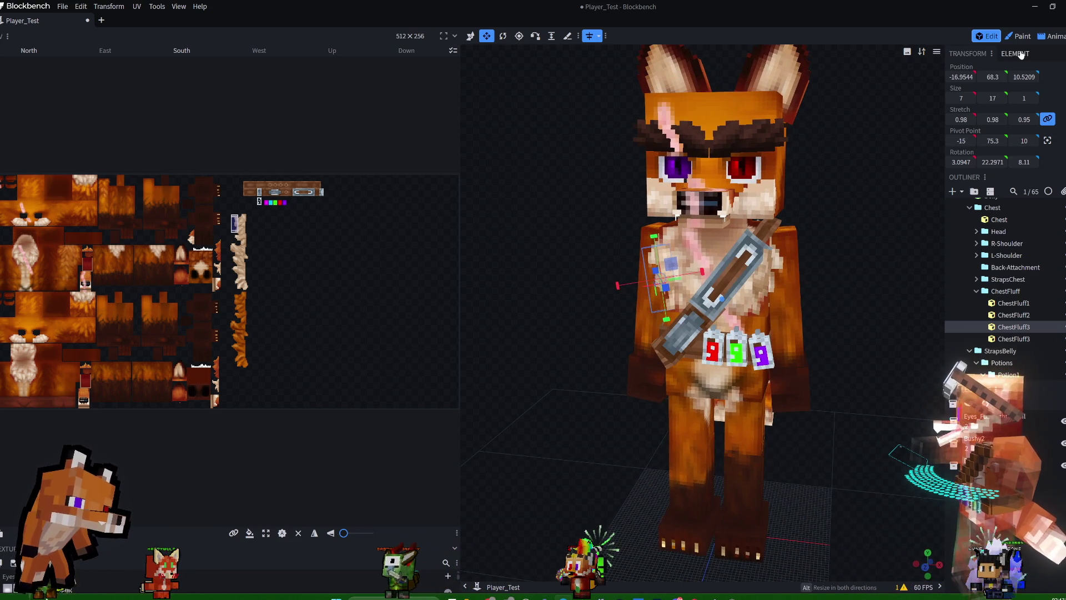
click(1051, 36)
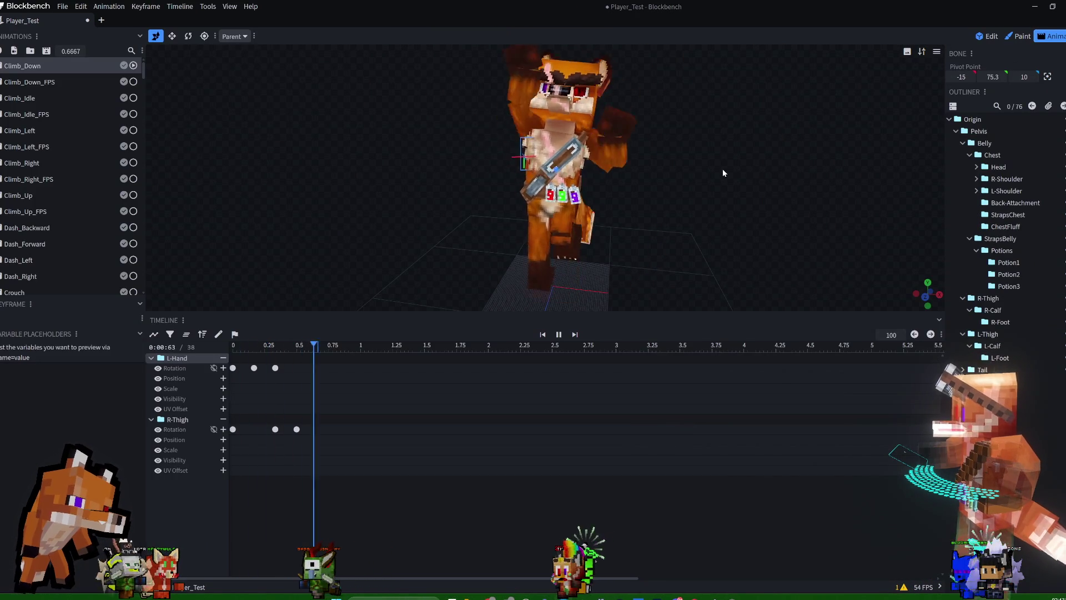
Save the model as Bushy3.blockymodel and return to the Edit workspace.
mouse_move(721, 169)
mouse_down()
mouse_move(798, 150)
mouse_move(677, 167)
mouse_up()
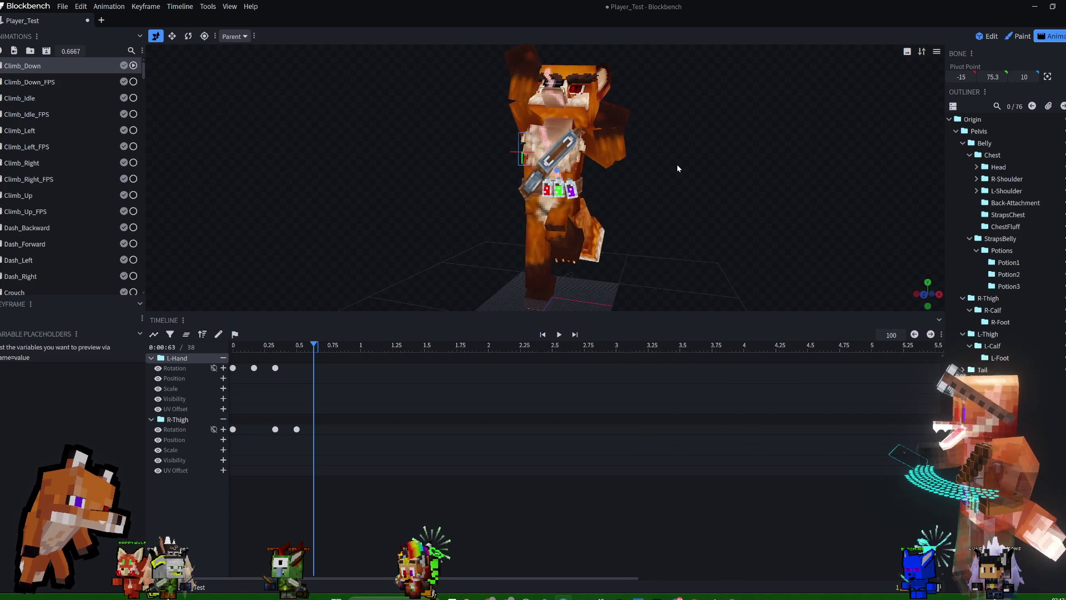
key(ctrl+s)
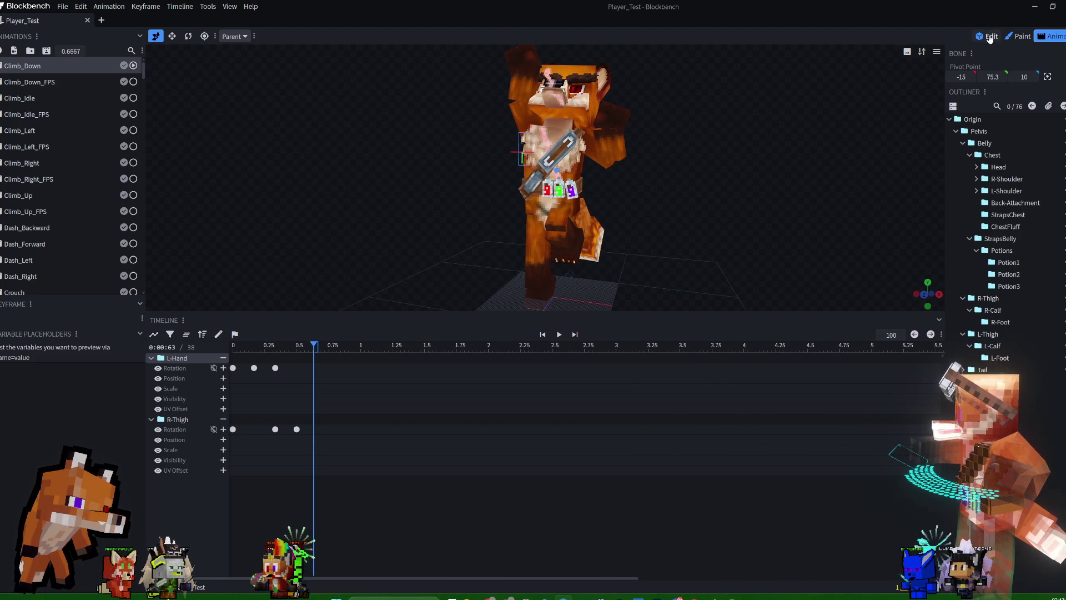
click(989, 37)
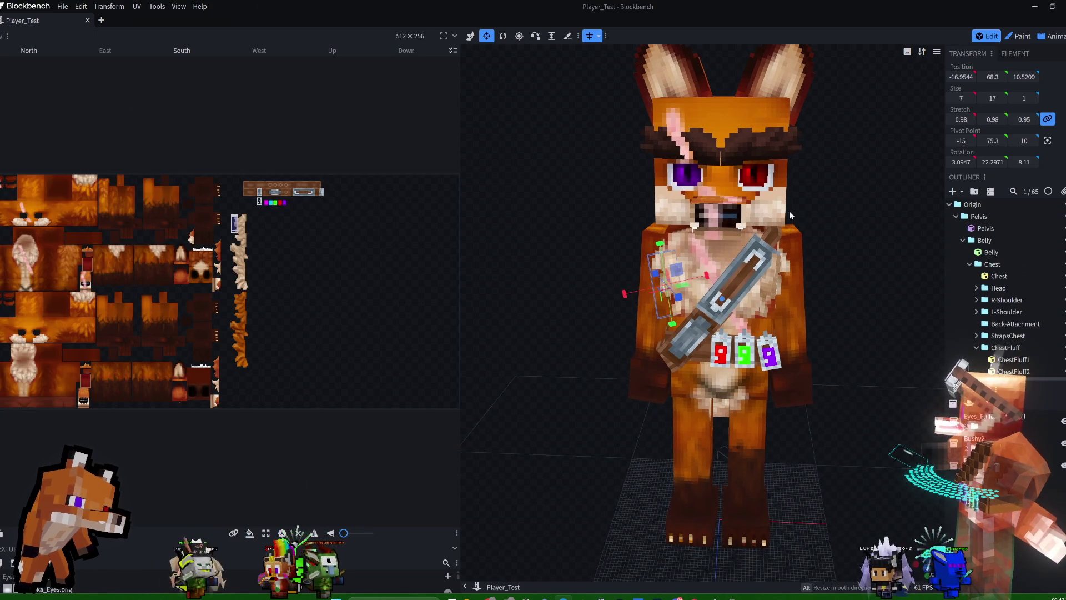
Select the Head cube and collapse the Neck and L-Eyelid groups in the outliner.
click(780, 212)
mouse_move(847, 204)
mouse_down()
mouse_move(735, 210)
mouse_move(816, 185)
mouse_move(747, 206)
mouse_up()
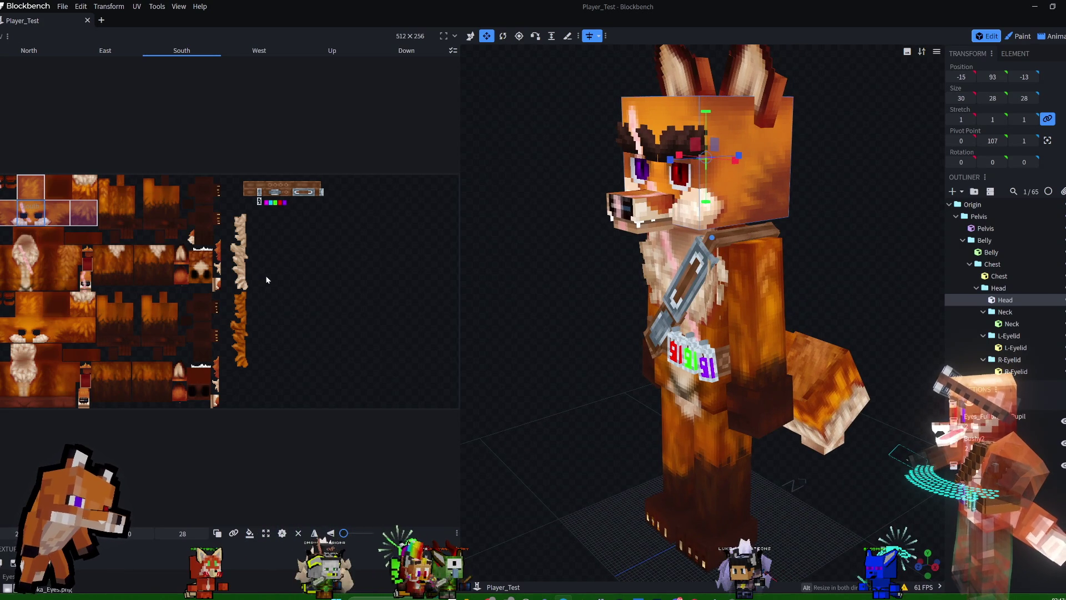
mouse_move(781, 223)
mouse_down()
mouse_move(902, 213)
mouse_move(850, 215)
mouse_up()
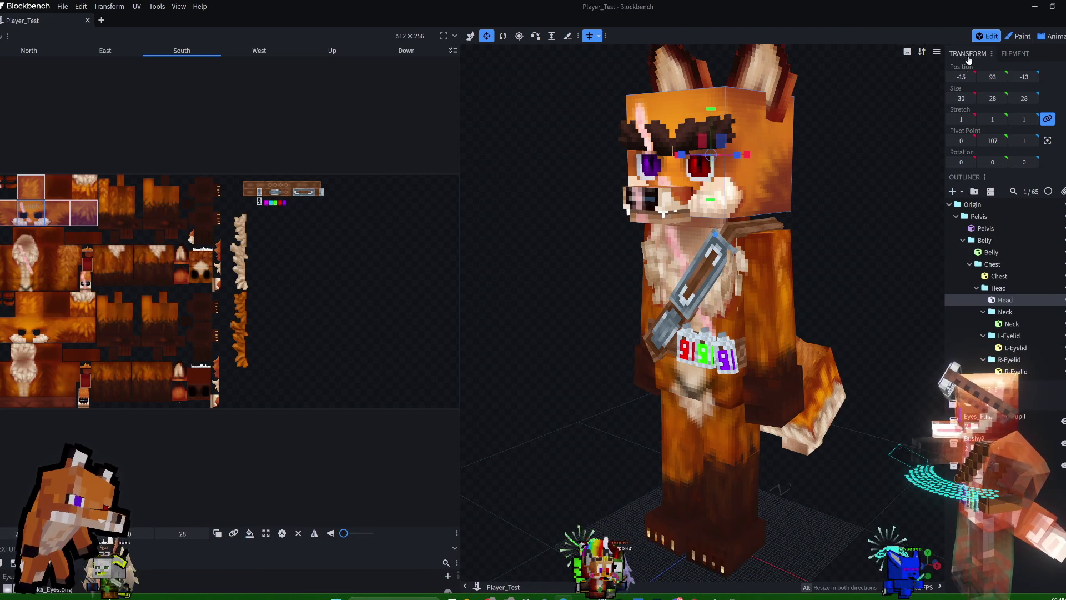
click(983, 312)
click(983, 324)
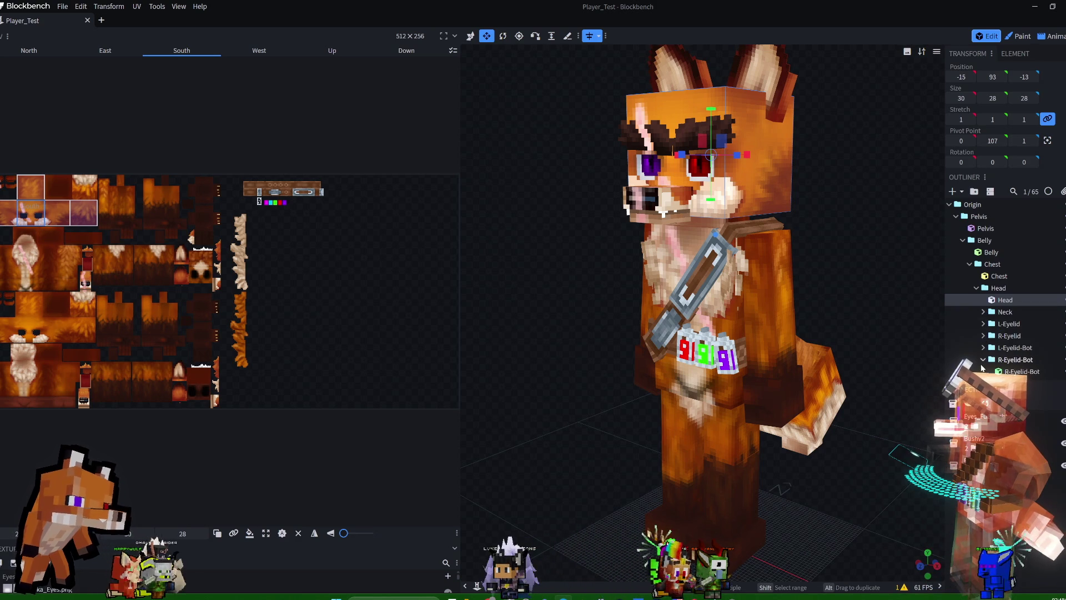
scroll(999, 302, down, 2)
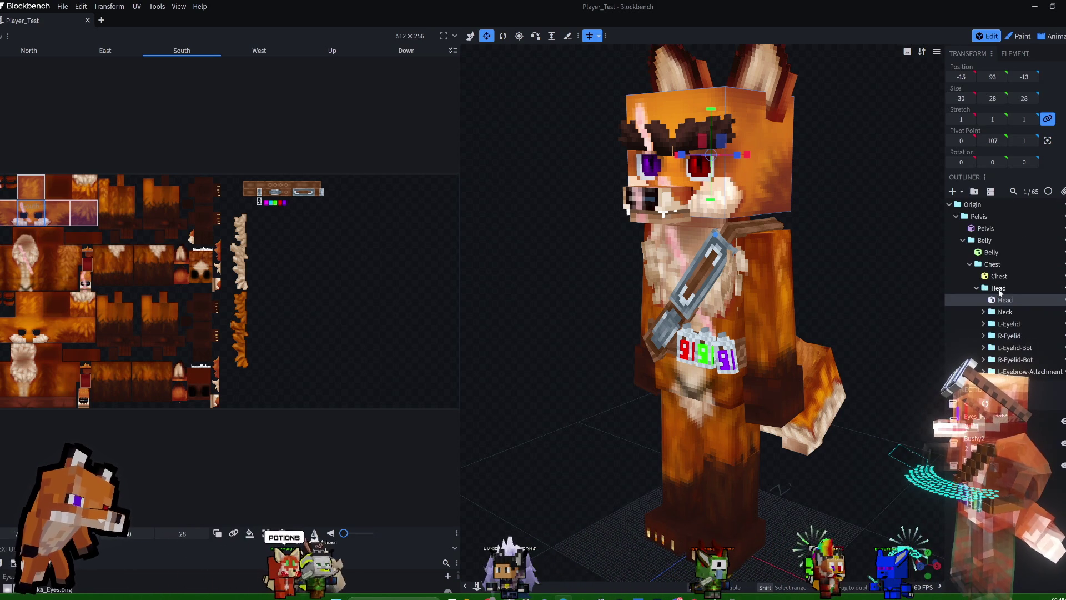
Add a group named HeadFluff under the Head group, then select the Head cube.
click(1000, 286)
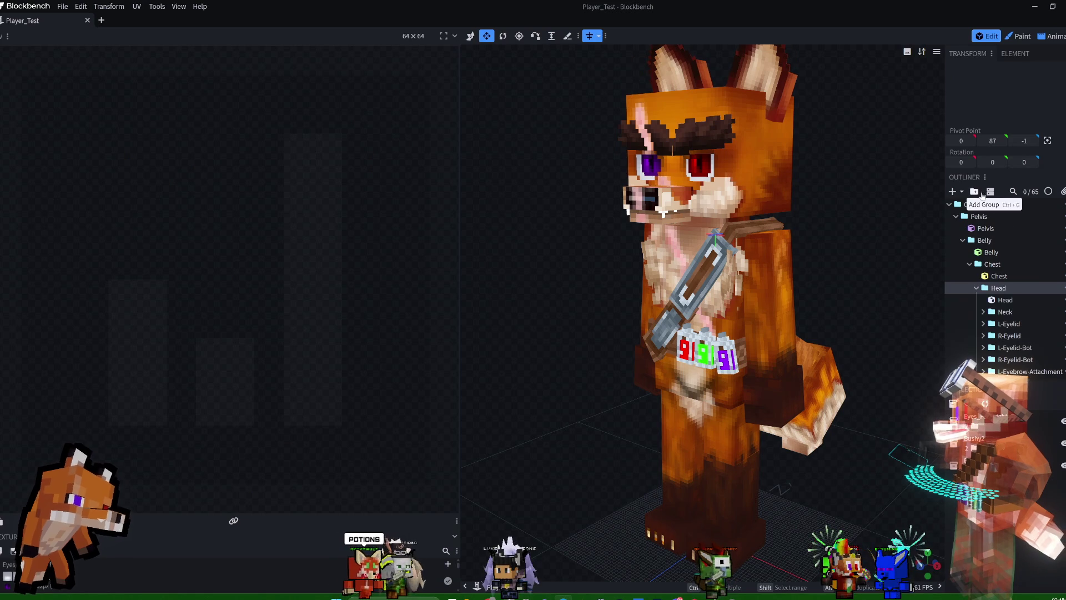
click(973, 191)
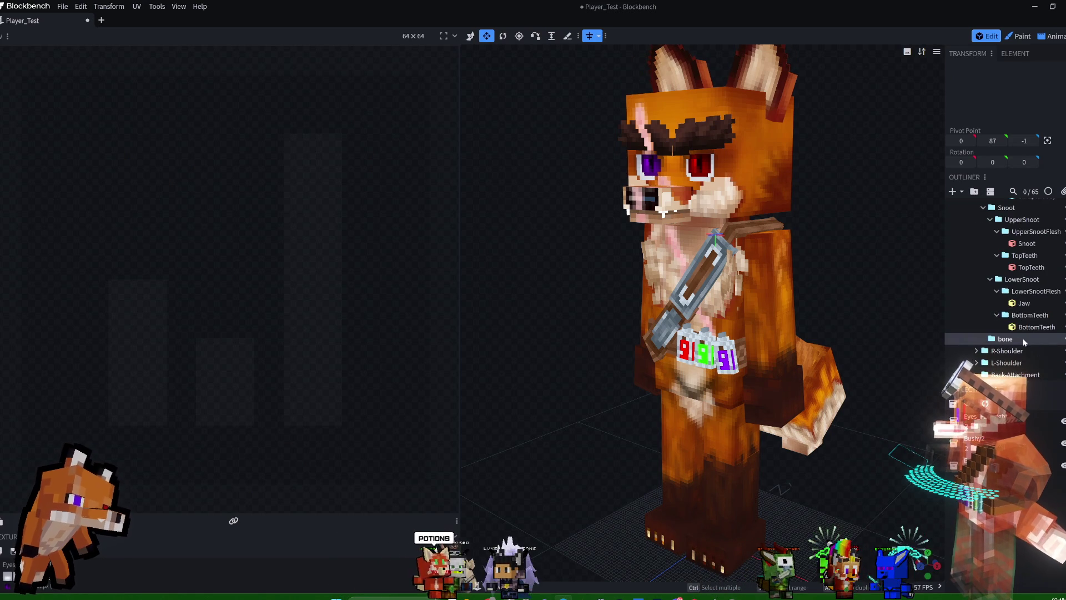
text(He)
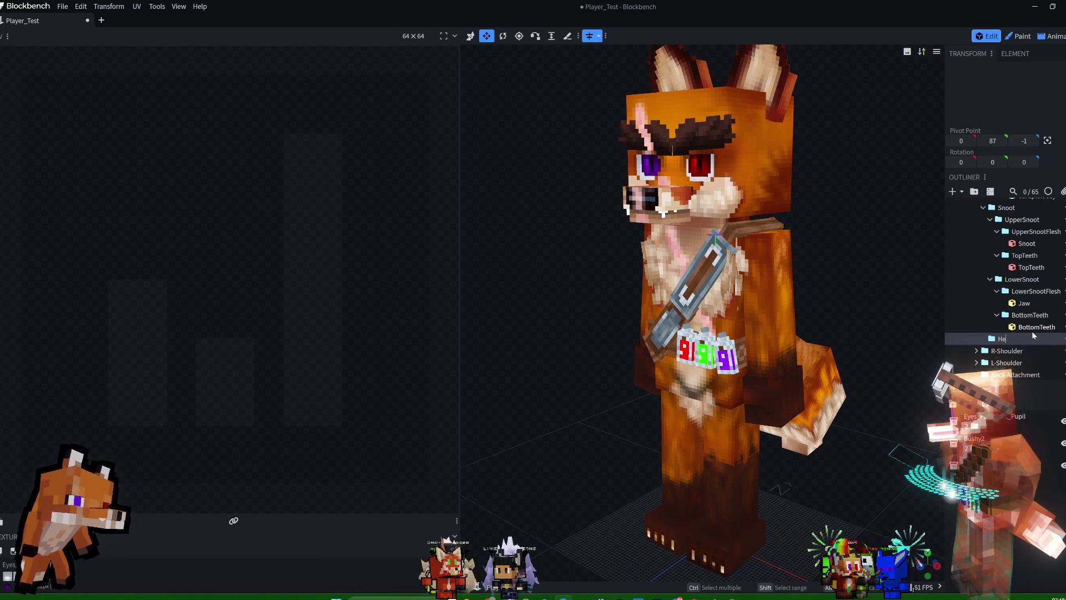
text(adFluff)
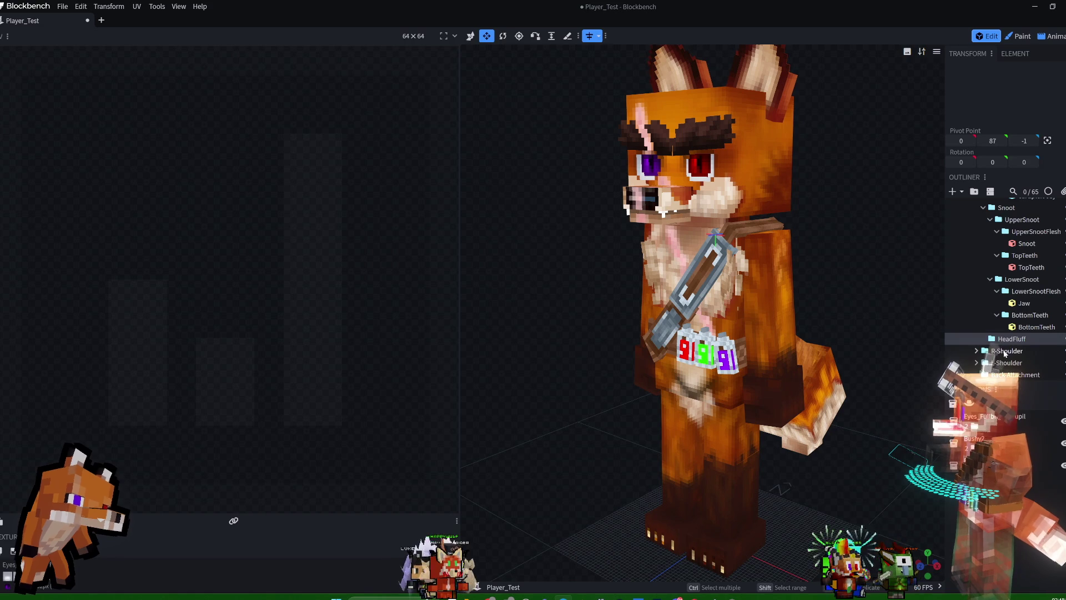
scroll(1026, 304, up, 3)
scroll(1026, 287, up, 3)
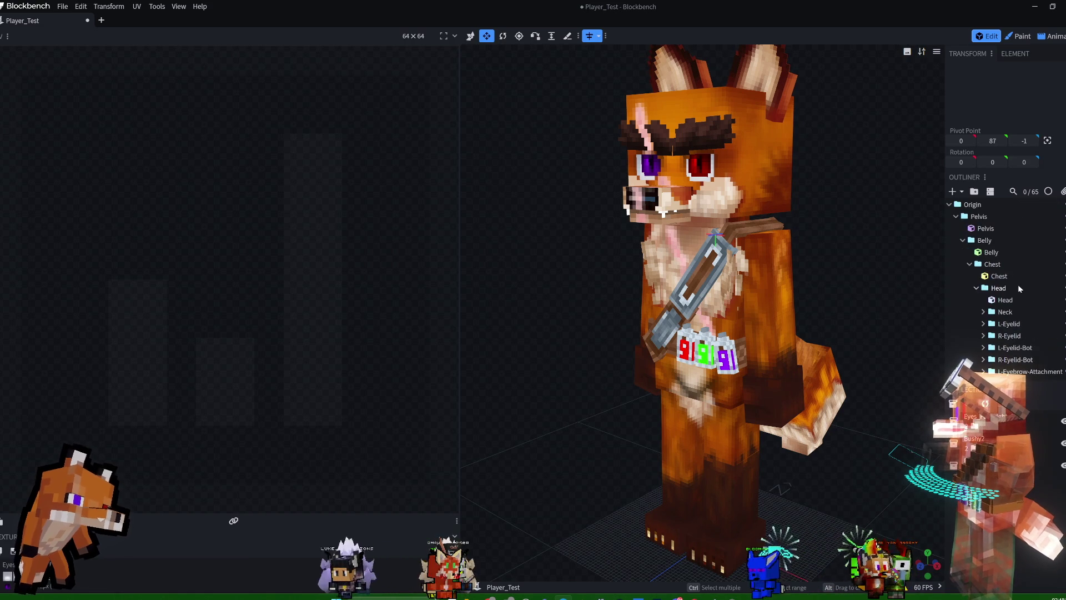
click(1005, 300)
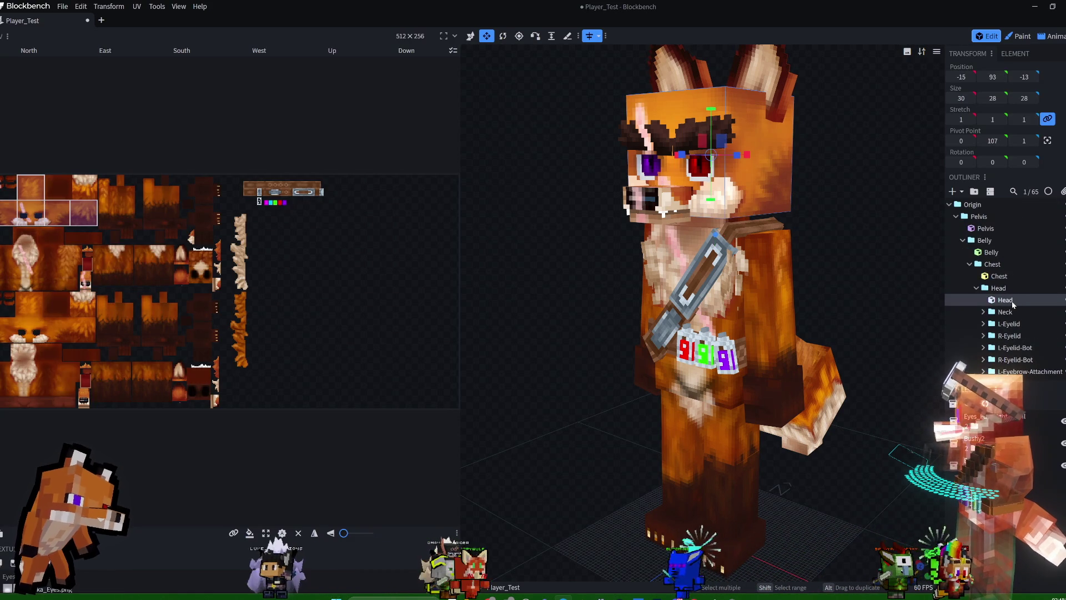
Duplicate the Head cube and move the copy into the HeadFluff group.
right_click(1005, 299)
click(1020, 308)
scroll(1019, 222, up, 1)
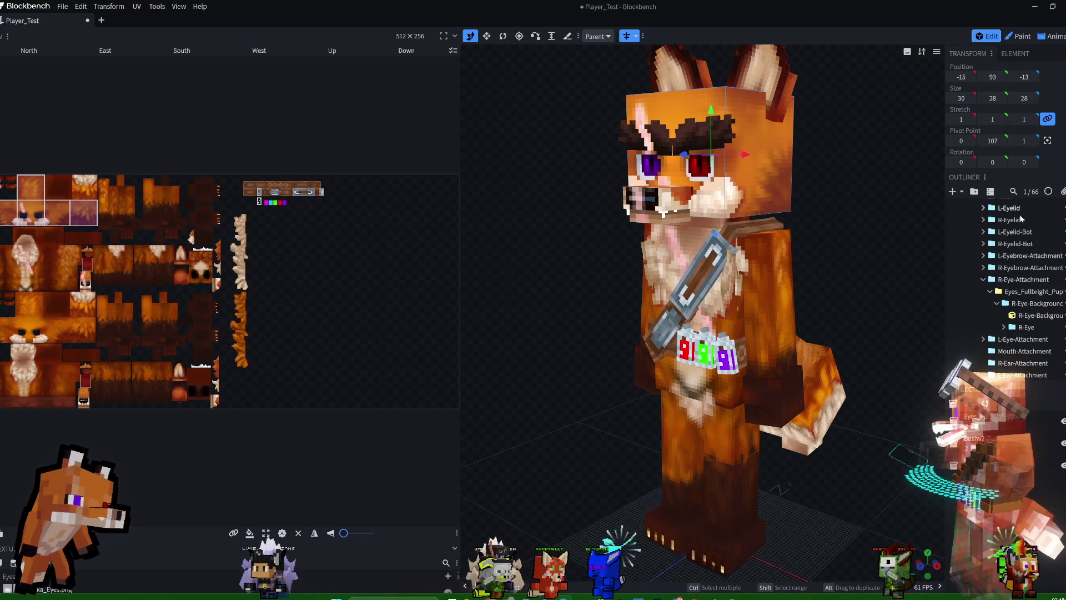
drag(1004, 268, 1011, 328)
scroll(1012, 315, down, 5)
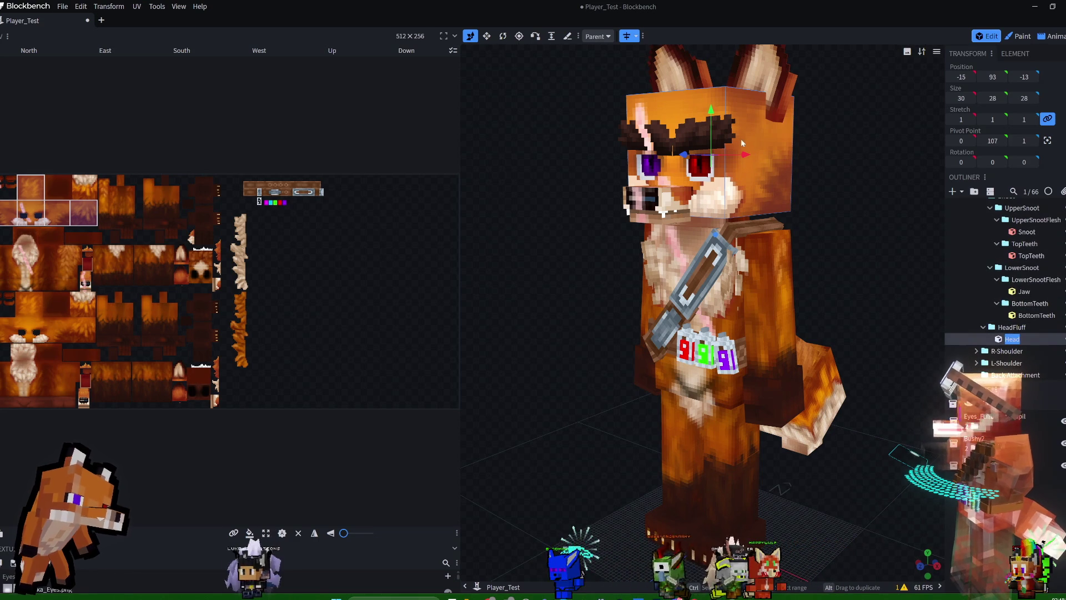
Flatten the head copy to depth 1 and narrow it to 7 wide.
mouse_move(890, 155)
mouse_down()
mouse_move(708, 177)
mouse_move(881, 175)
mouse_move(777, 139)
mouse_up()
click(490, 38)
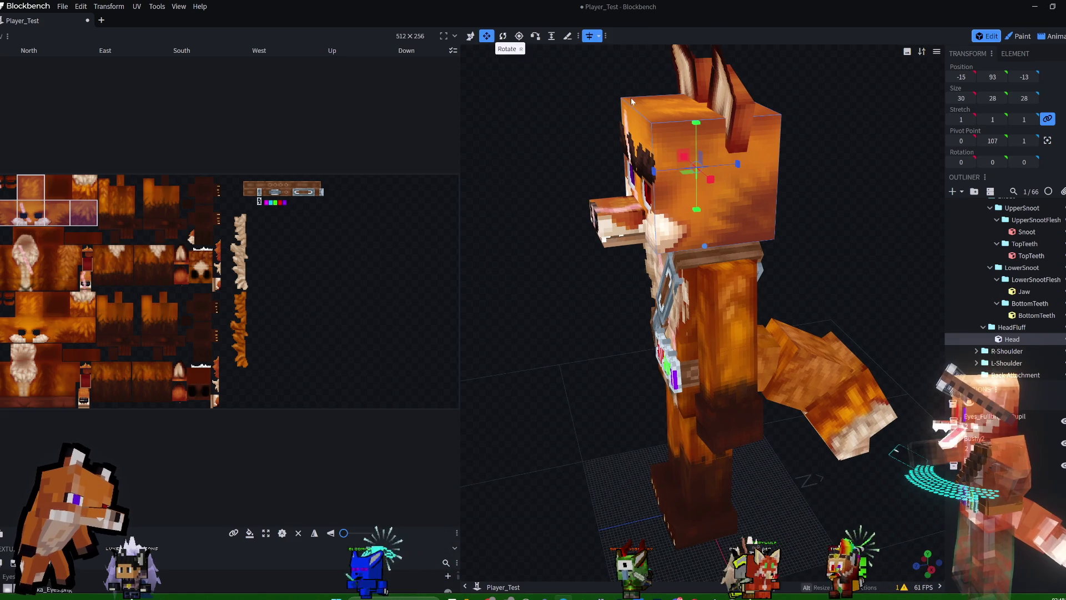
drag(752, 167, 638, 171)
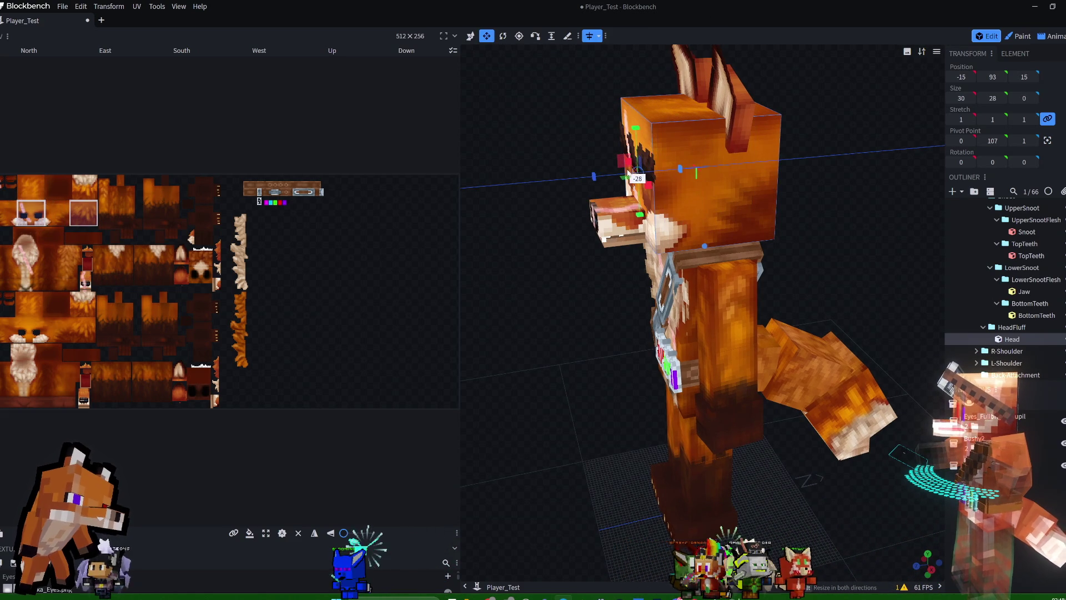
key(ctrl+z)
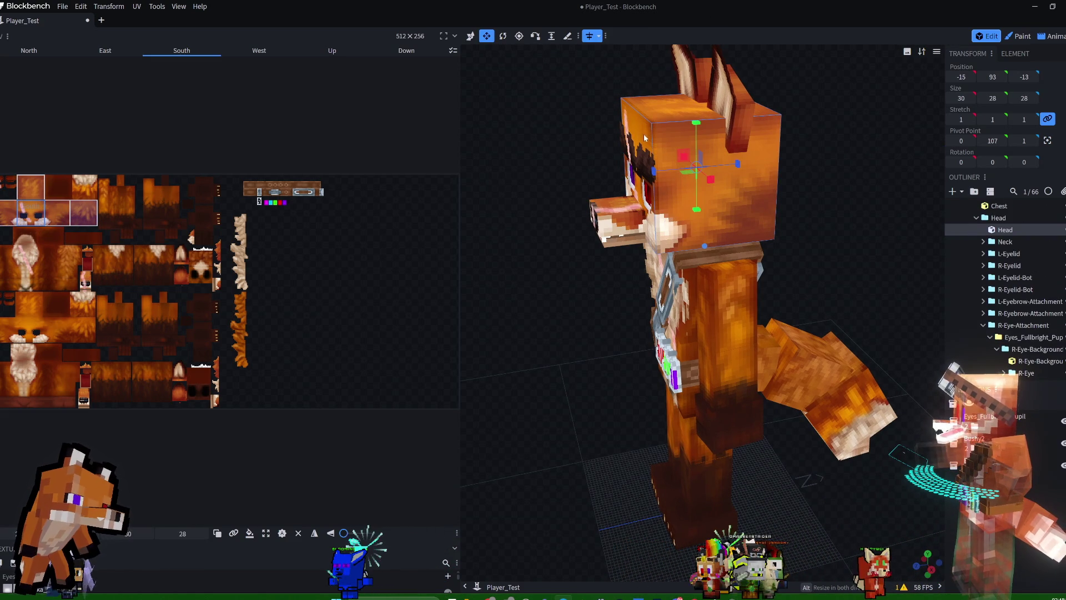
scroll(1028, 326, down, 5)
key(ctrl+y)
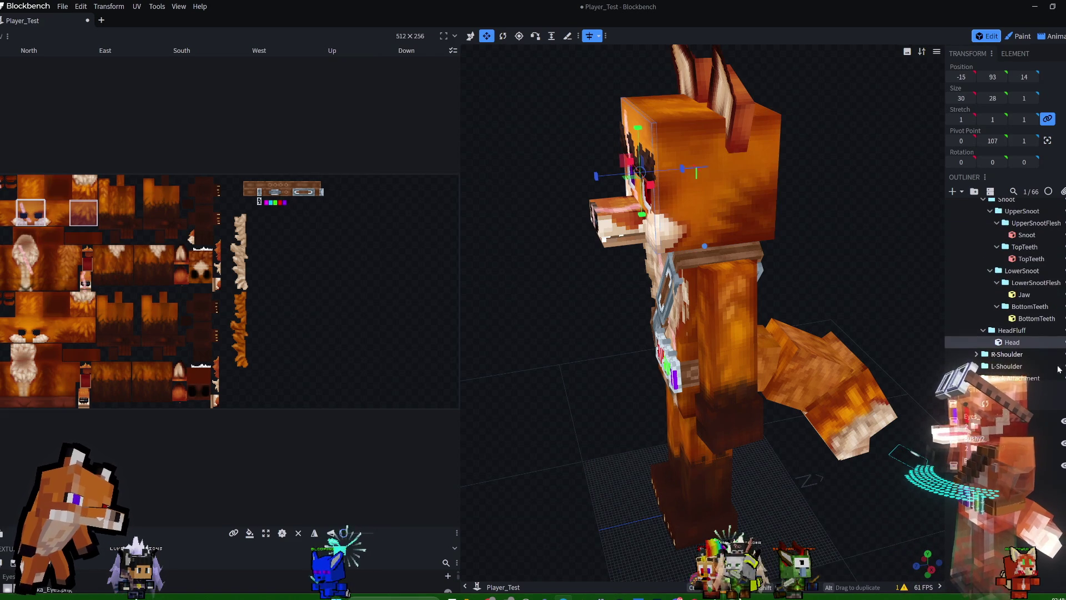
mouse_move(767, 189)
mouse_down()
mouse_move(811, 220)
mouse_move(868, 212)
mouse_move(845, 207)
mouse_move(831, 219)
mouse_up()
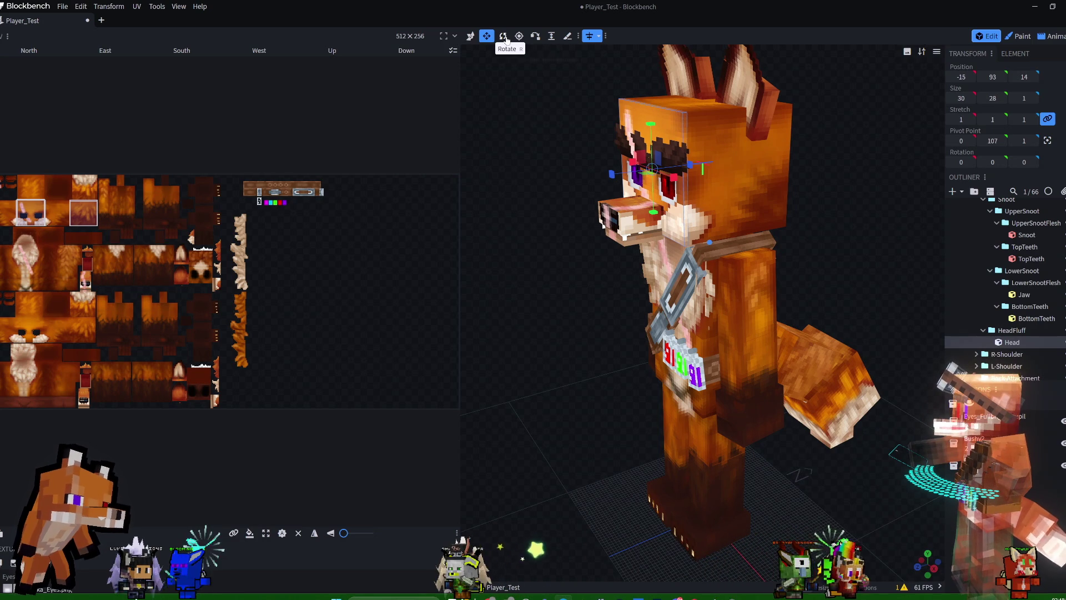
drag(575, 149, 607, 149)
scroll(610, 148, up, 2)
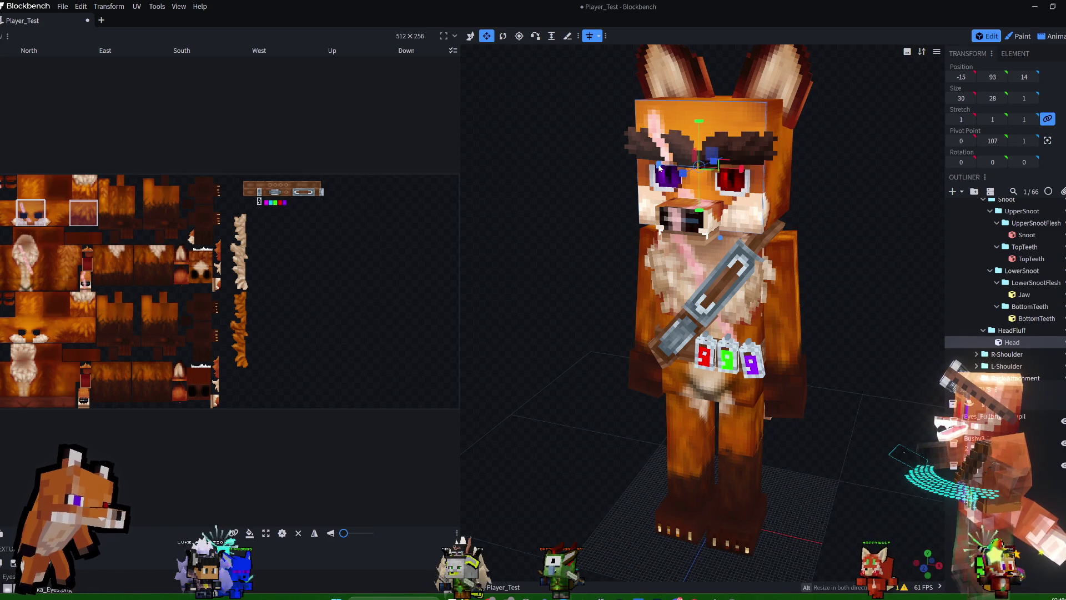
mouse_move(661, 168)
mouse_down()
mouse_move(763, 177)
mouse_move(753, 176)
mouse_up()
Duplicate the fluff plane and move its pivot to 11, 107, 15.
key(ctrl+d)
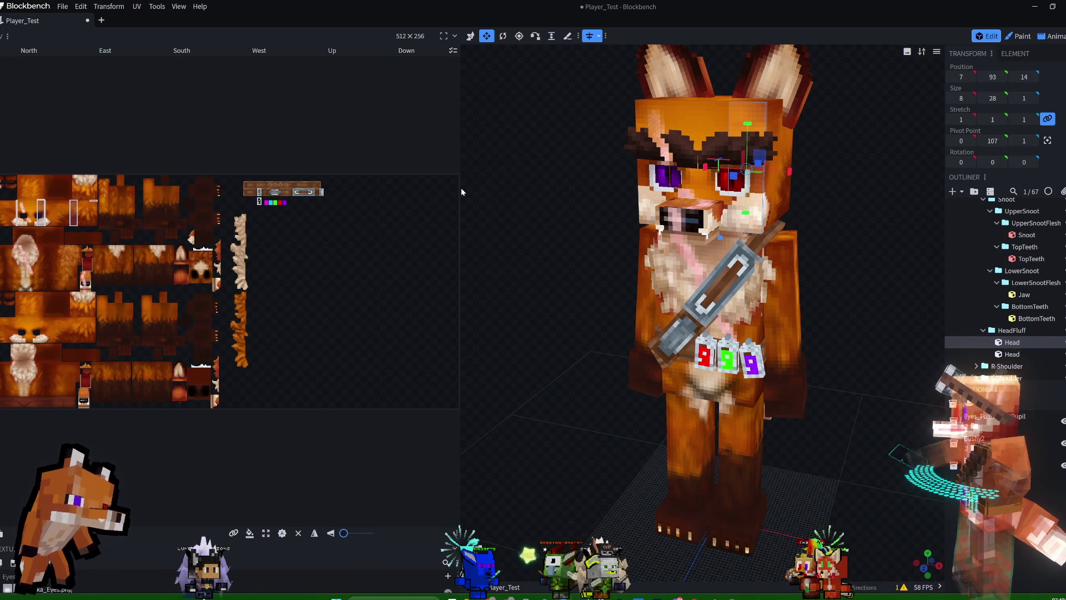
mouse_move(869, 146)
mouse_down()
mouse_move(866, 181)
mouse_move(890, 233)
mouse_up()
click(519, 37)
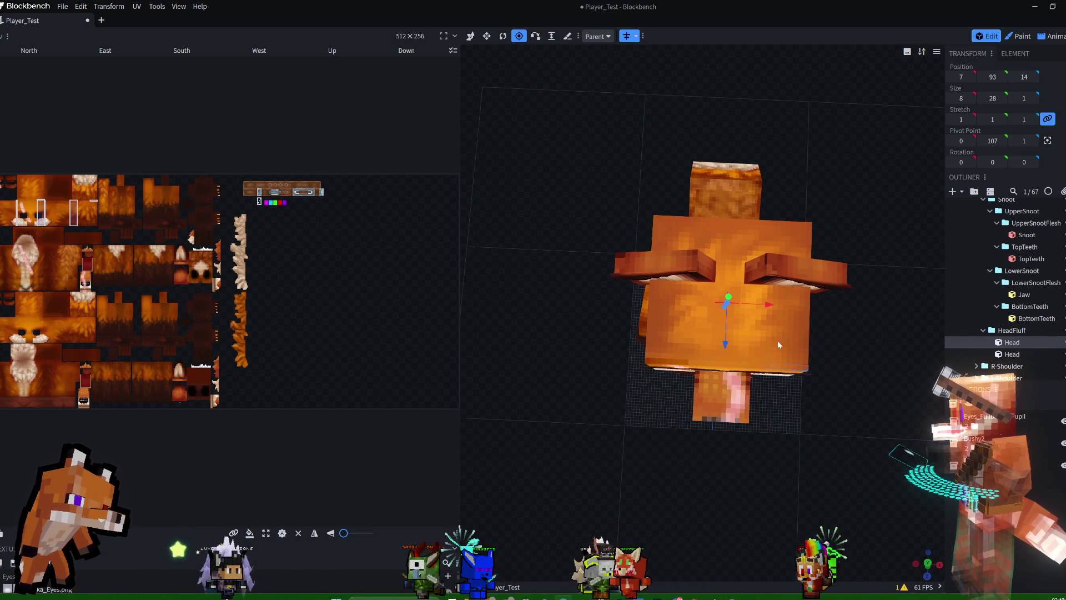
mouse_move(724, 350)
mouse_down()
mouse_move(728, 384)
mouse_move(820, 373)
mouse_move(830, 289)
mouse_move(802, 258)
mouse_move(725, 234)
mouse_move(850, 255)
mouse_up()
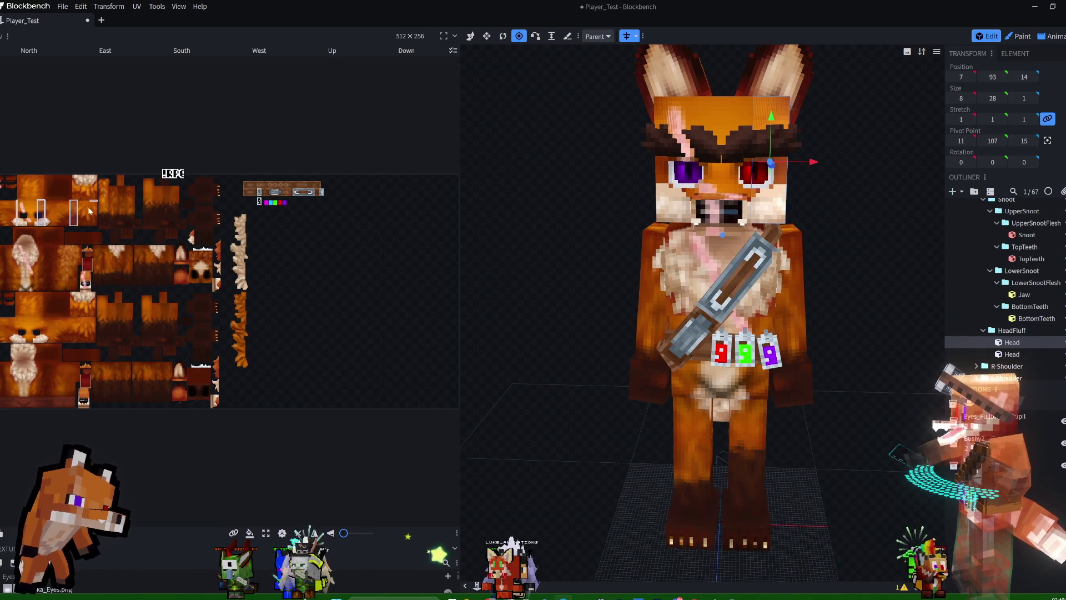
Move all the plane's UV faces onto the fur tuft strip of the texture.
drag(5, 190, 189, 268)
drag(74, 215, 249, 255)
click(250, 254)
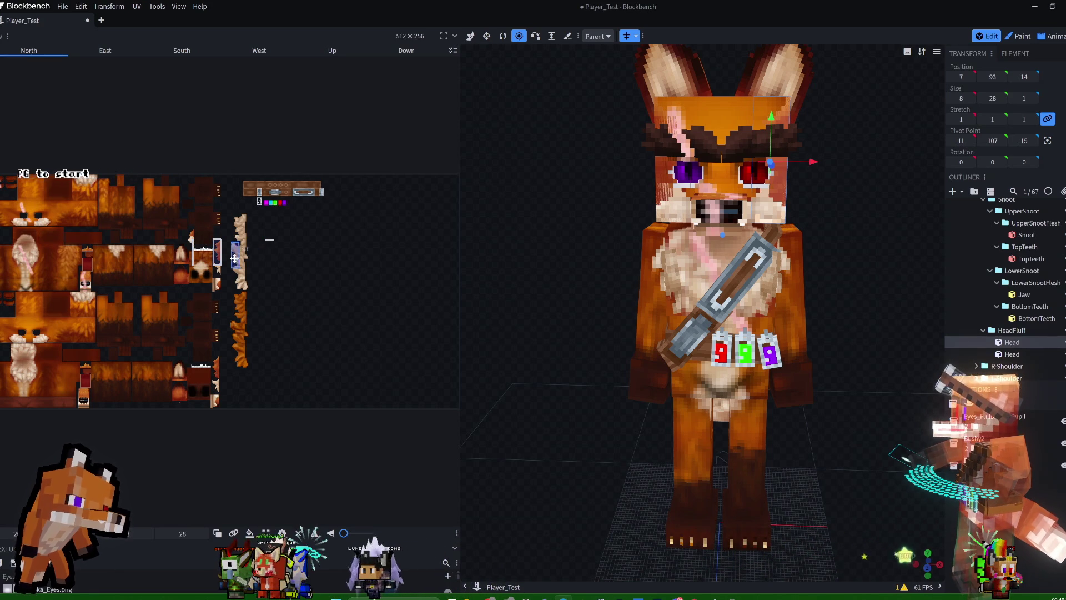
mouse_move(780, 193)
mouse_down()
mouse_move(816, 201)
mouse_move(798, 219)
mouse_move(784, 206)
mouse_move(796, 200)
mouse_move(742, 194)
mouse_up()
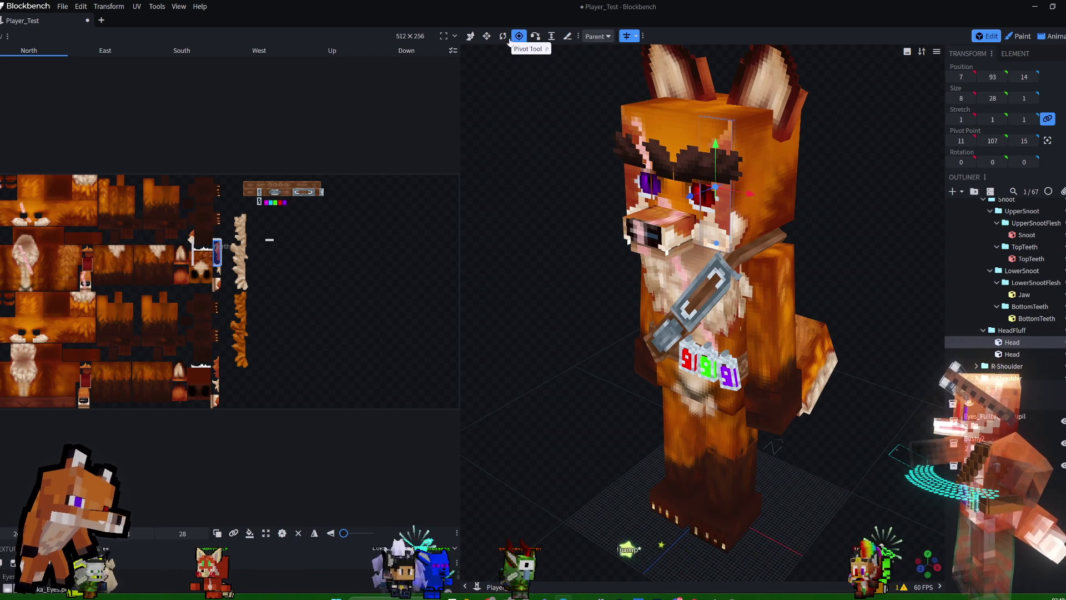
click(470, 36)
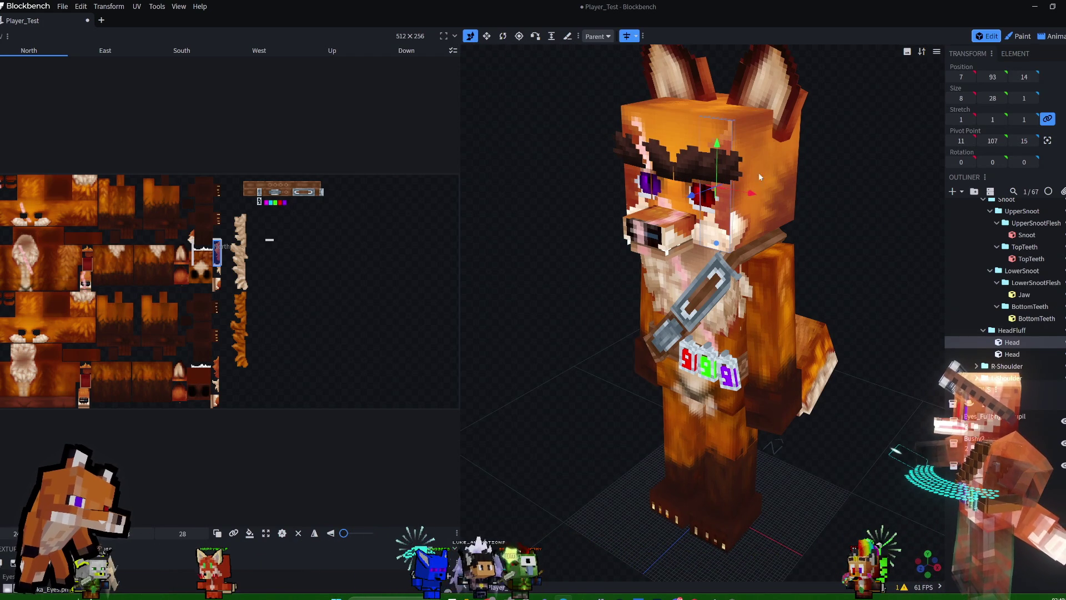
Move the fluff panel right to 18, 93, 14 and mirror its South face UV.
mouse_move(751, 192)
mouse_down()
mouse_move(828, 209)
mouse_move(816, 197)
mouse_move(898, 194)
mouse_move(862, 196)
mouse_move(889, 199)
mouse_move(906, 177)
mouse_move(844, 182)
mouse_move(889, 186)
mouse_move(918, 162)
mouse_move(901, 185)
mouse_up()
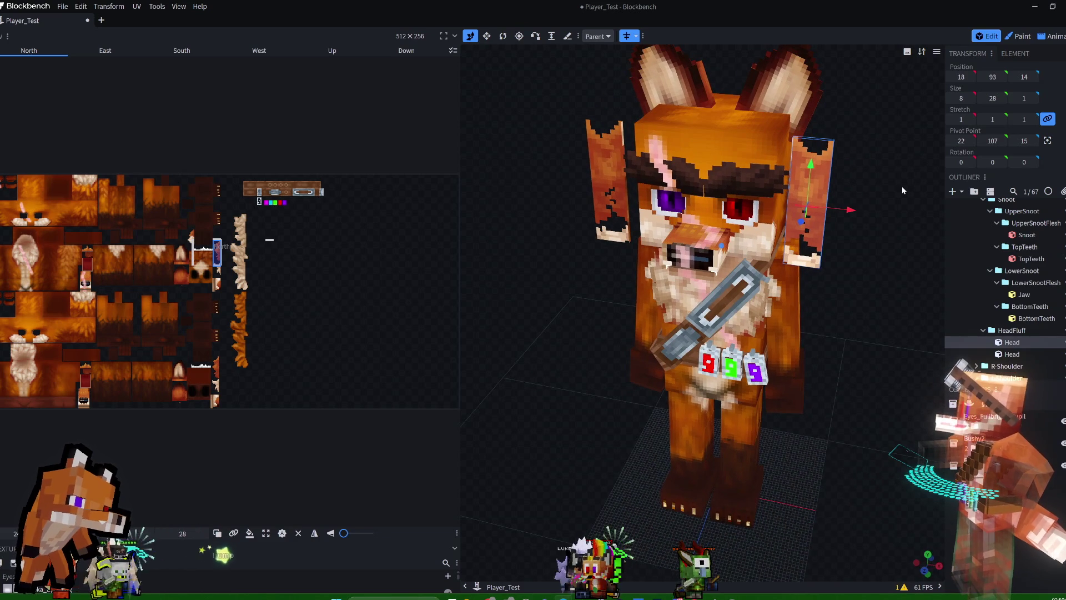
drag(854, 168, 905, 159)
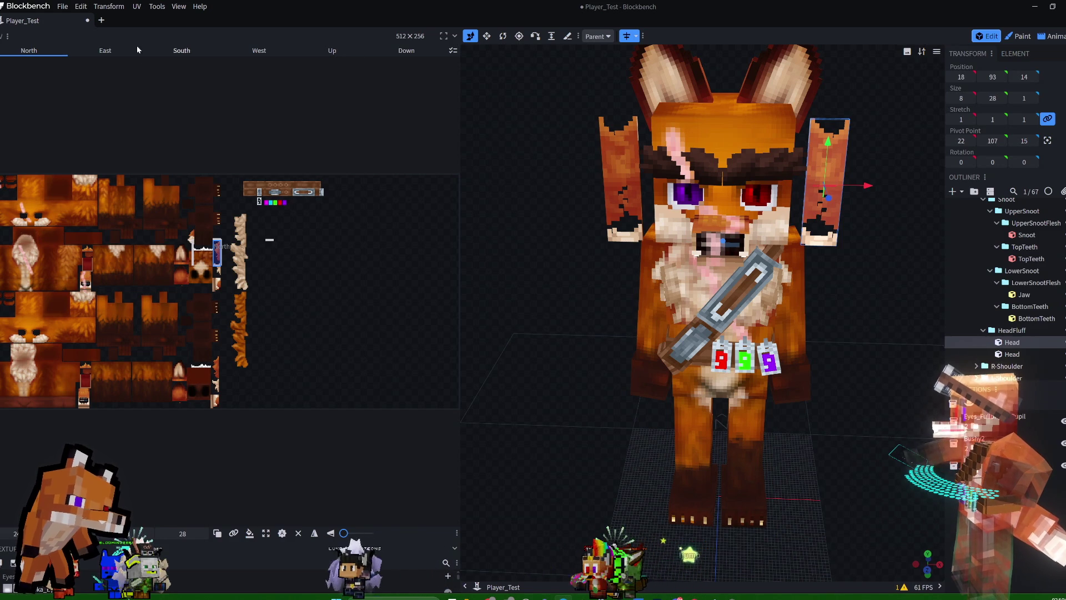
mouse_move(887, 265)
mouse_down()
mouse_move(860, 305)
mouse_move(881, 280)
mouse_up()
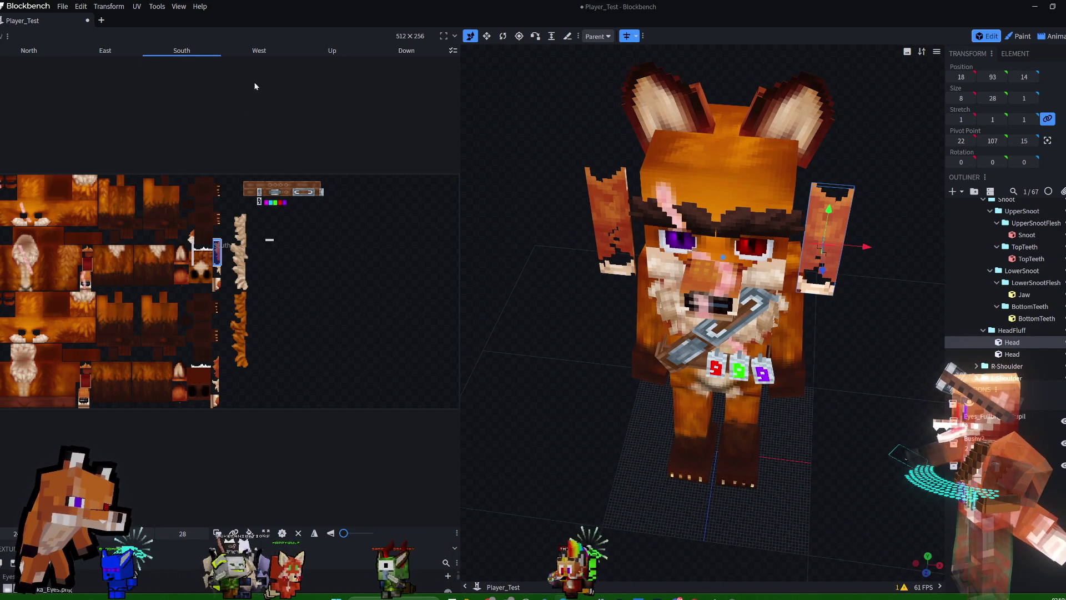
click(316, 533)
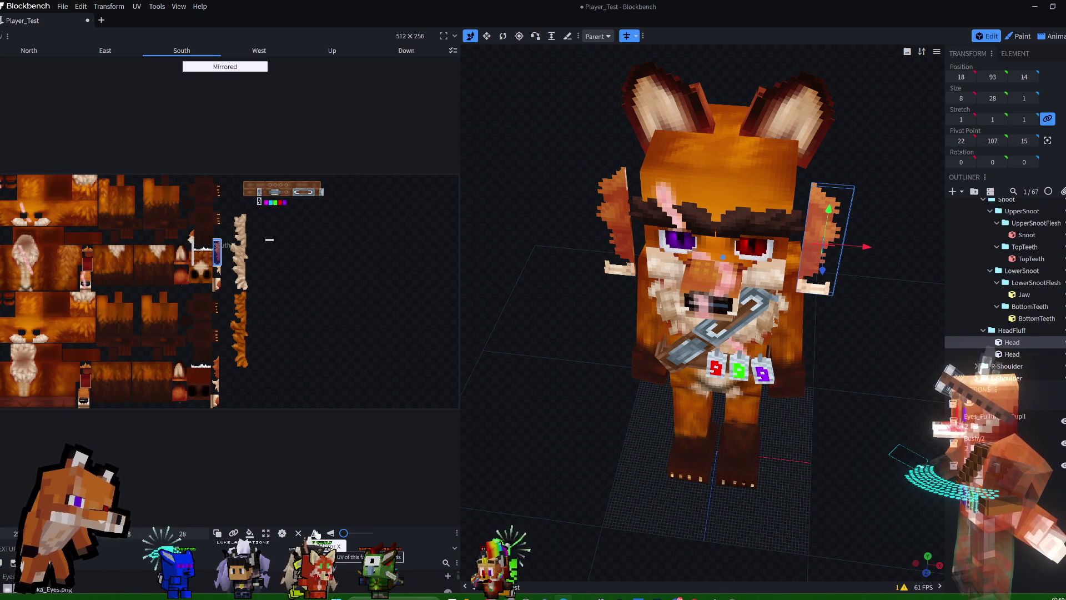
Shorten the fluff panel from 28 to 17 units tall.
mouse_move(880, 311)
mouse_down()
mouse_move(860, 265)
mouse_move(850, 269)
mouse_up()
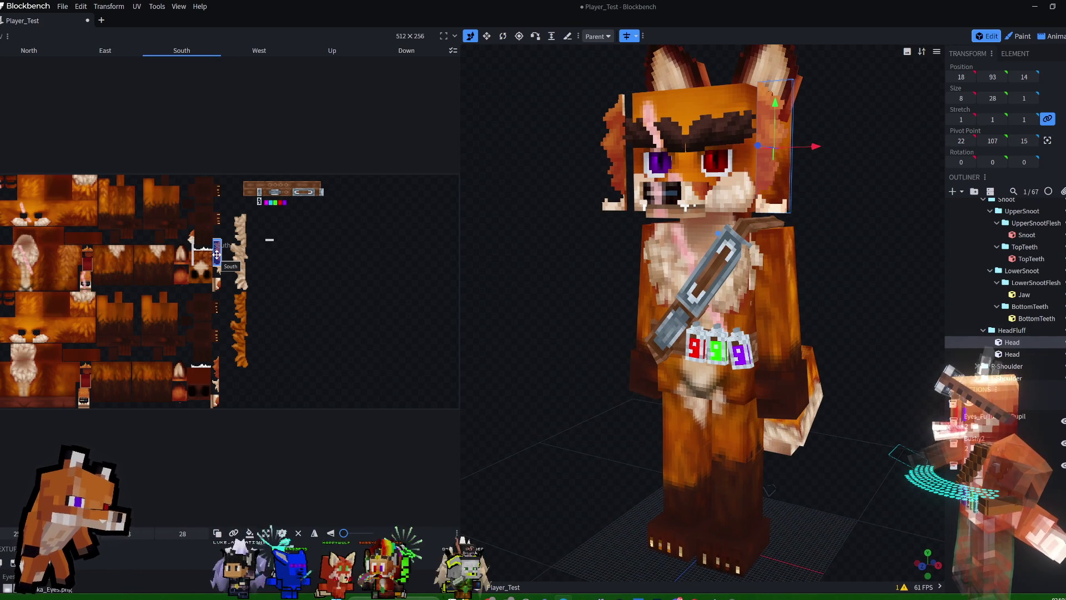
drag(840, 143, 896, 158)
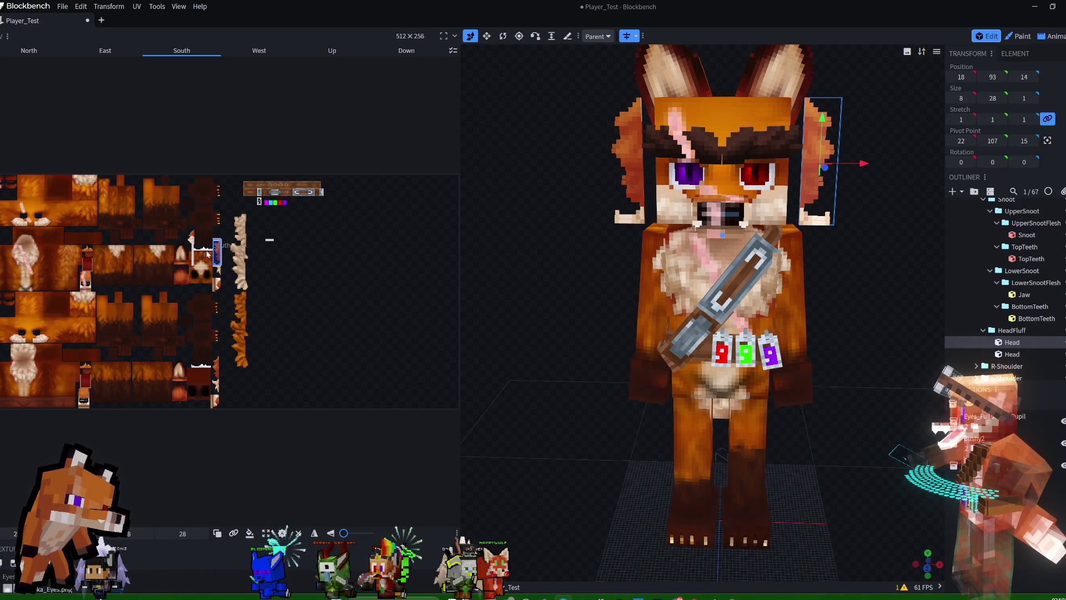
click(487, 37)
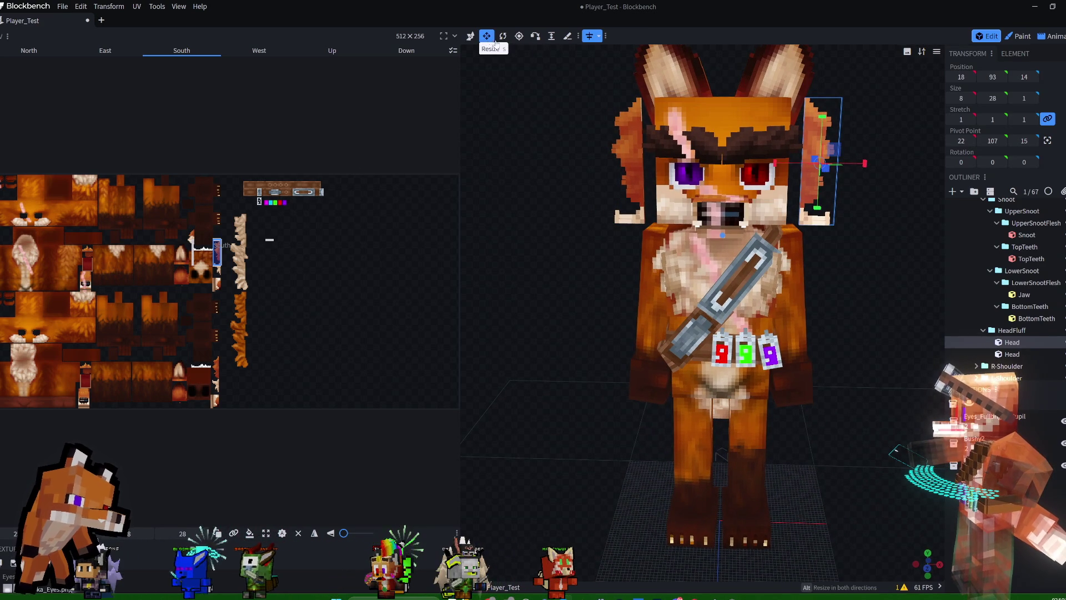
drag(828, 118, 824, 181)
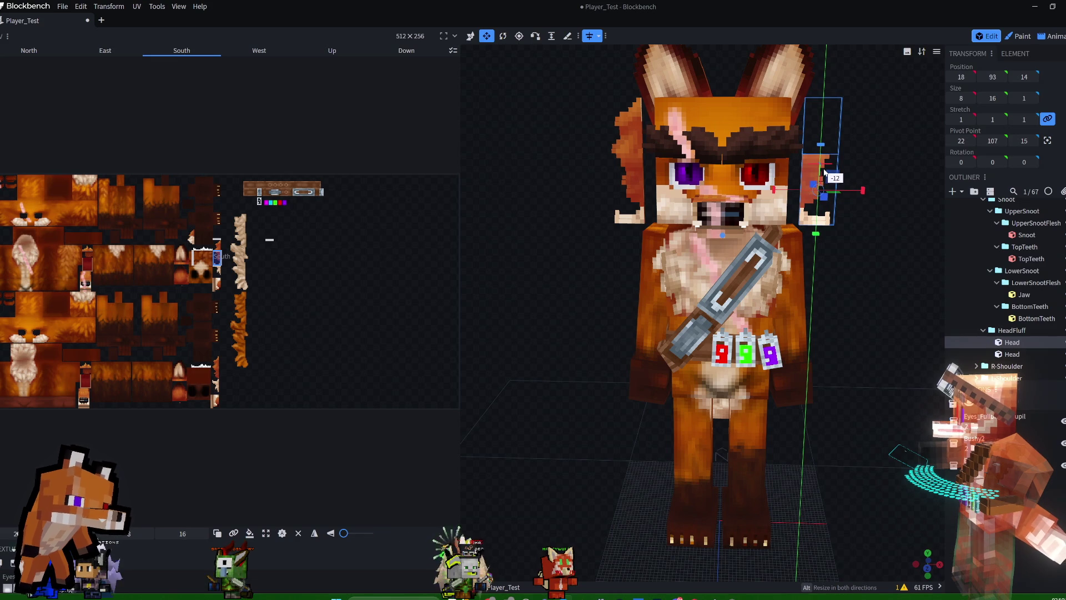
drag(827, 167, 827, 168)
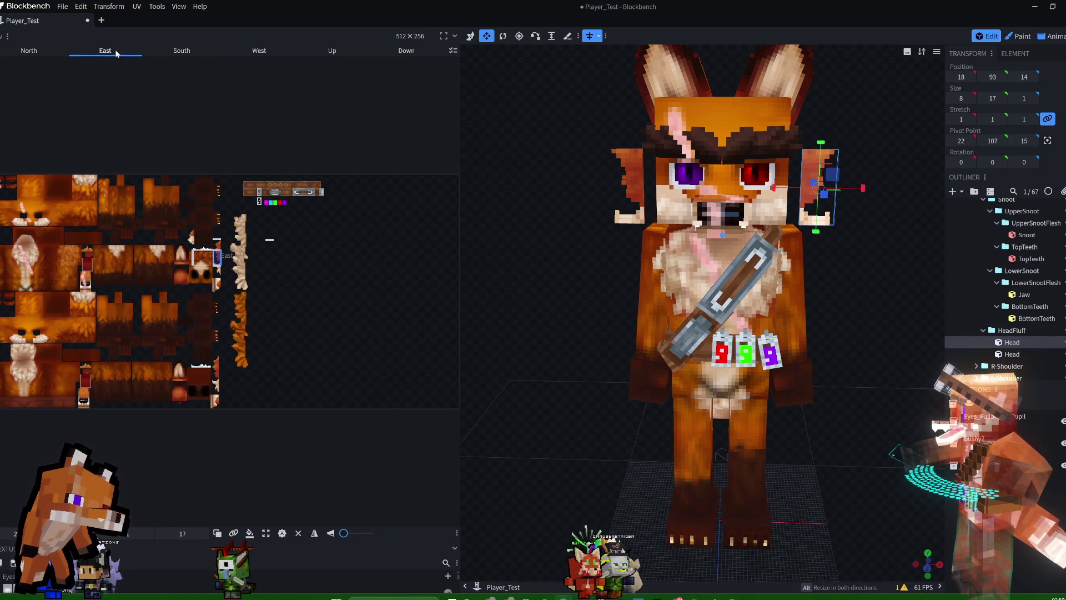
Remove the fluff panel's East, West, Up and Down UV faces, leaving North and South textured.
click(298, 534)
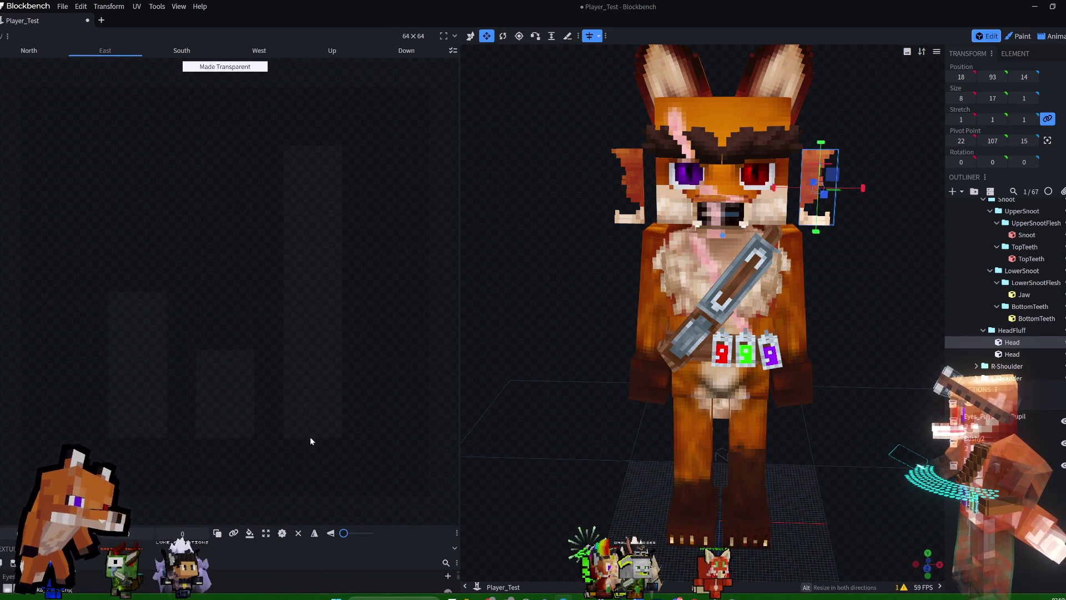
click(255, 51)
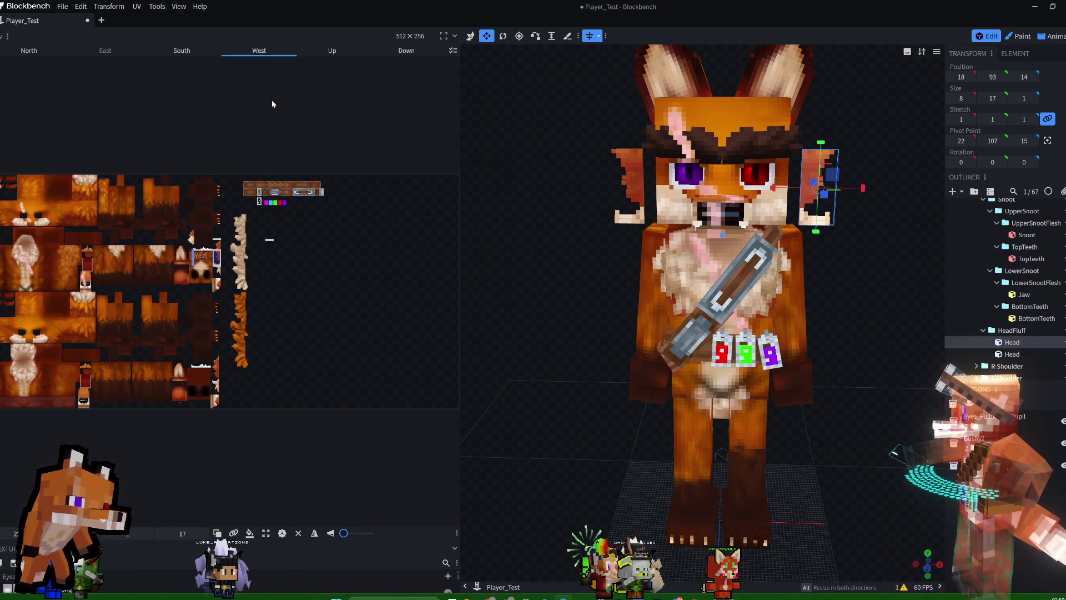
click(299, 534)
click(331, 51)
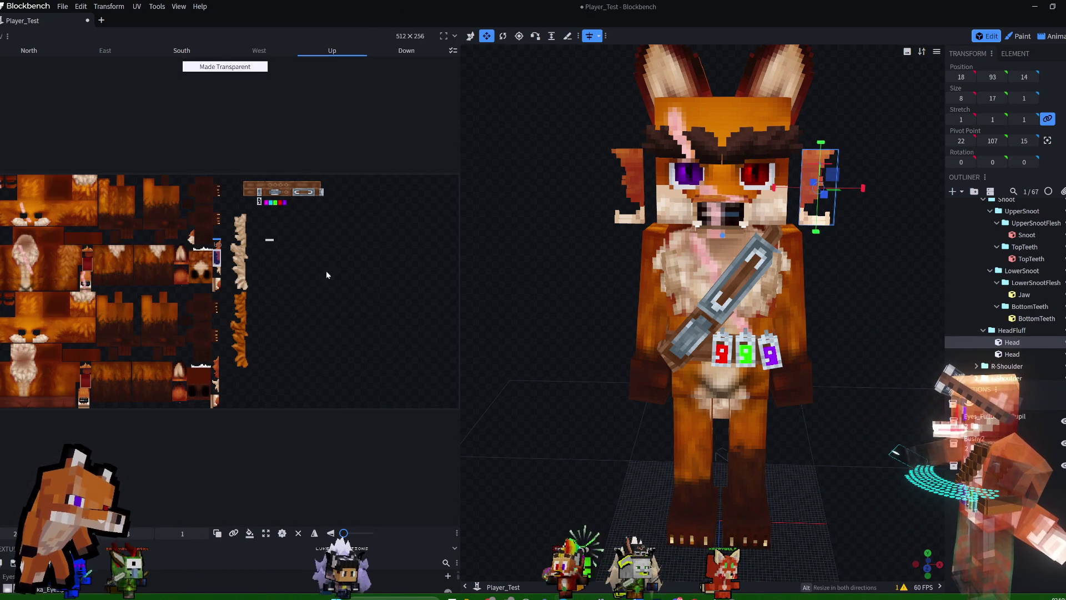
click(299, 534)
click(409, 52)
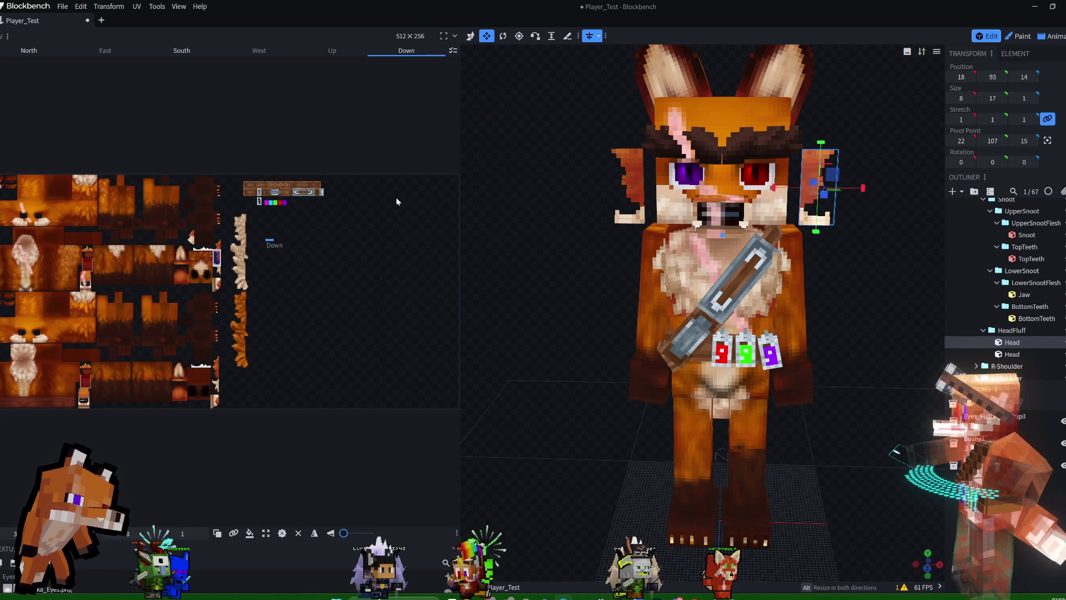
click(299, 534)
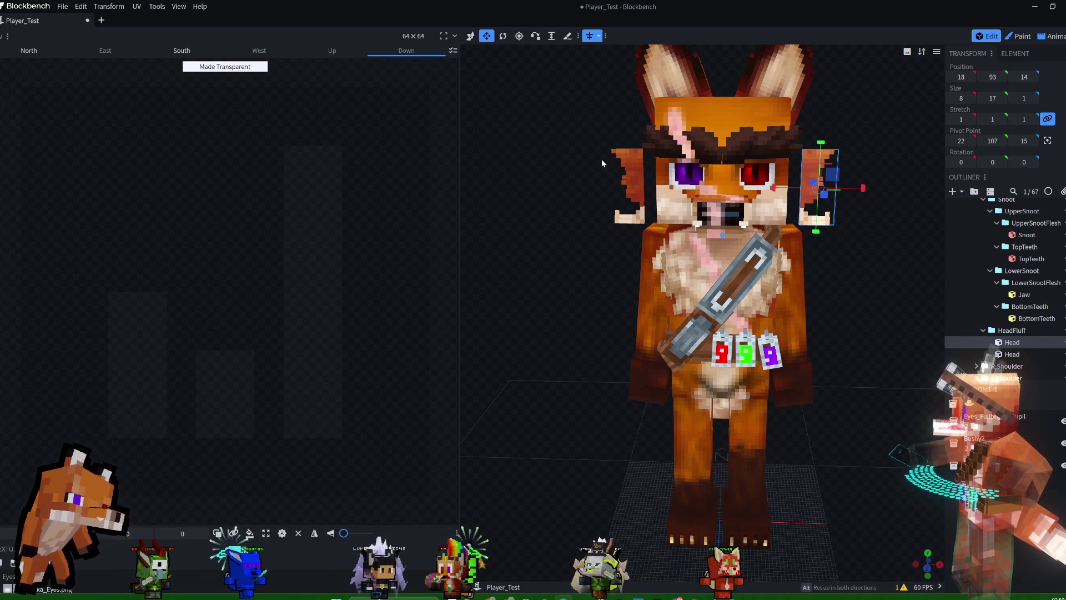
click(47, 52)
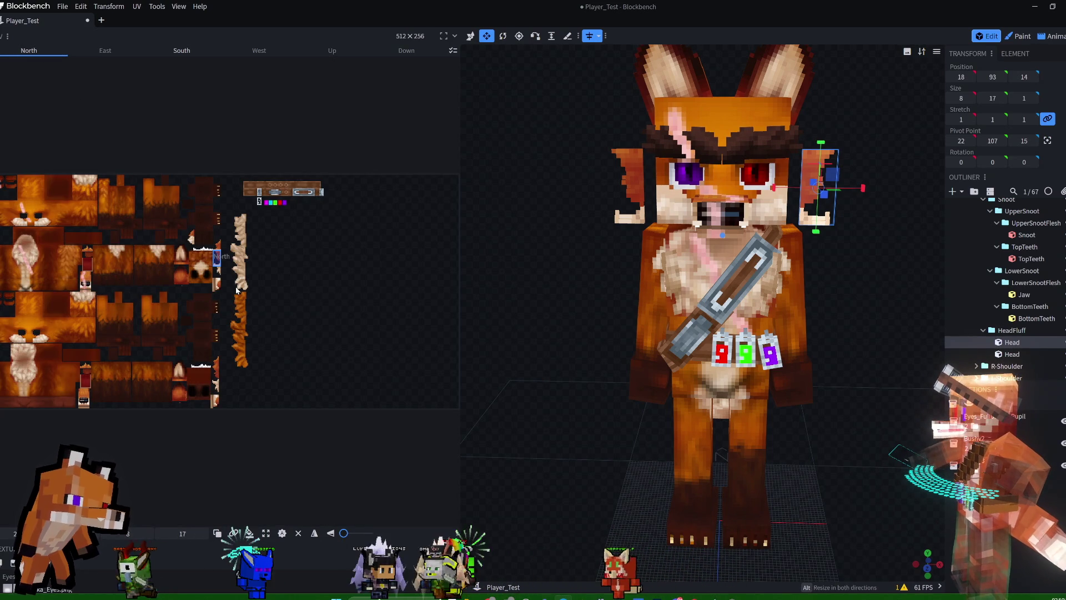
Widen the UV editor and turn the fluff panel 12.5° on Y in local space.
drag(459, 267, 595, 267)
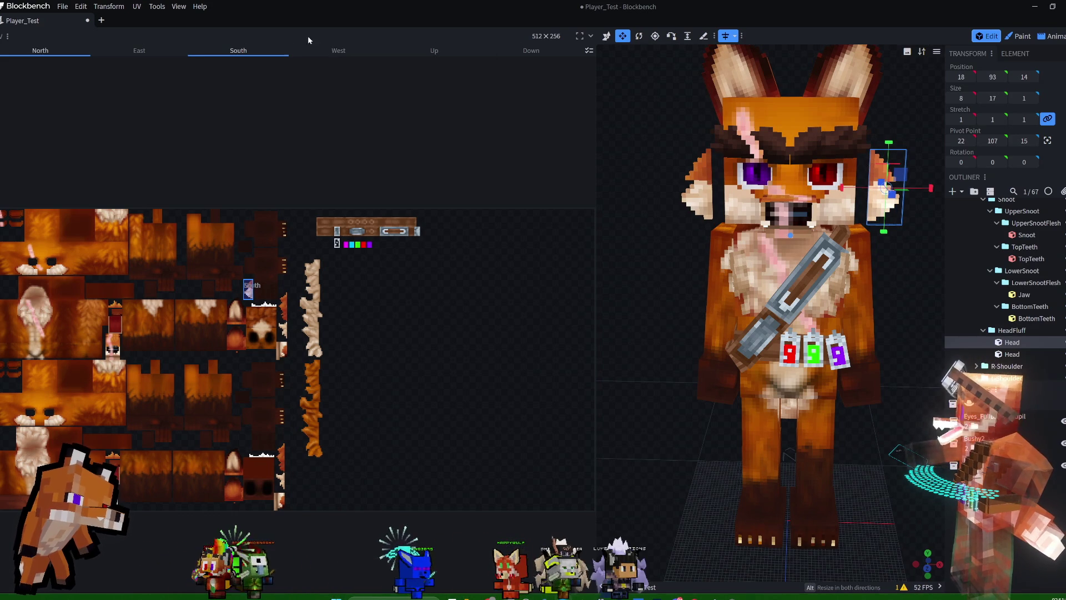
mouse_move(908, 277)
mouse_down()
mouse_move(886, 262)
mouse_move(778, 267)
mouse_move(868, 277)
mouse_move(895, 220)
mouse_up()
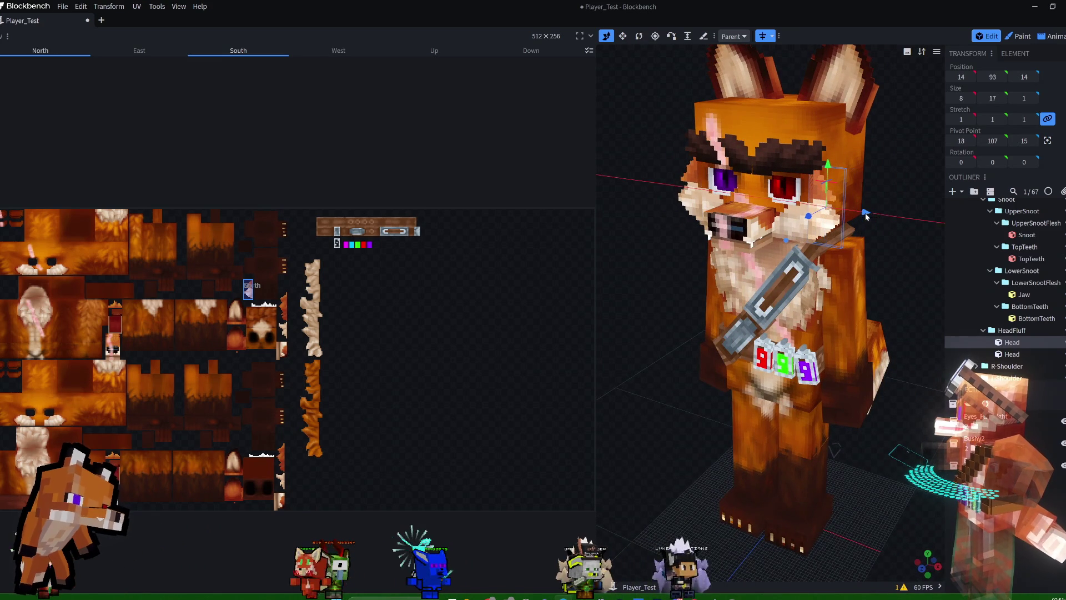
mouse_move(865, 216)
mouse_down()
mouse_move(834, 192)
mouse_move(868, 181)
mouse_move(825, 194)
mouse_up()
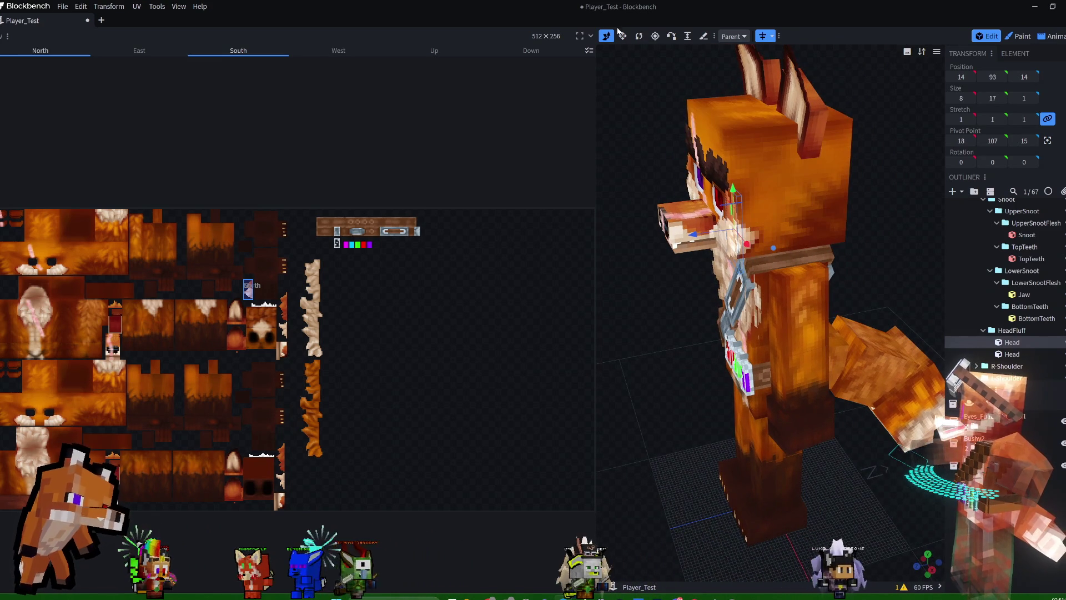
click(640, 38)
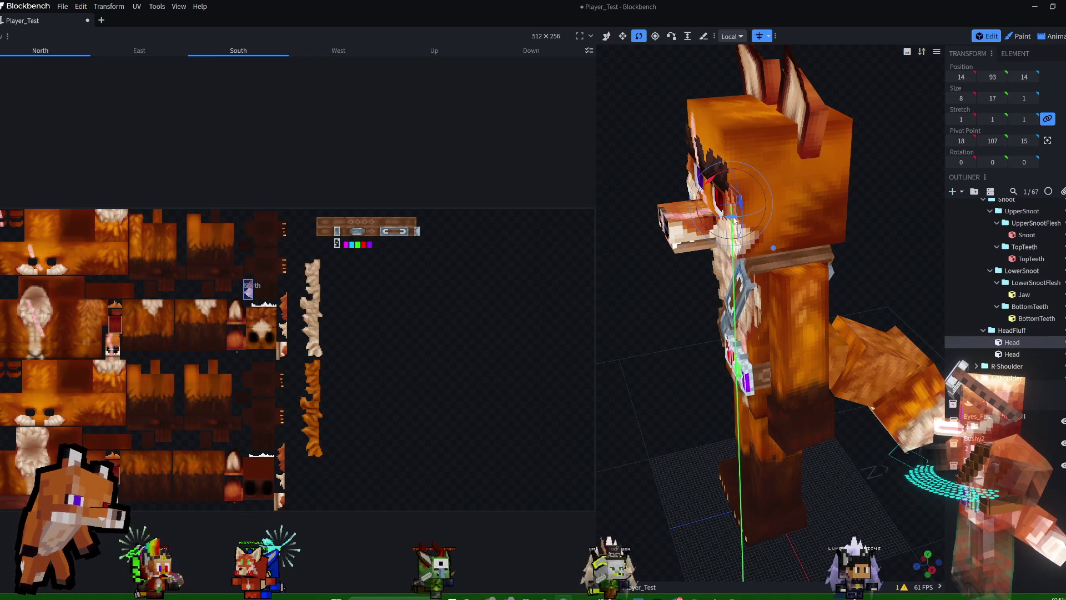
drag(742, 221, 702, 238)
click(609, 39)
Turn the panel further on Y, push it one unit back on Z and raise it one unit.
mouse_move(630, 164)
mouse_down()
mouse_move(614, 162)
mouse_move(682, 234)
mouse_move(670, 140)
mouse_move(779, 114)
mouse_move(664, 52)
mouse_up()
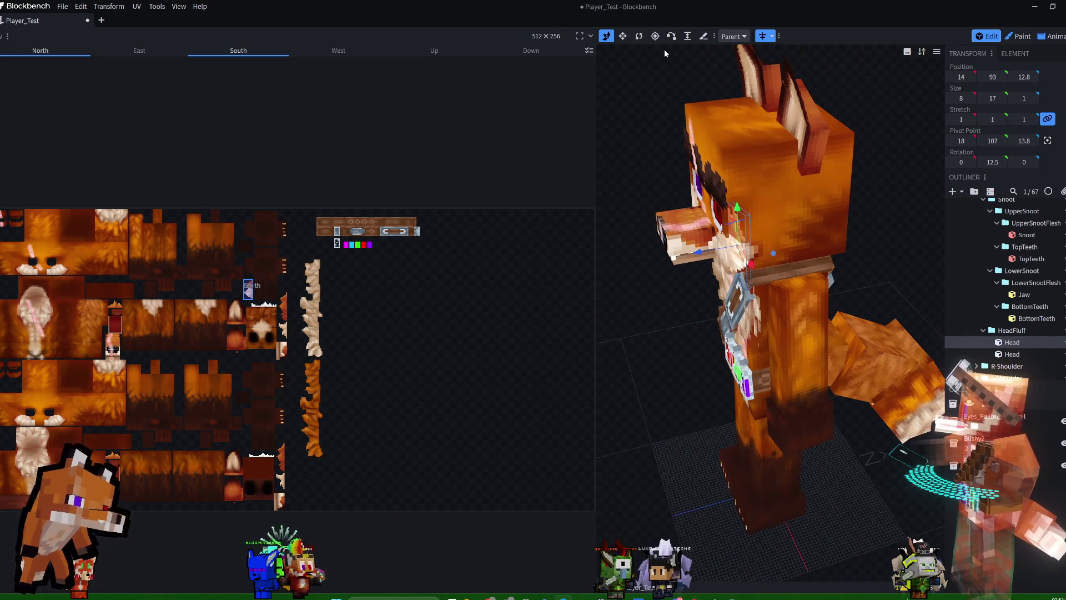
click(639, 36)
mouse_move(719, 214)
mouse_down()
mouse_move(744, 244)
mouse_move(755, 222)
mouse_up()
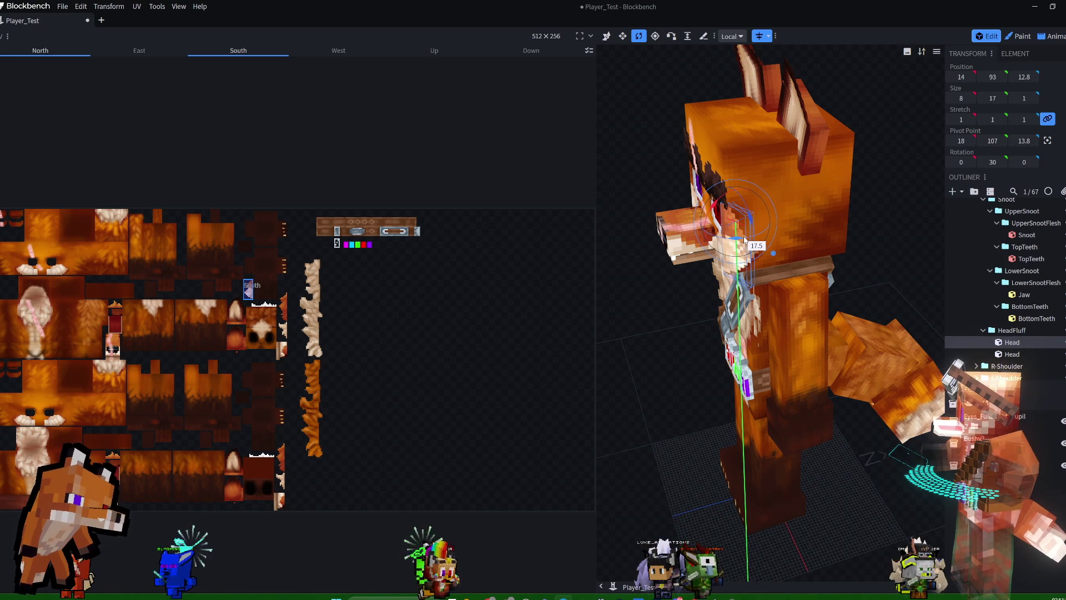
click(607, 37)
drag(703, 256, 704, 253)
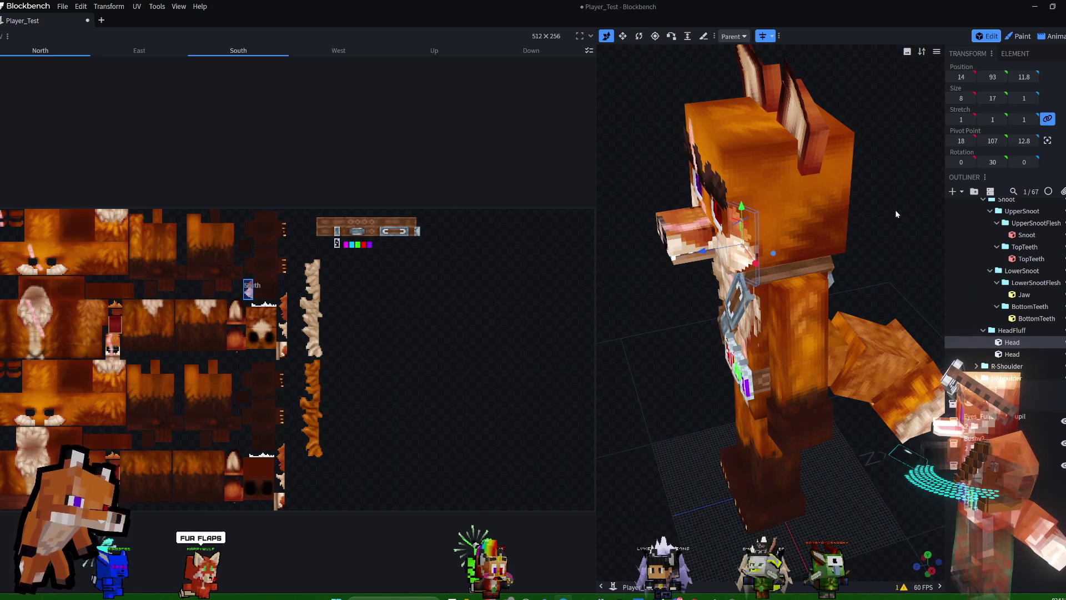
key(KP_1)
key(KP_1)
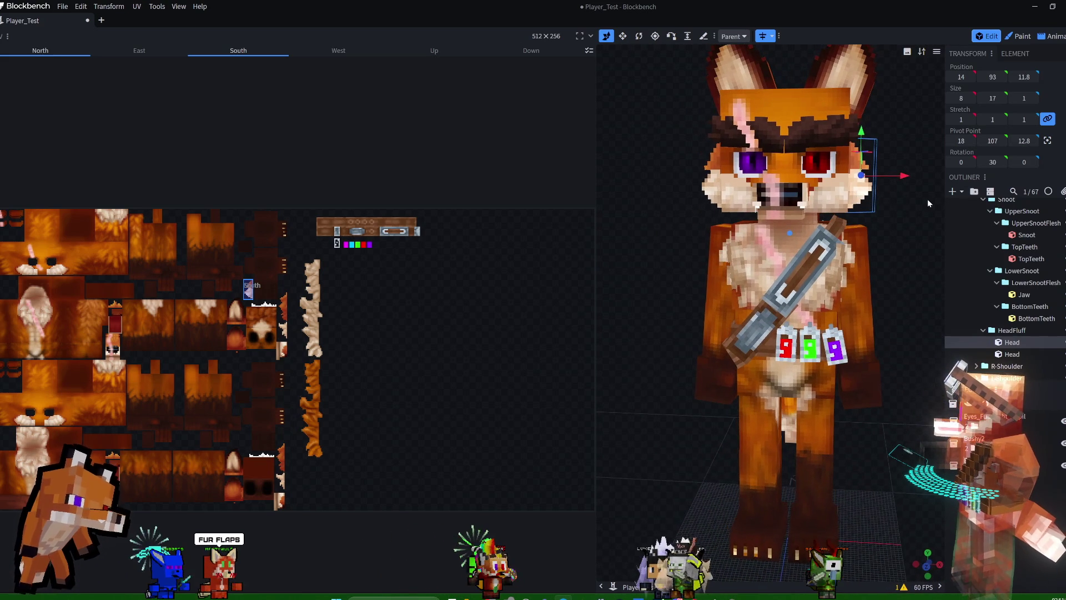
mouse_move(861, 138)
mouse_down()
mouse_move(869, 145)
mouse_move(862, 135)
mouse_up()
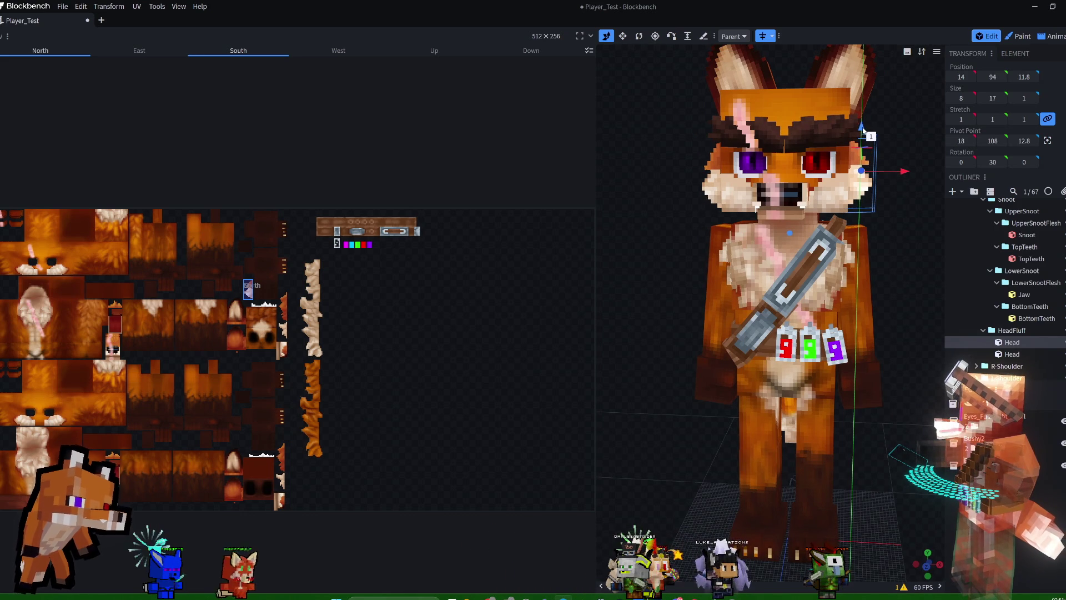
Bring the panel's Y rotation to 40° and push it one more unit back, to 14, 94, 10.8.
mouse_move(917, 224)
mouse_down()
mouse_move(776, 225)
mouse_move(927, 231)
mouse_move(825, 194)
mouse_move(669, 44)
mouse_up()
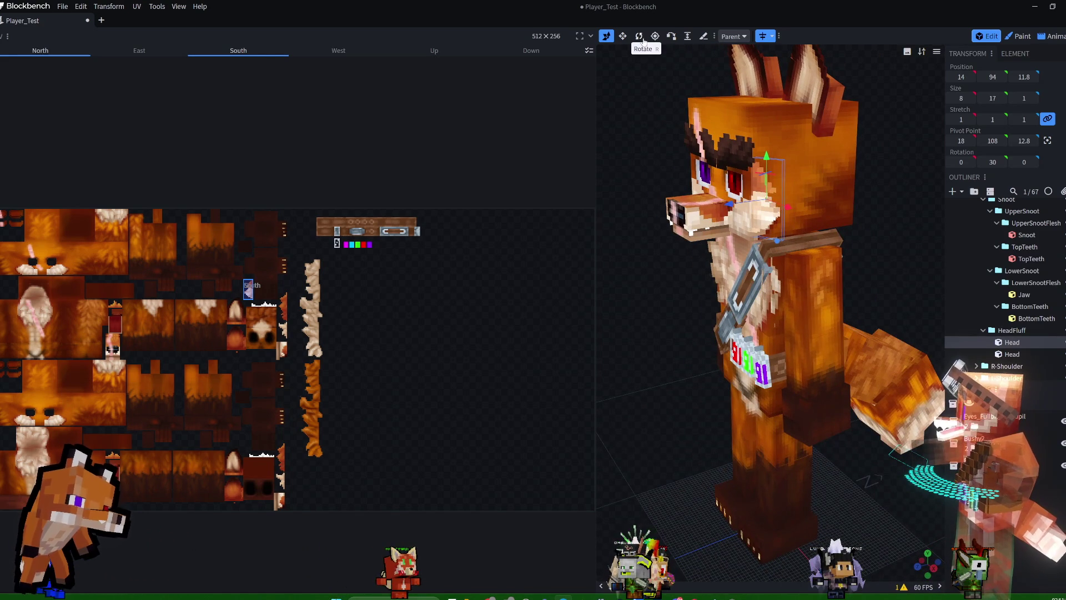
mouse_move(880, 191)
mouse_down()
mouse_move(868, 263)
mouse_move(740, 240)
mouse_up()
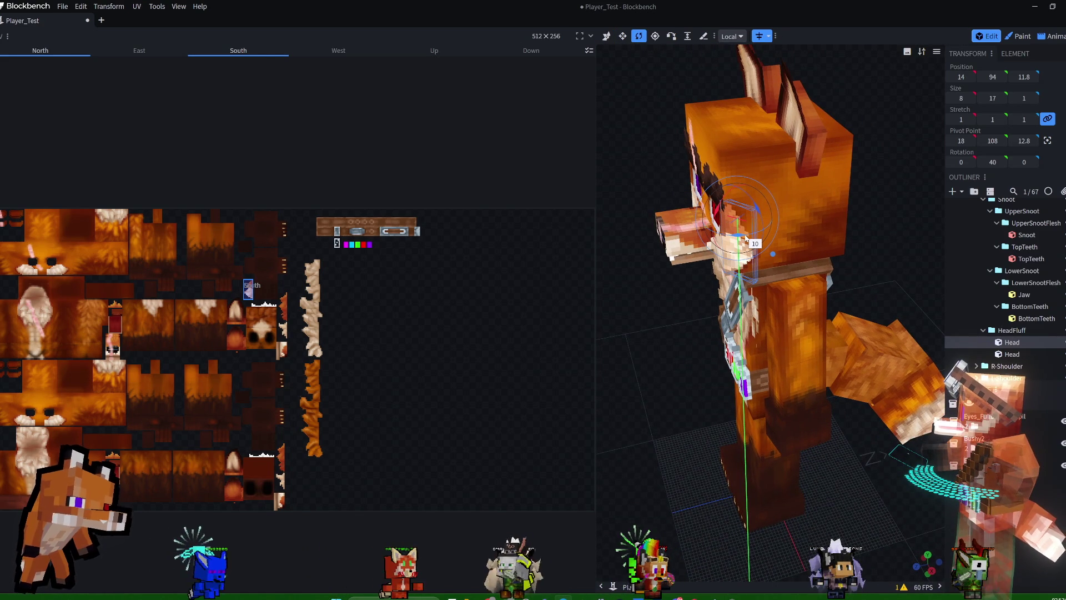
drag(745, 237, 744, 240)
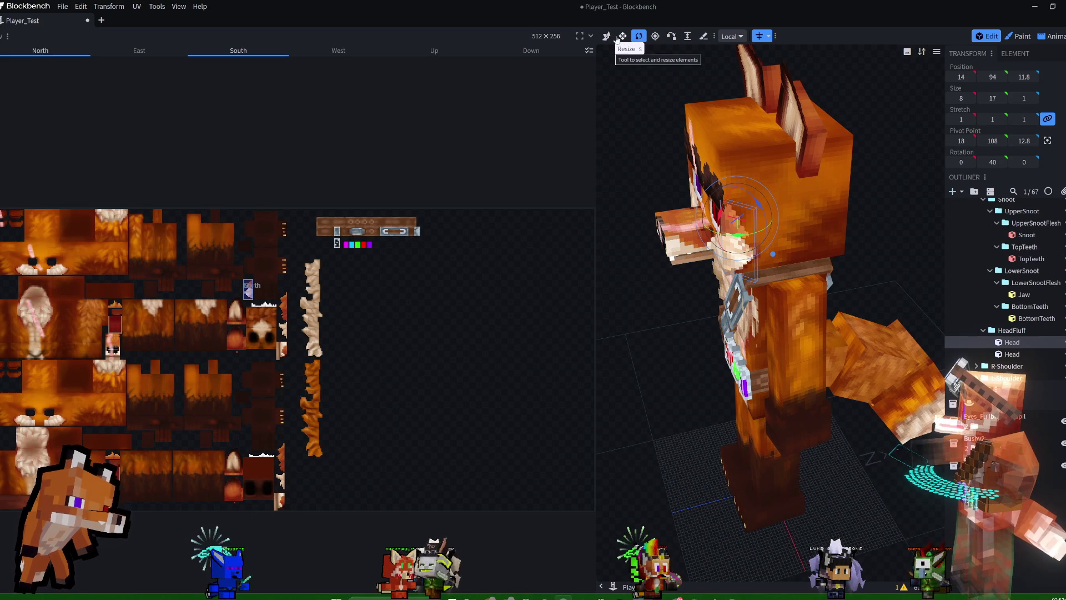
click(608, 38)
drag(708, 246, 733, 246)
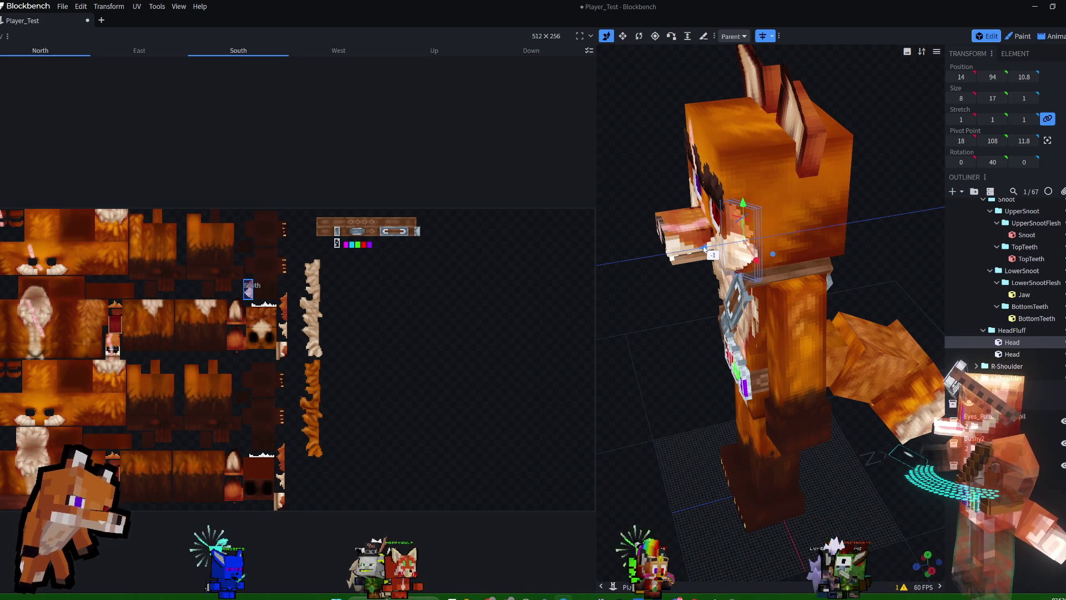
drag(864, 244, 942, 205)
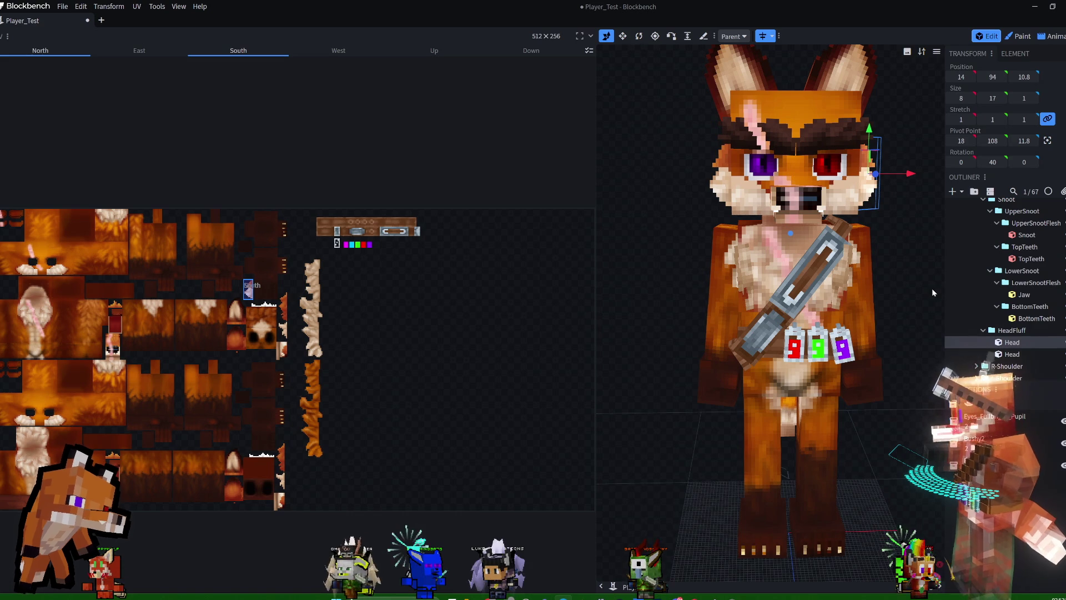
mouse_move(914, 322)
mouse_down()
mouse_move(822, 337)
mouse_move(781, 314)
mouse_move(887, 316)
mouse_move(859, 318)
mouse_move(840, 301)
mouse_move(797, 336)
mouse_up()
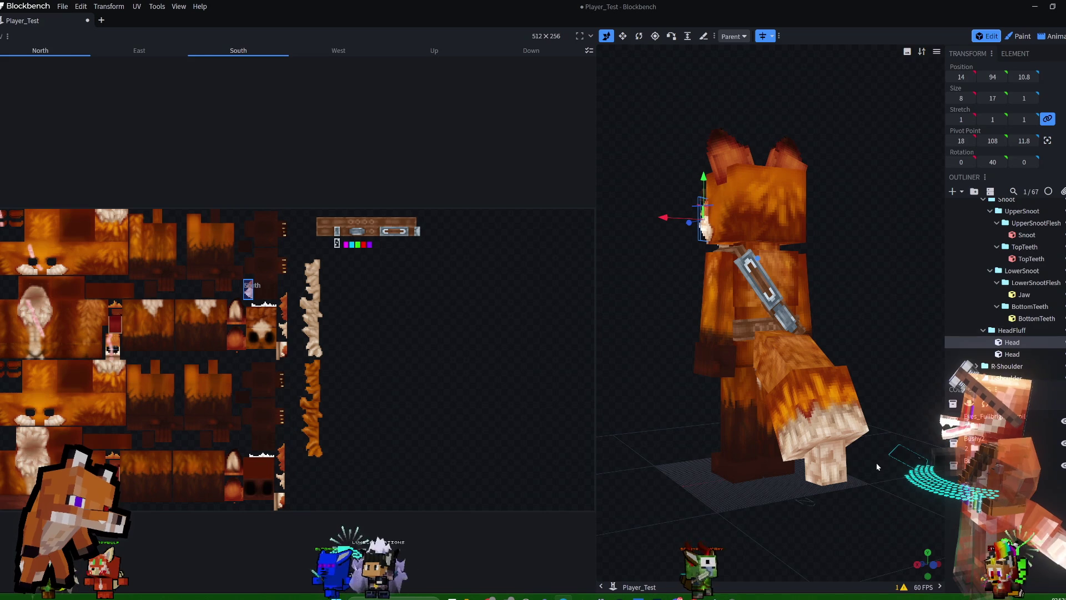
mouse_move(919, 411)
mouse_down()
mouse_move(971, 324)
mouse_move(1040, 330)
mouse_up()
mouse_move(919, 354)
mouse_down()
mouse_move(918, 313)
mouse_move(907, 352)
mouse_up()
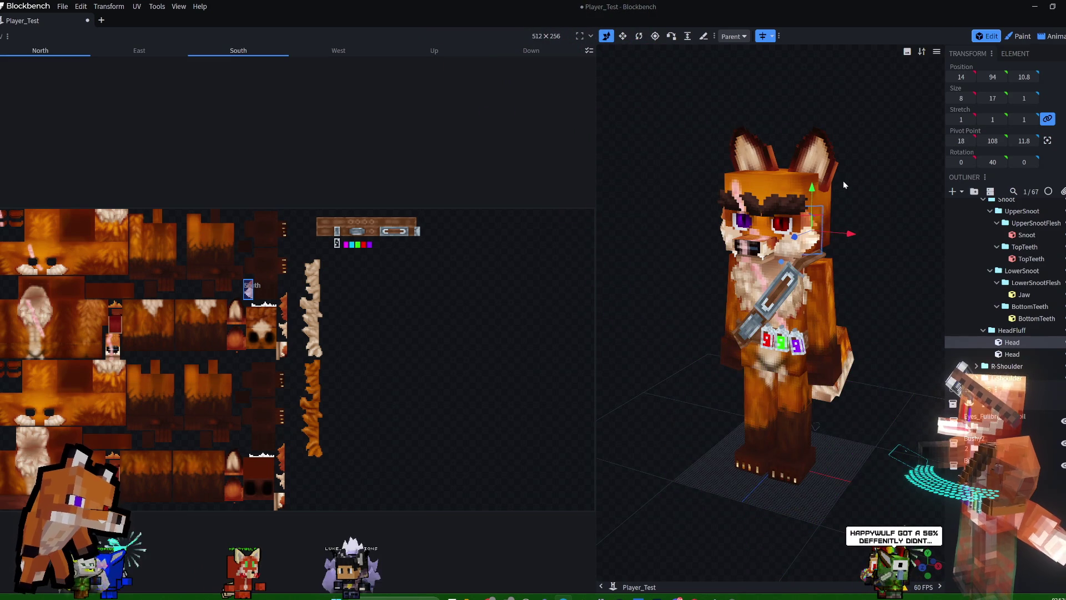
mouse_move(847, 212)
mouse_down()
mouse_move(860, 259)
mouse_move(760, 265)
mouse_move(855, 273)
mouse_move(896, 262)
mouse_move(889, 238)
mouse_move(868, 238)
mouse_up()
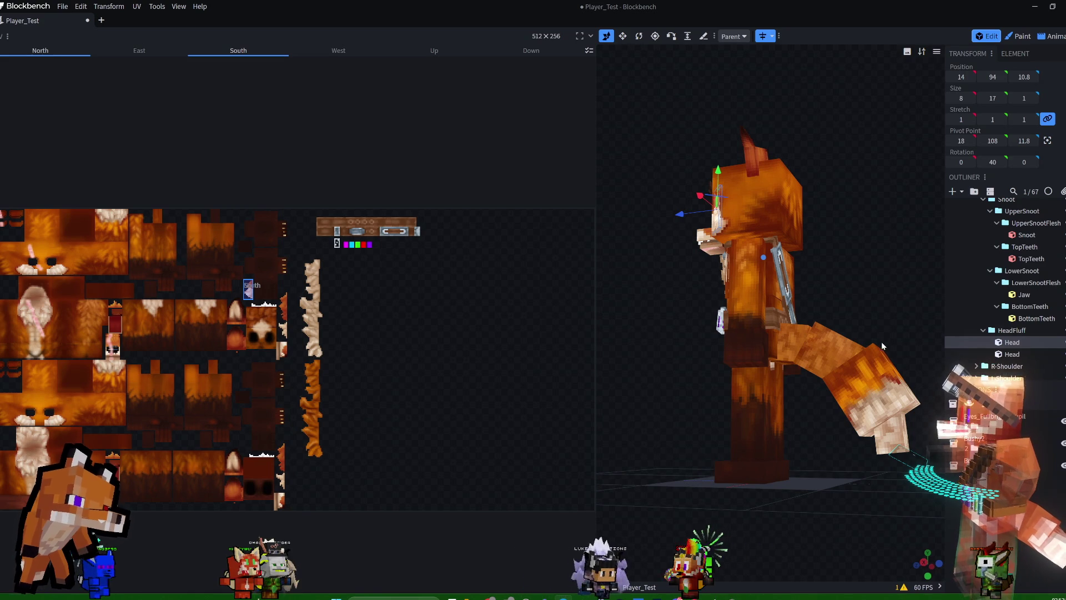
mouse_move(896, 278)
mouse_down()
mouse_move(889, 352)
mouse_move(898, 294)
mouse_move(905, 304)
mouse_up()
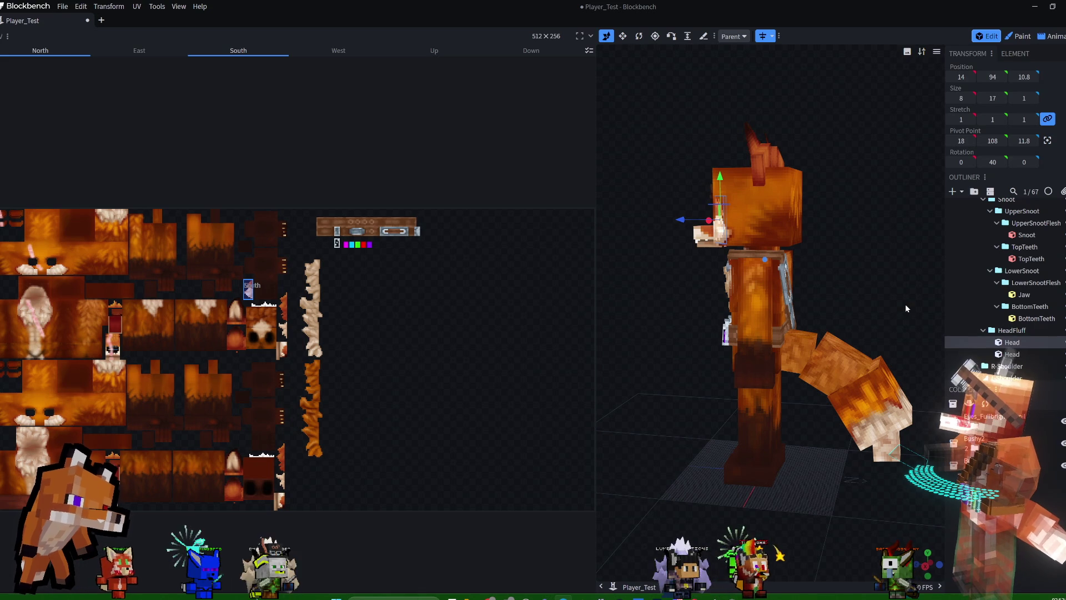
mouse_move(897, 359)
mouse_down()
mouse_move(852, 342)
mouse_move(814, 345)
mouse_move(858, 312)
mouse_up()
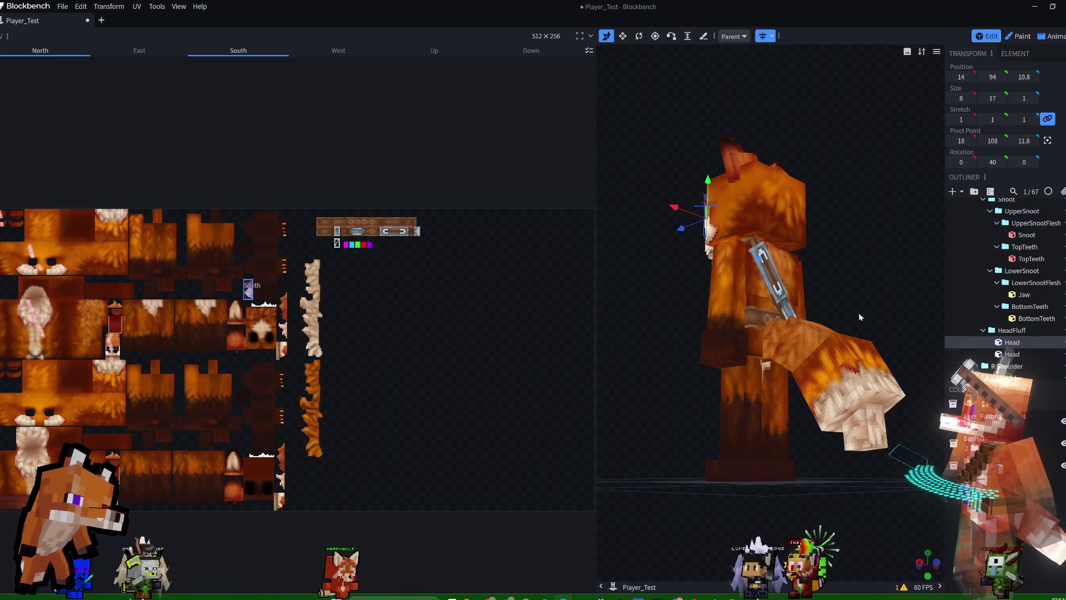
click(859, 340)
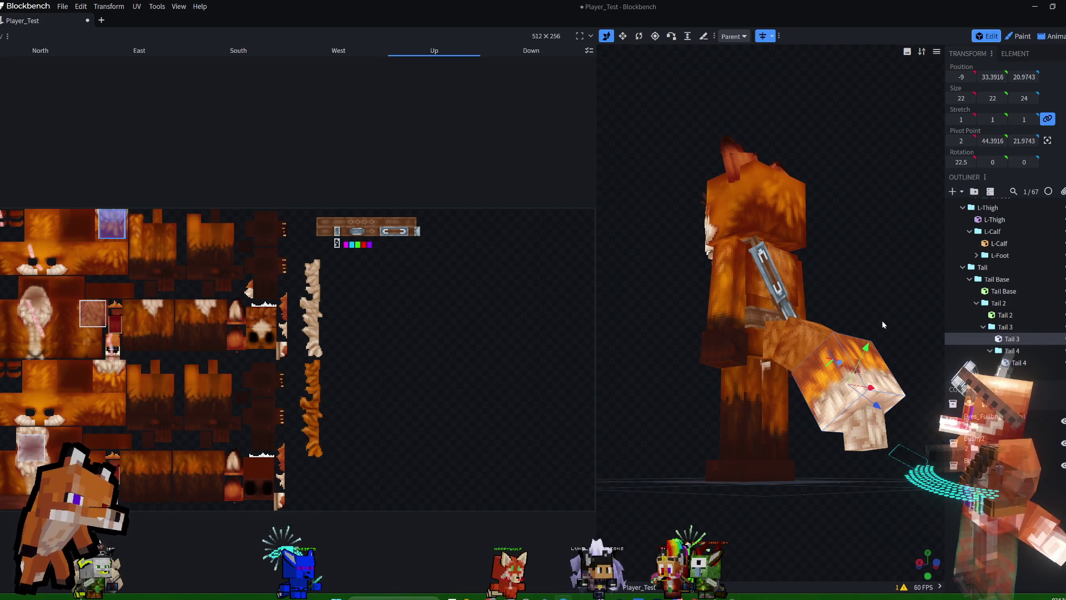
mouse_move(904, 280)
mouse_down()
mouse_move(887, 274)
mouse_move(889, 286)
mouse_move(912, 279)
mouse_move(861, 304)
mouse_move(871, 294)
mouse_move(799, 288)
mouse_move(845, 318)
mouse_up()
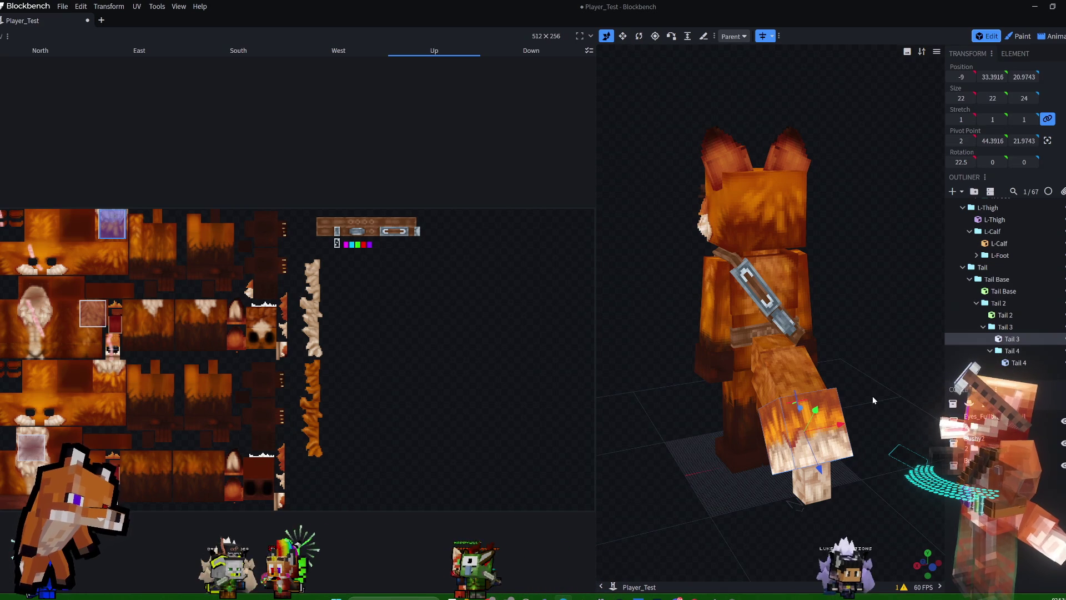
mouse_move(922, 326)
mouse_down()
mouse_move(876, 322)
mouse_move(1023, 290)
mouse_up()
mouse_move(888, 290)
mouse_down()
mouse_move(794, 270)
mouse_move(719, 287)
mouse_move(828, 365)
mouse_up()
click(827, 361)
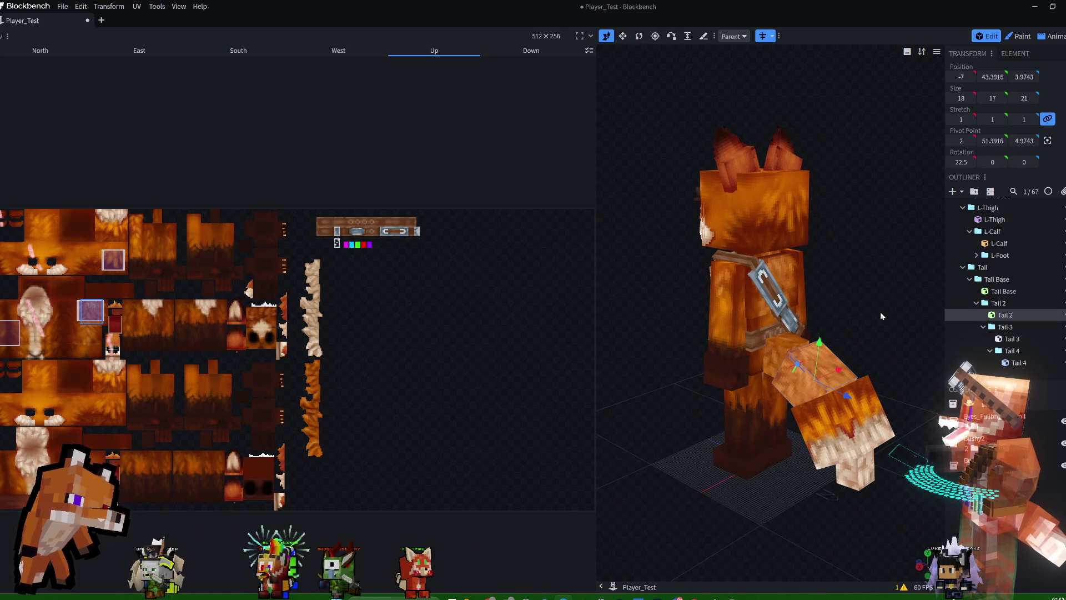
click(874, 405)
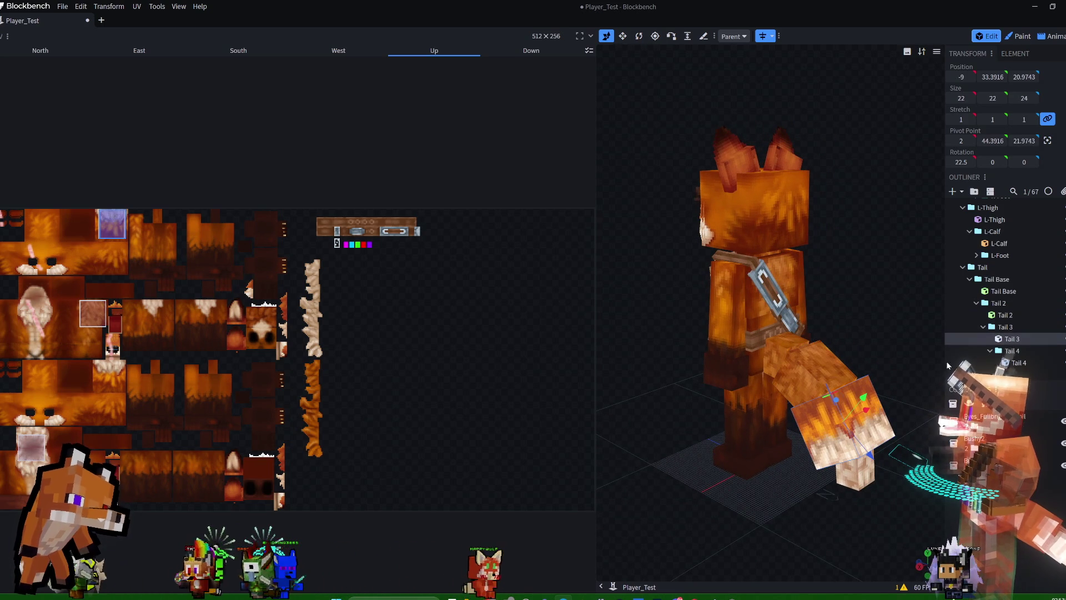
right_click(1020, 339)
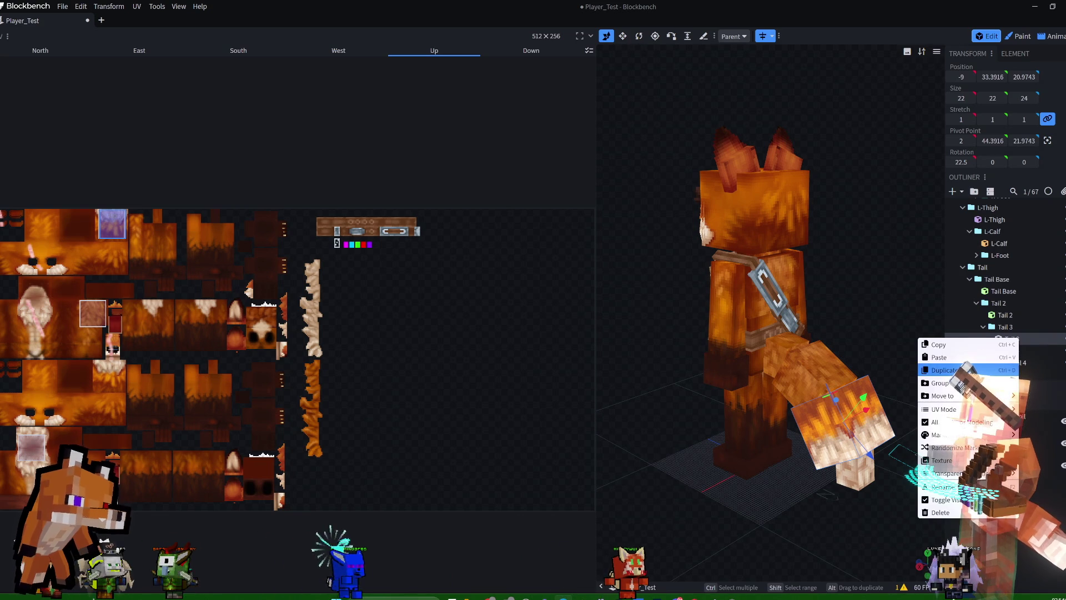
click(944, 370)
mouse_move(872, 297)
mouse_down()
mouse_move(868, 258)
mouse_move(888, 371)
mouse_up()
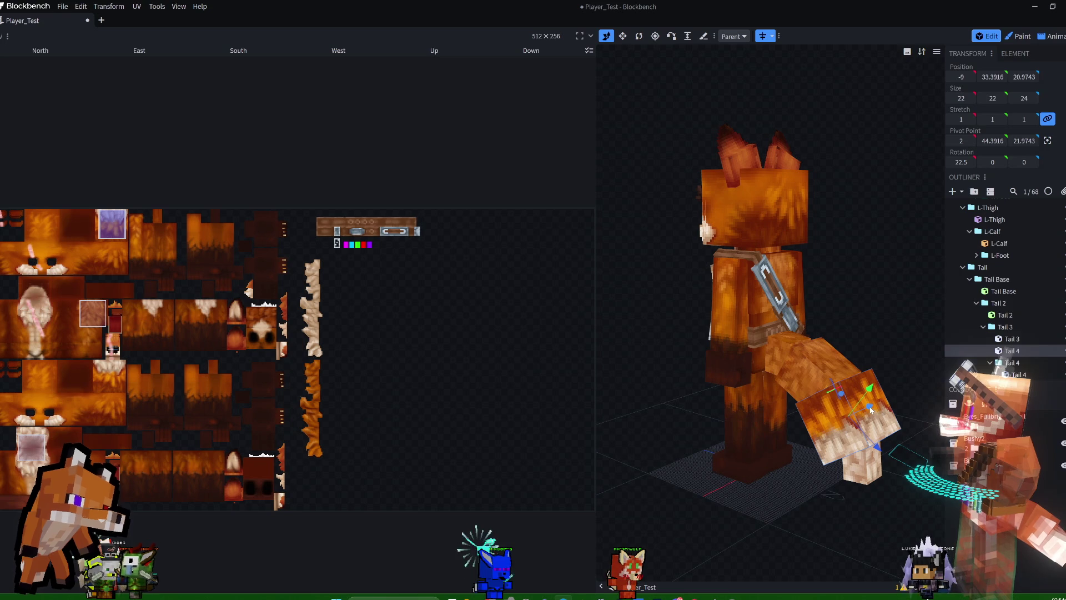
drag(870, 410, 866, 410)
mouse_move(914, 369)
mouse_down()
mouse_move(894, 334)
mouse_move(864, 350)
mouse_move(802, 441)
mouse_up()
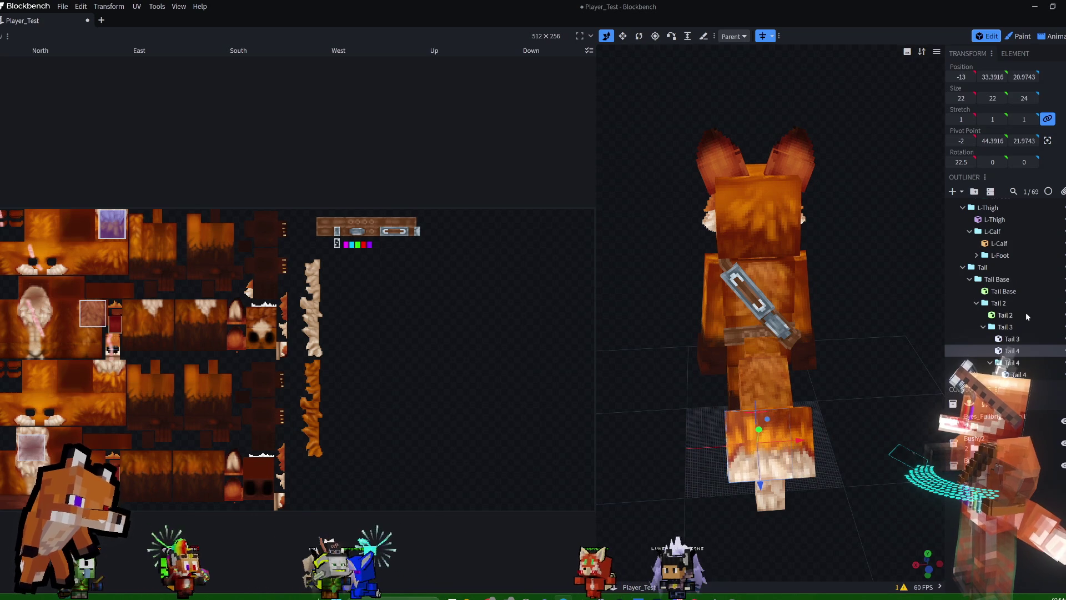
scroll(1024, 311, down, 3)
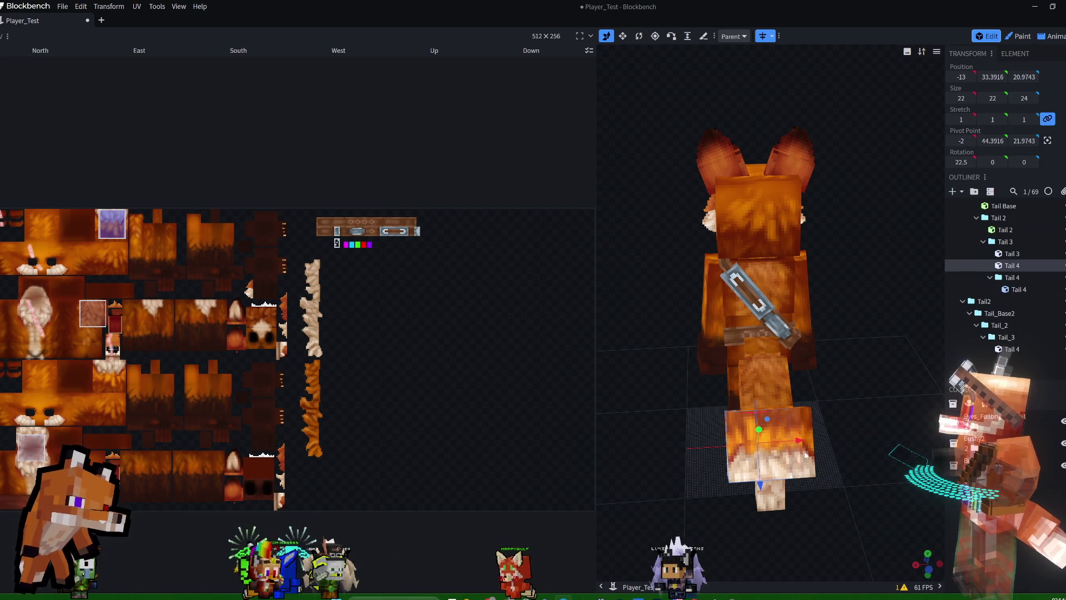
click(809, 425)
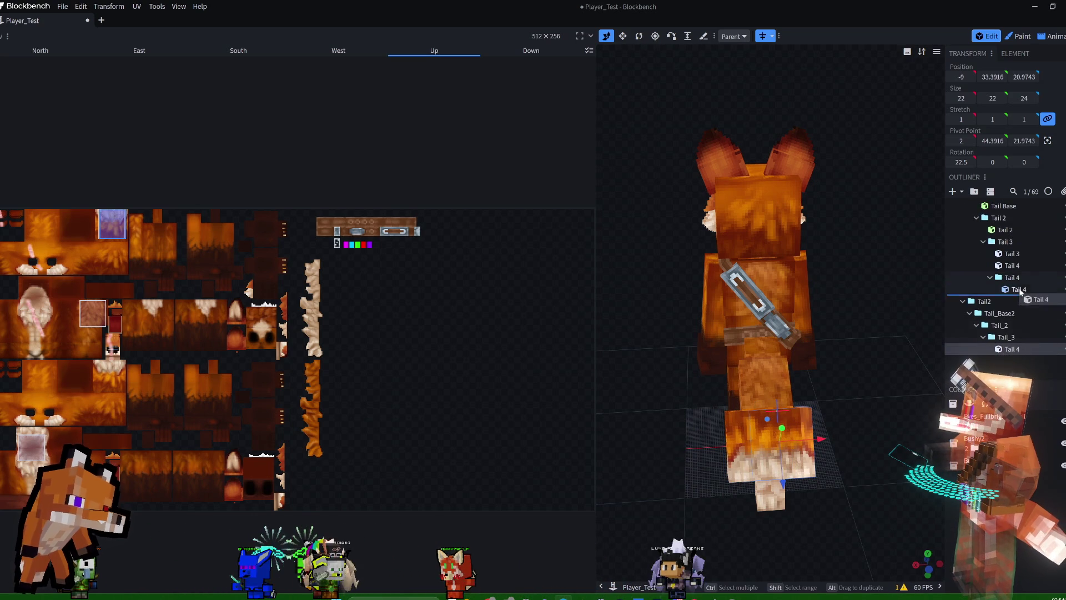
drag(1023, 270, 1022, 267)
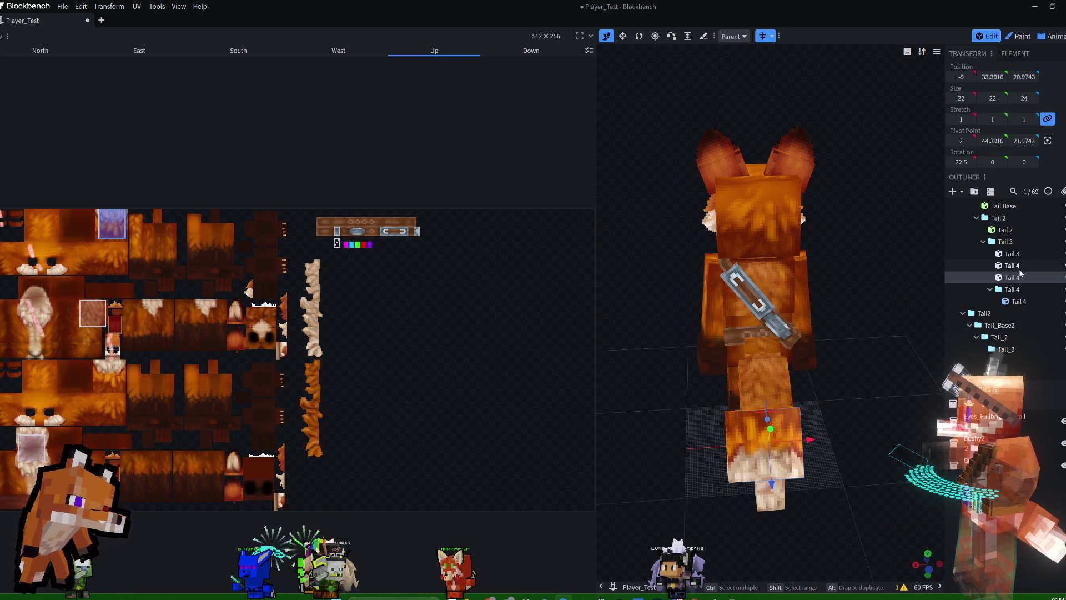
click(1019, 278)
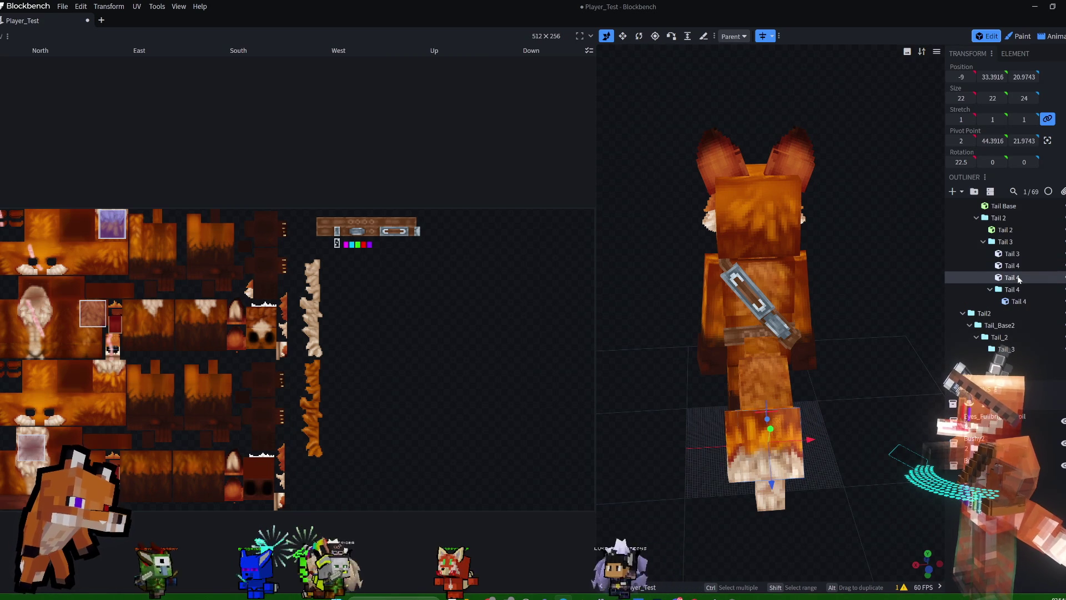
mouse_move(887, 388)
mouse_down()
mouse_move(884, 343)
mouse_move(883, 388)
mouse_up()
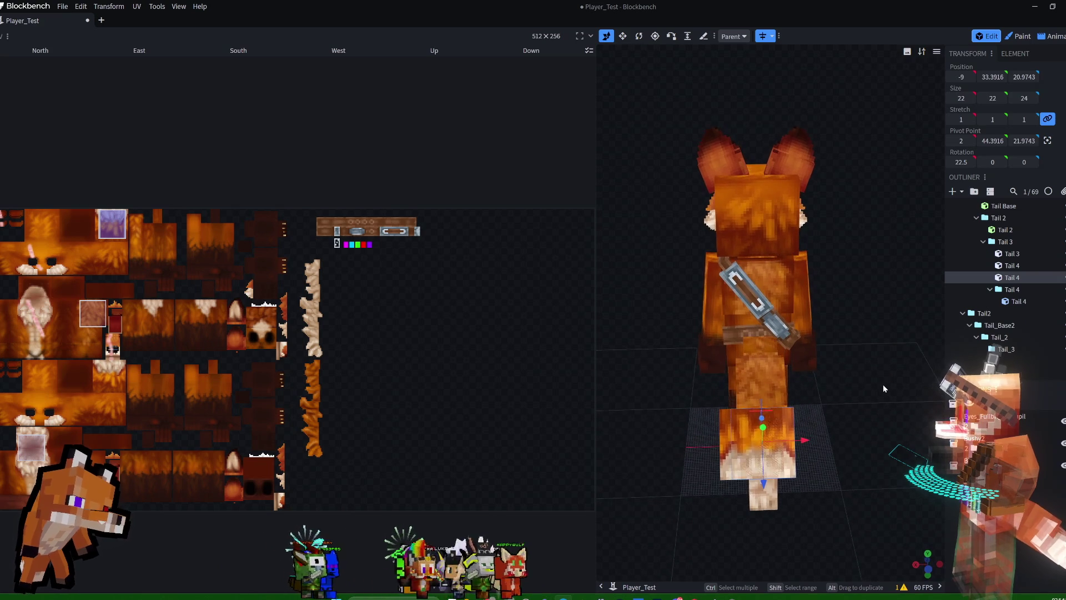
key(ctrl+z)
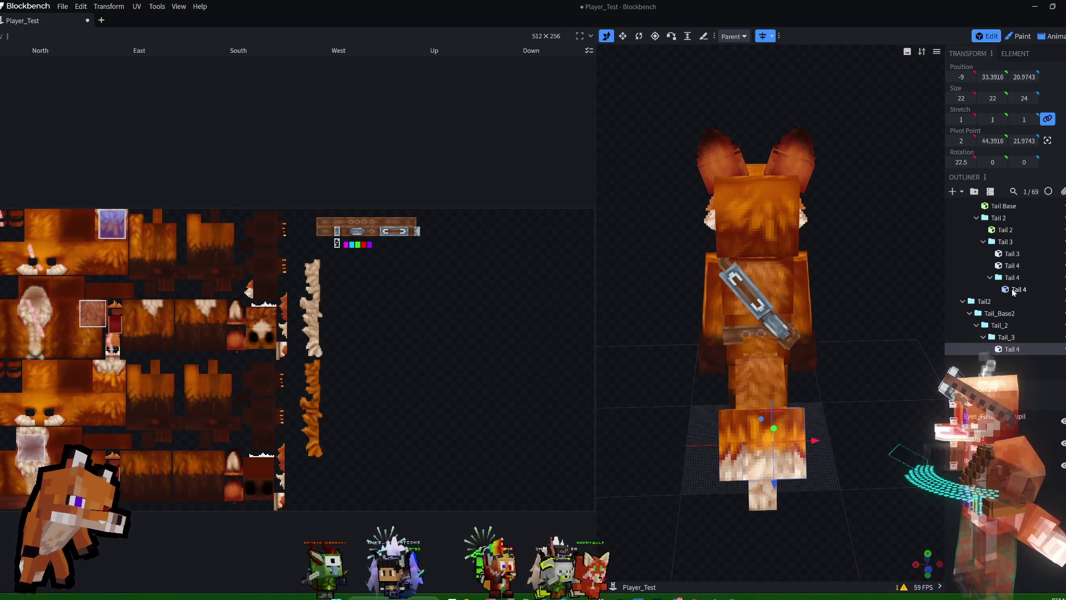
click(1013, 266)
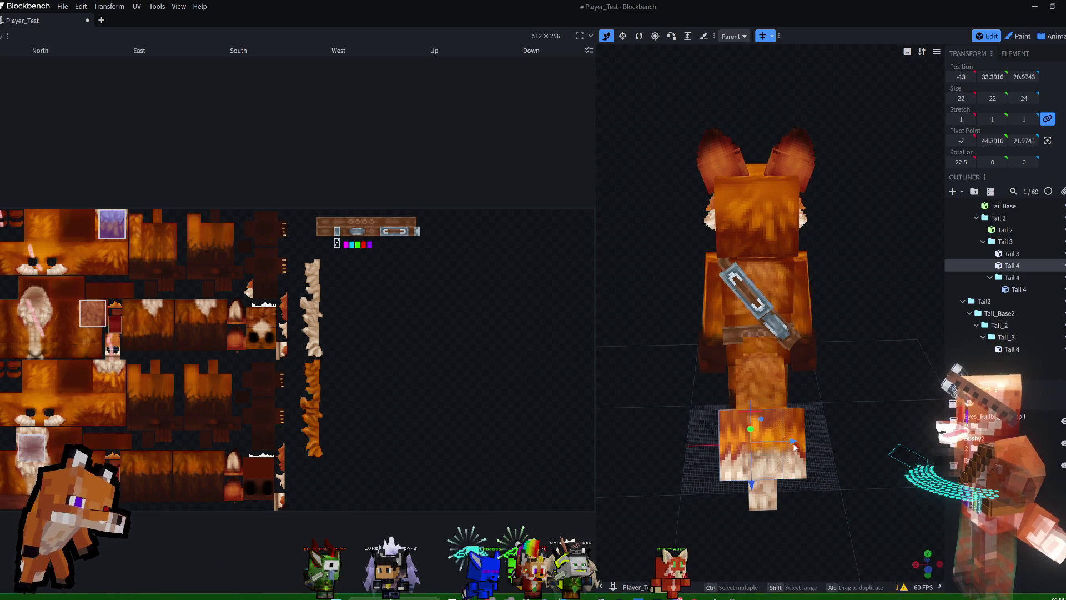
drag(752, 488, 752, 494)
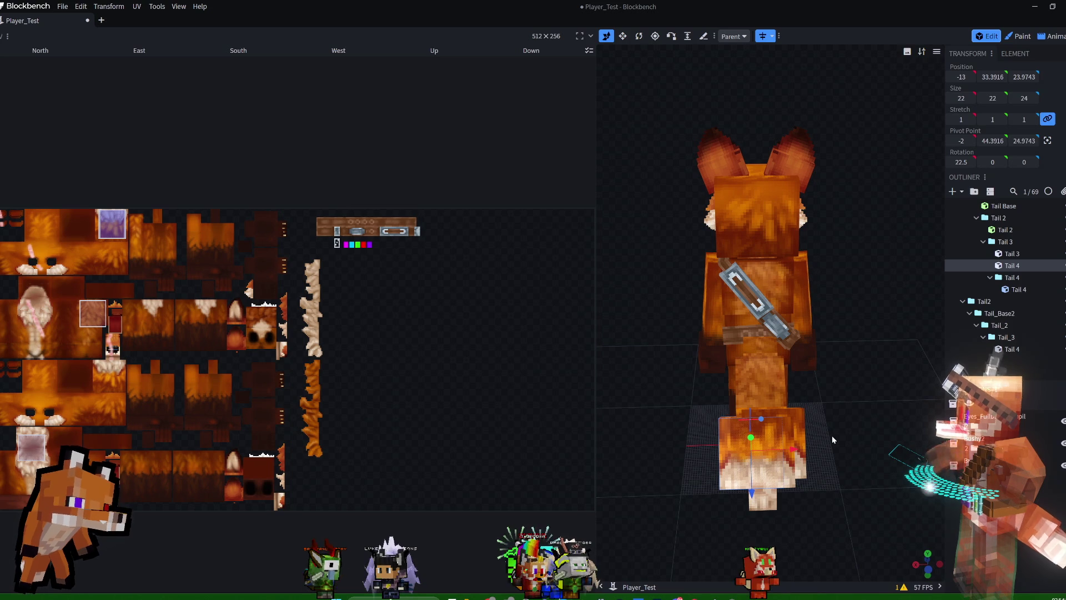
key(ctrl+z)
key(ctrl+z)
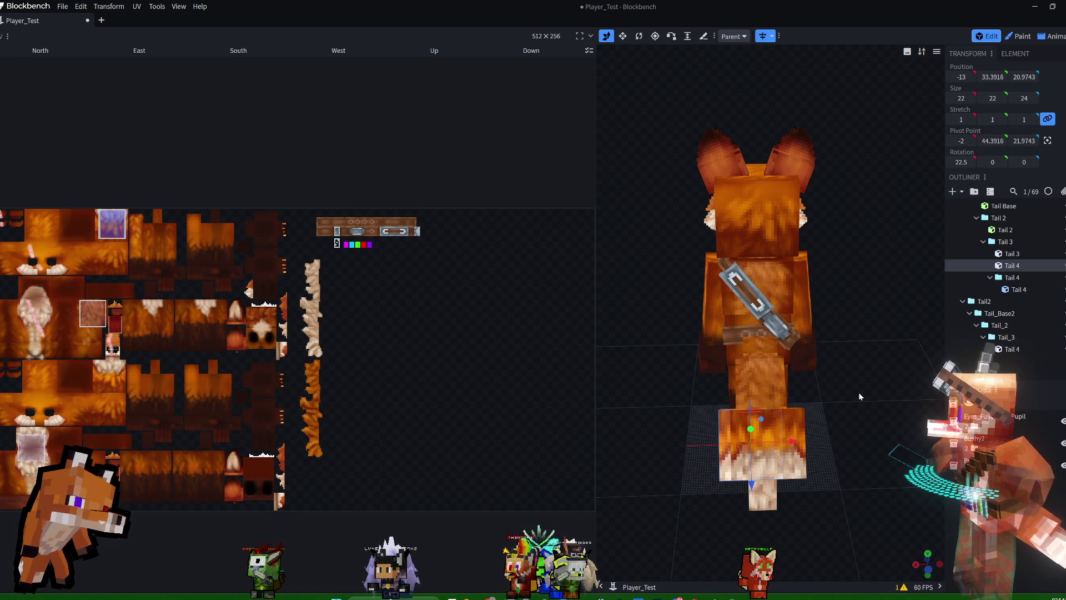
key(ctrl+z)
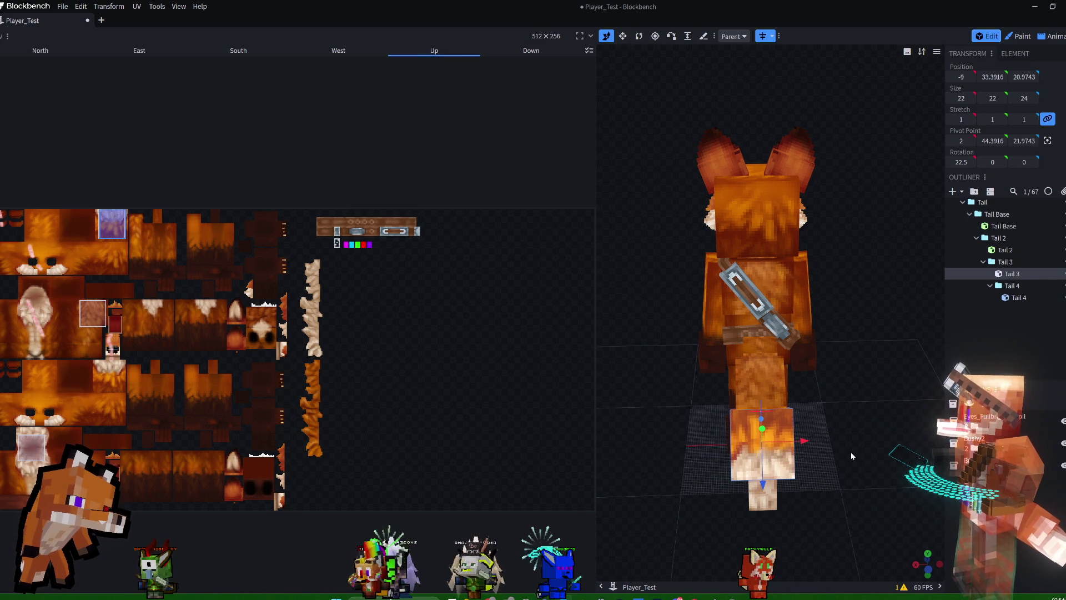
right_click(1020, 275)
click(979, 316)
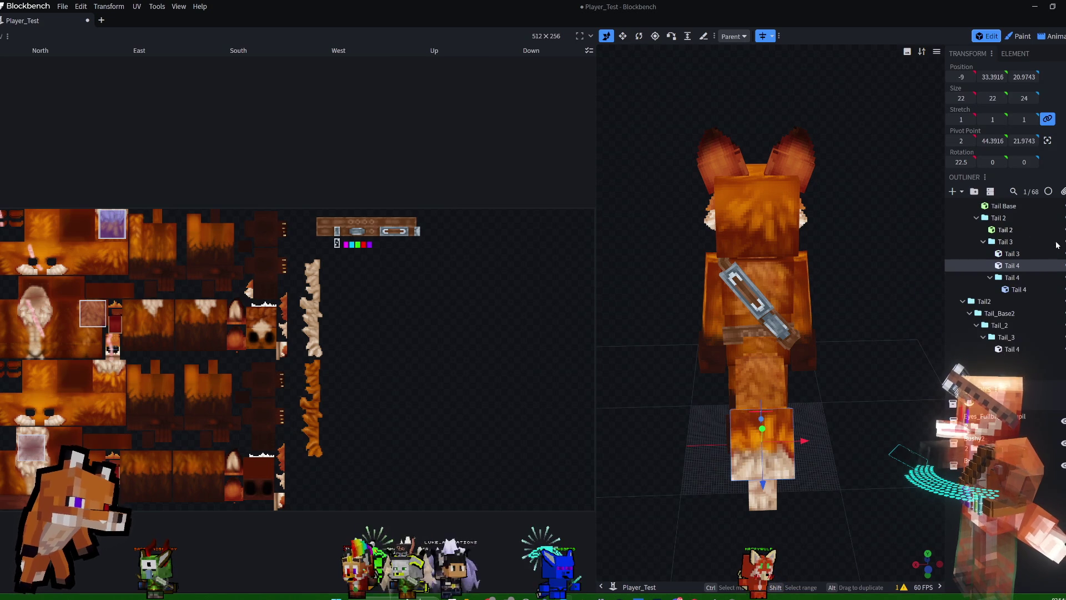
alt+drag(804, 441, 798, 443)
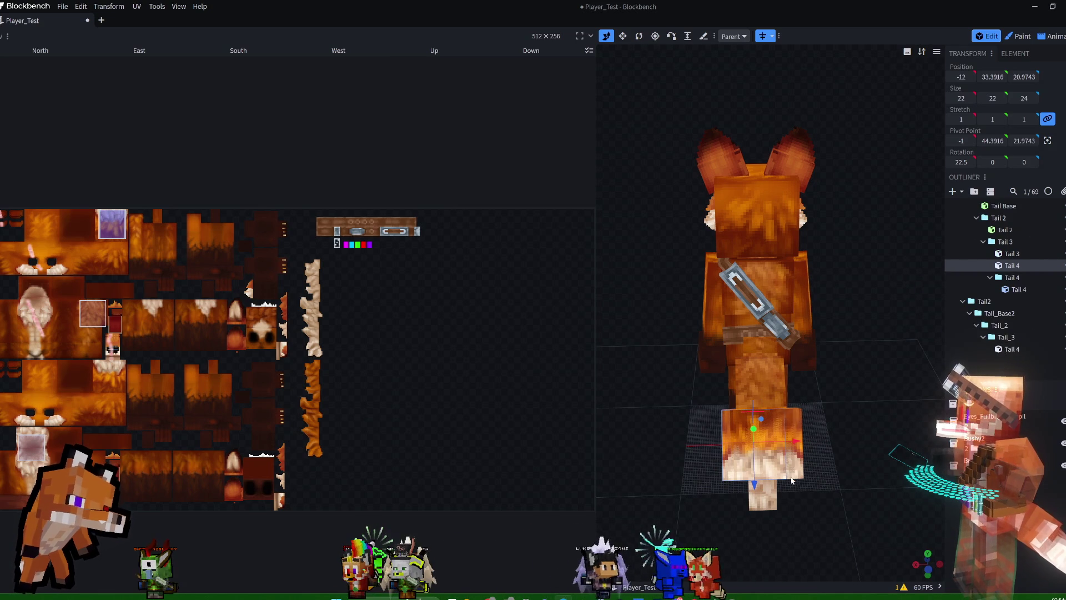
drag(761, 484, 753, 499)
mouse_move(850, 387)
mouse_down()
mouse_move(888, 370)
mouse_move(858, 378)
mouse_up()
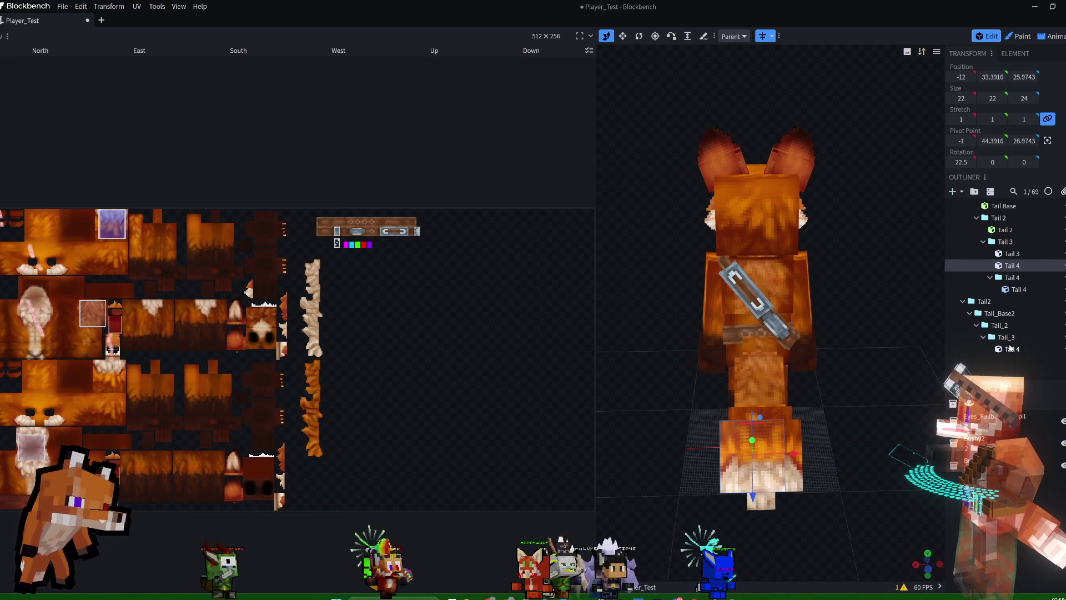
drag(1010, 348, 1028, 265)
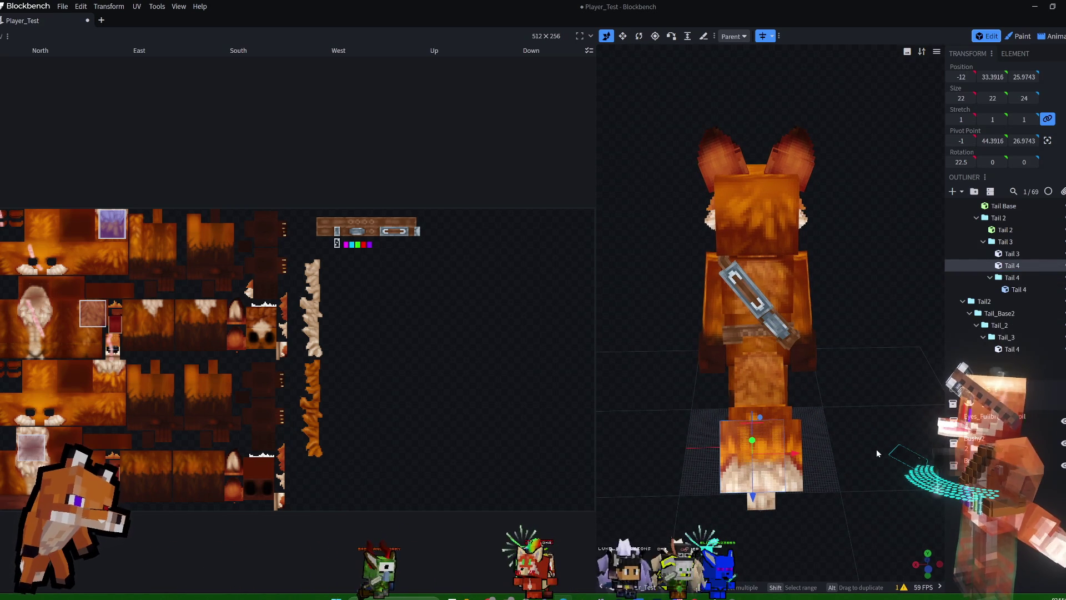
key(Up)
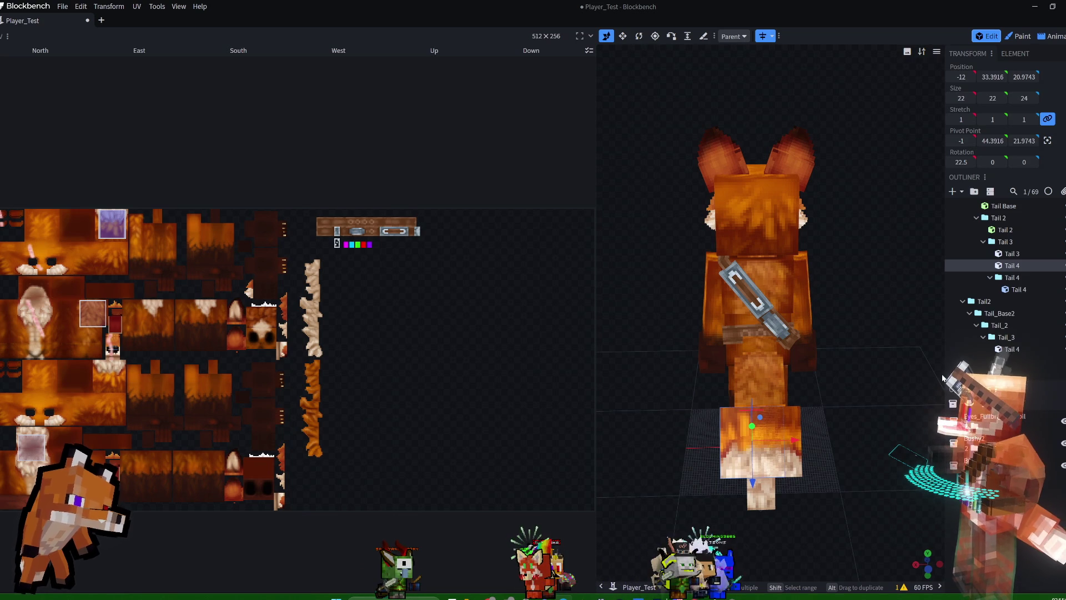
key(Down)
key(Down)
key(Down)
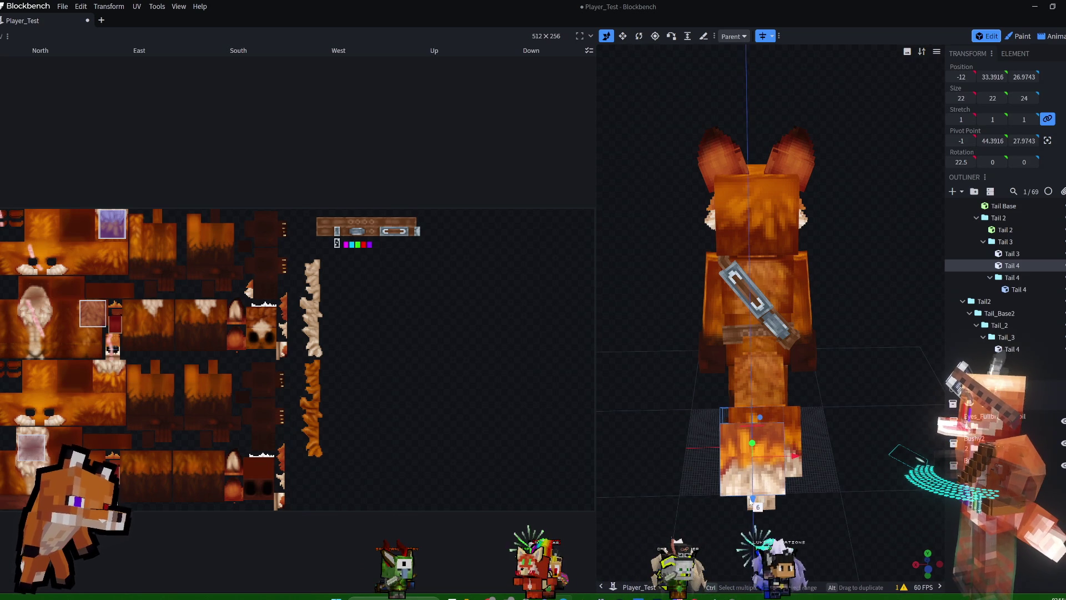
mouse_move(878, 397)
mouse_down()
mouse_move(924, 405)
mouse_move(975, 356)
mouse_move(915, 344)
mouse_move(861, 357)
mouse_move(908, 375)
mouse_move(895, 387)
mouse_up()
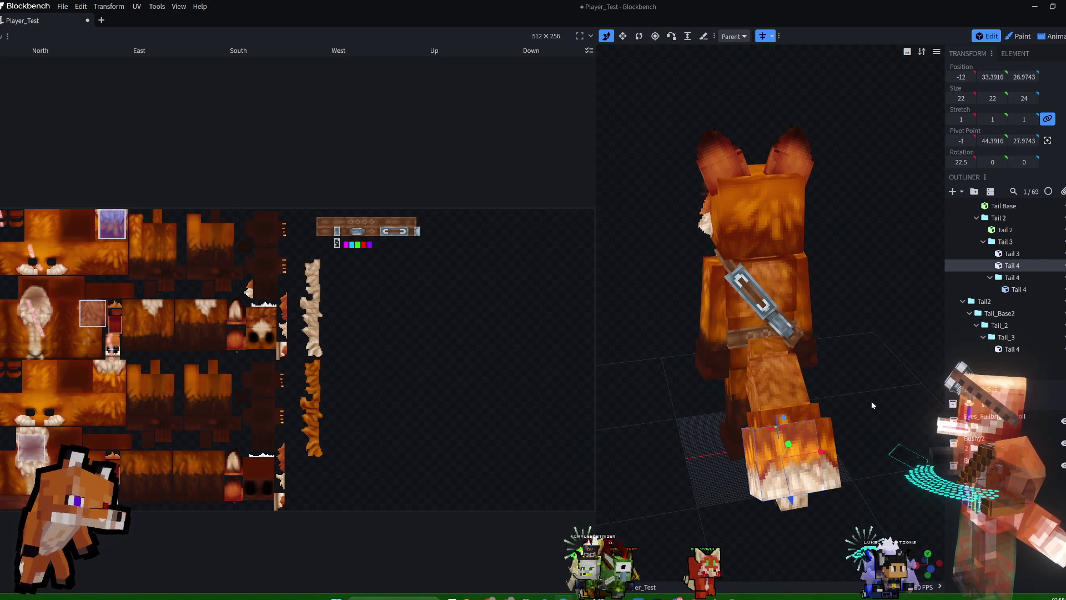
key(ctrl+z)
key(ctrl+z)
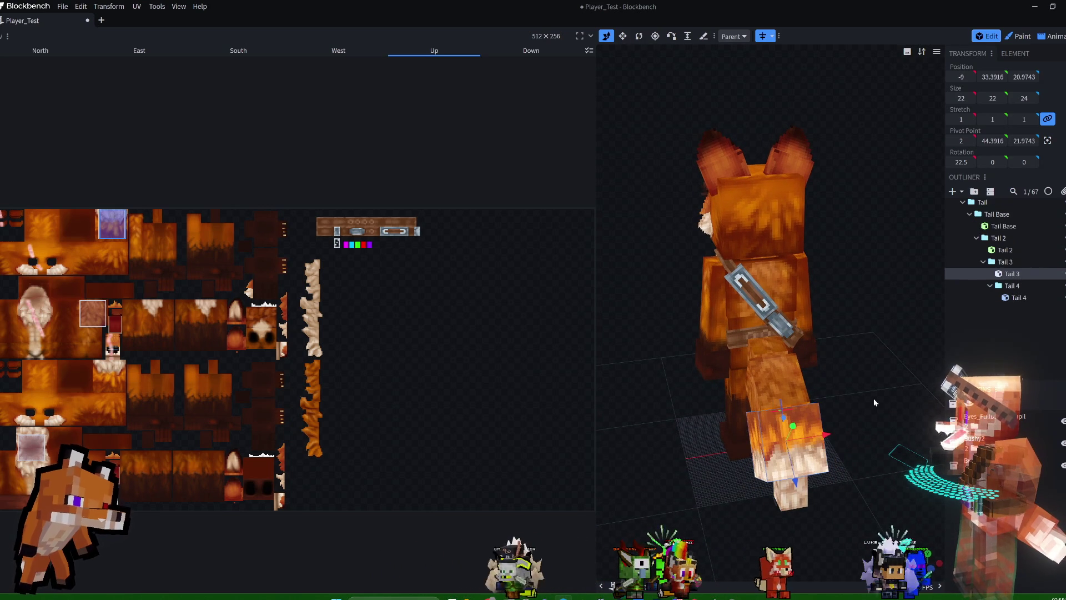
click(772, 37)
mouse_move(856, 330)
mouse_down()
mouse_move(868, 301)
mouse_move(858, 271)
mouse_move(879, 284)
mouse_up()
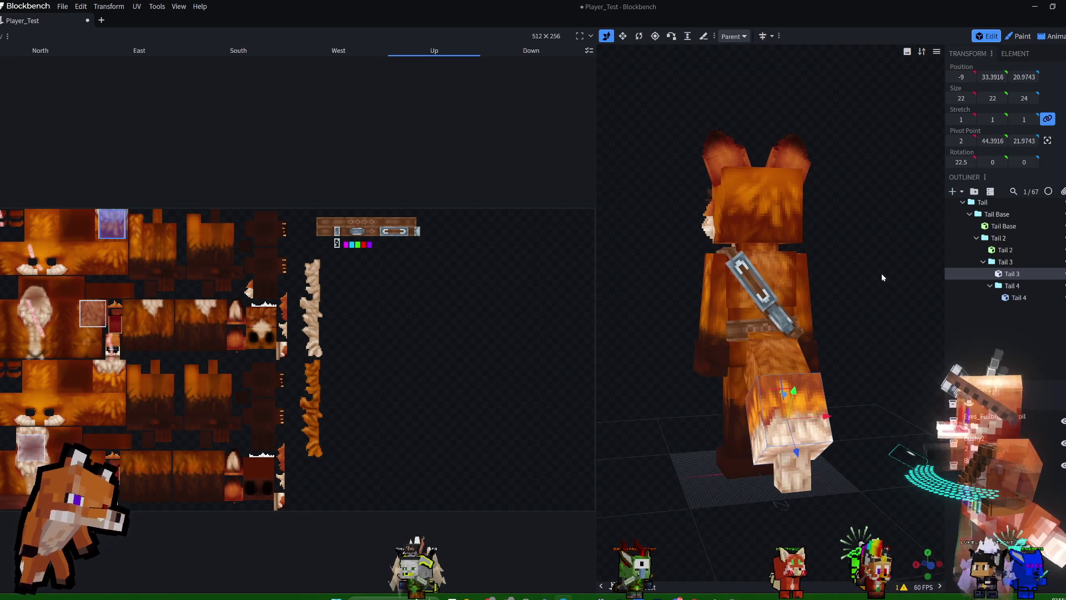
Duplicate the Tail 3 cube as Tail 4 and settle it at Y 33.39.
right_click(1013, 280)
click(970, 309)
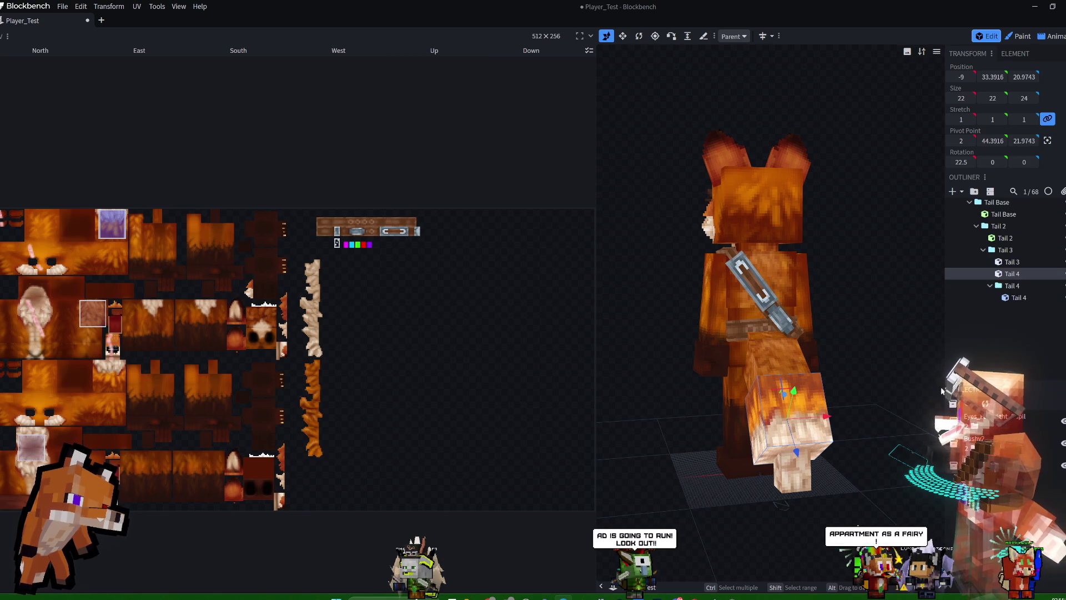
drag(897, 357, 869, 431)
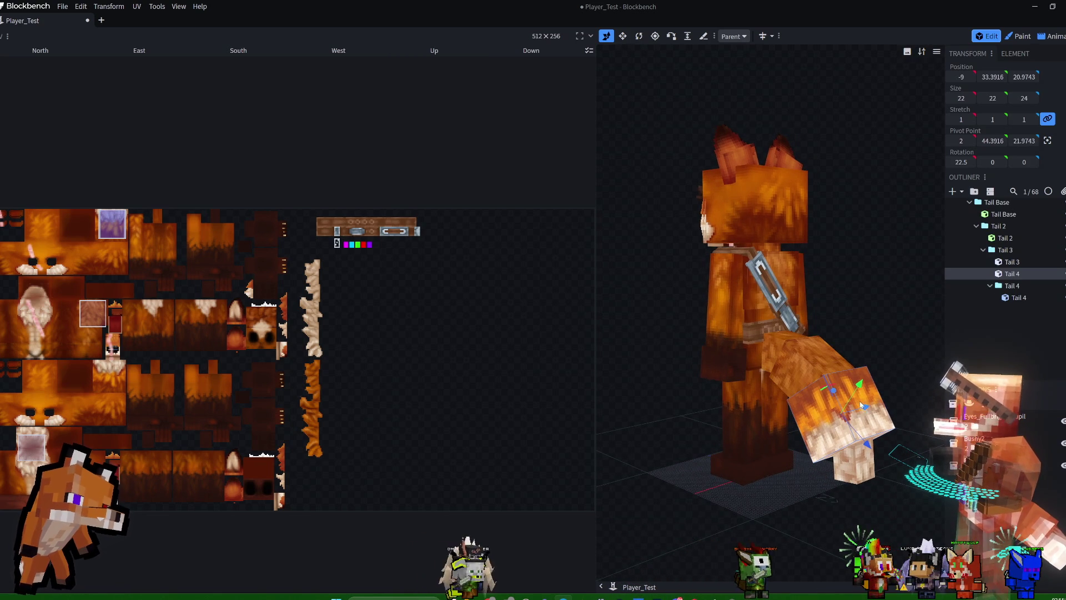
drag(857, 396, 860, 391)
mouse_move(886, 332)
mouse_down()
mouse_move(851, 307)
mouse_move(827, 318)
mouse_move(871, 324)
mouse_move(815, 304)
mouse_move(861, 302)
mouse_up()
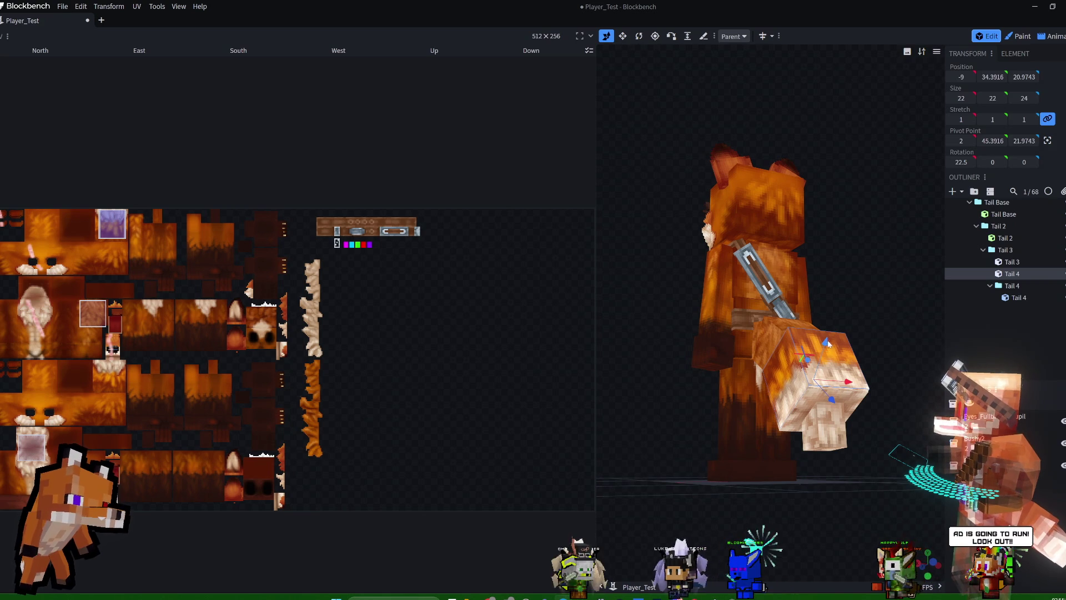
key(Page_Down)
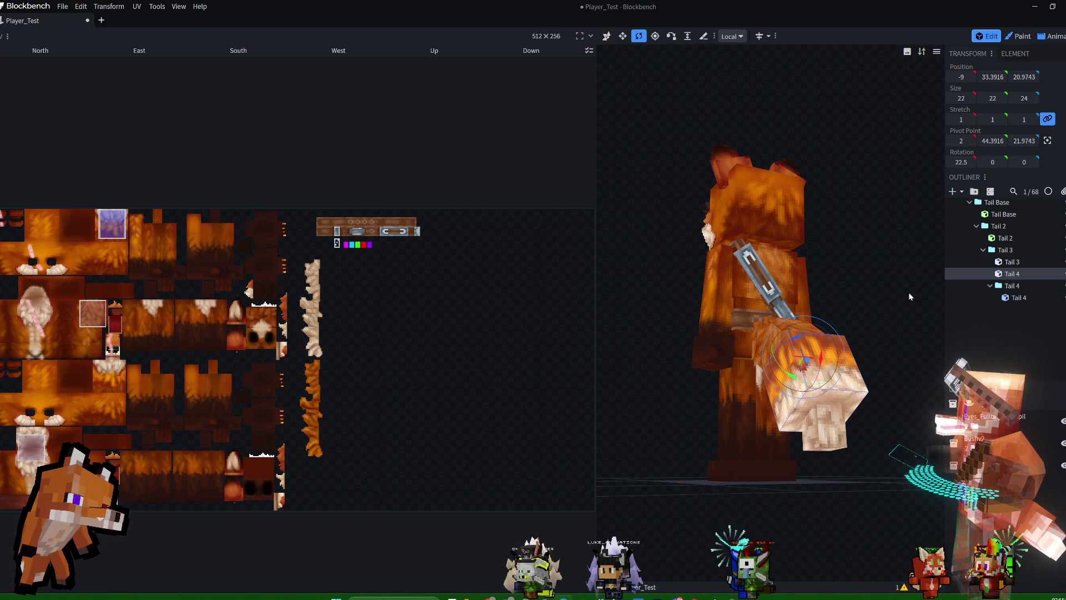
Rotate Tail 4 to 14.9, -17.0, 47.8 and drag its UV box onto the orange fur strip.
drag(889, 302, 920, 281)
drag(818, 351, 788, 373)
click(799, 346)
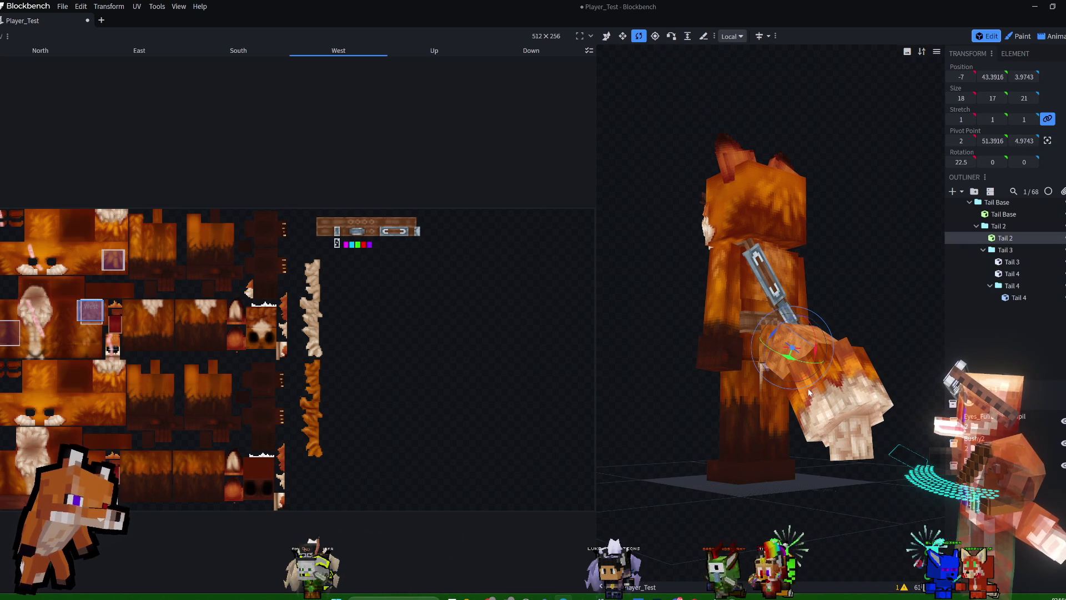
mouse_move(853, 270)
mouse_down()
mouse_move(859, 291)
mouse_move(801, 328)
mouse_move(791, 348)
mouse_move(865, 238)
mouse_move(872, 277)
mouse_up()
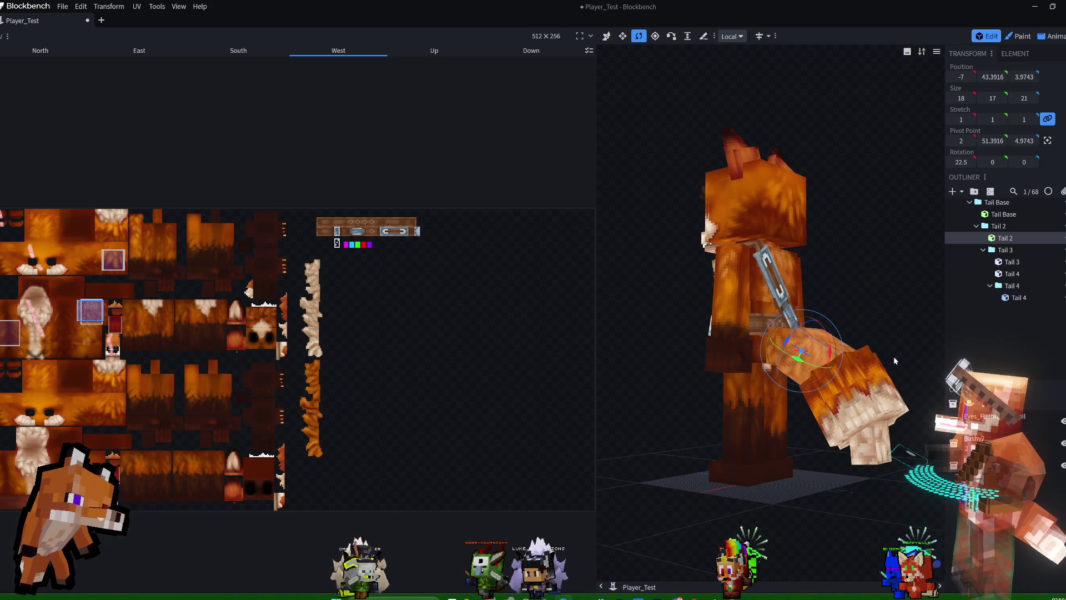
click(870, 358)
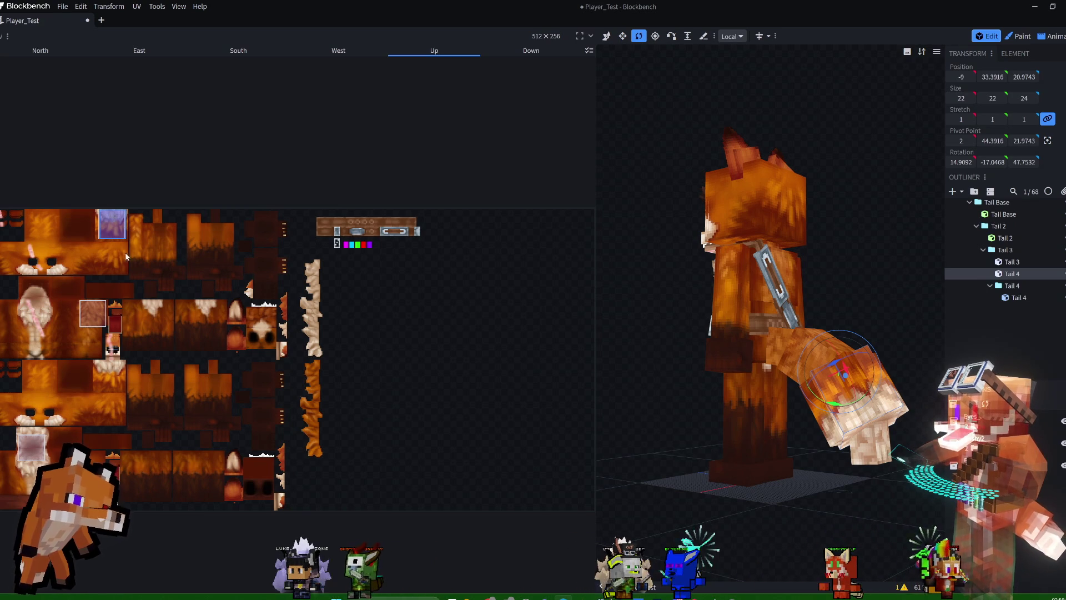
mouse_move(122, 236)
mouse_down()
mouse_move(182, 324)
mouse_move(303, 374)
mouse_up()
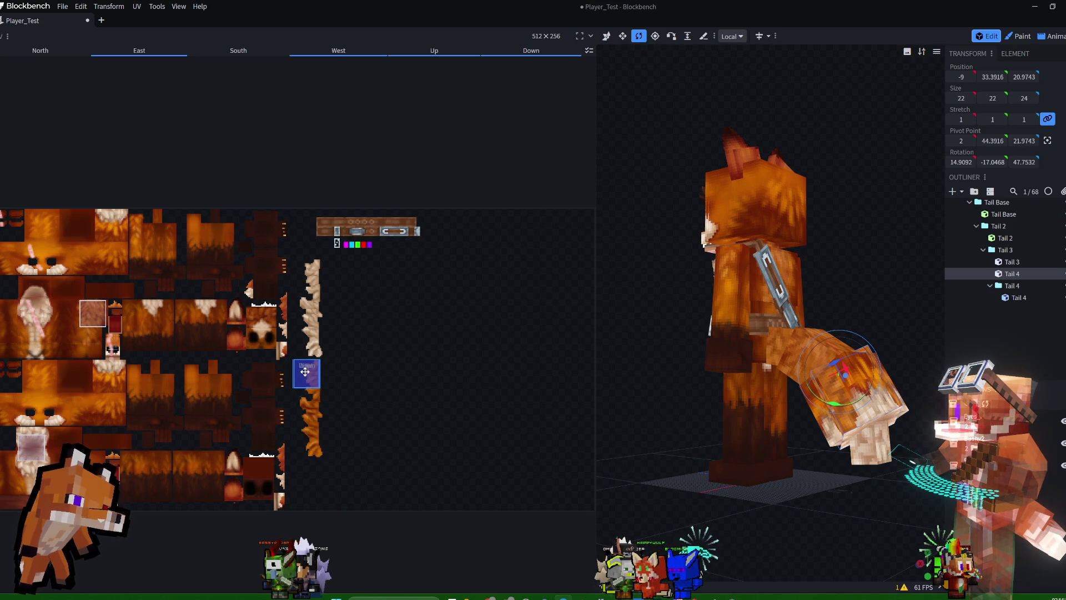
Widen the 3D viewport and rotate Tail 4's east face UV a quarter turn.
mouse_move(857, 248)
mouse_down()
mouse_move(727, 254)
mouse_move(794, 252)
mouse_up()
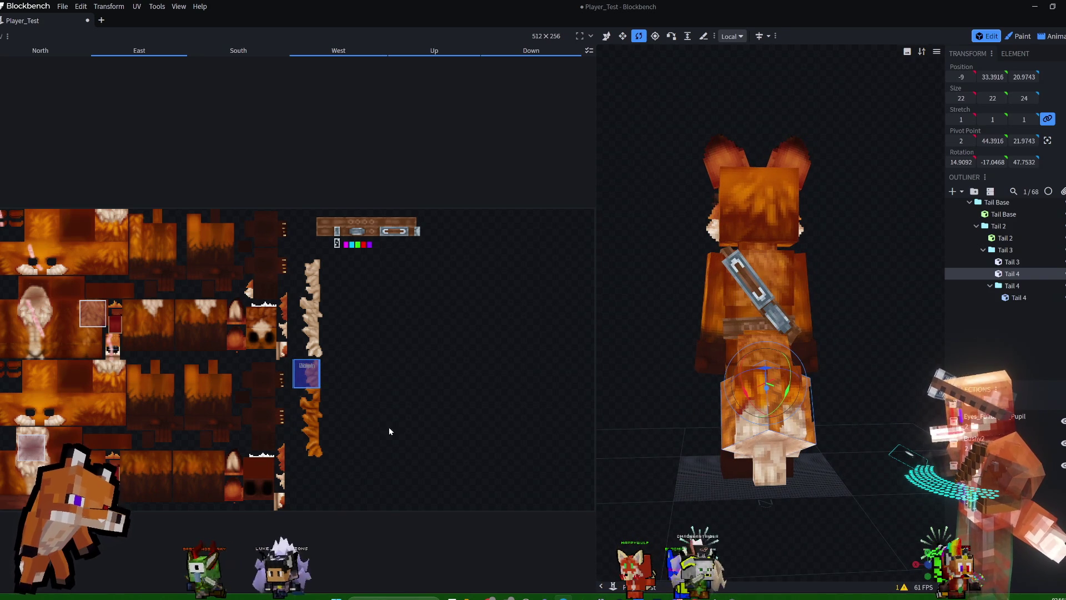
drag(595, 250, 377, 251)
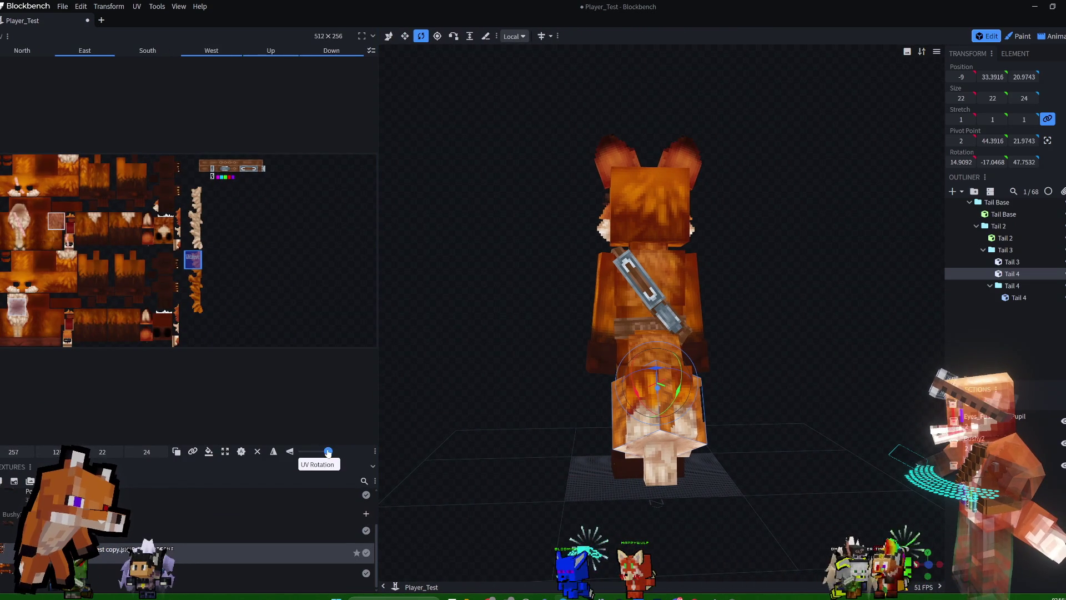
drag(325, 453, 312, 452)
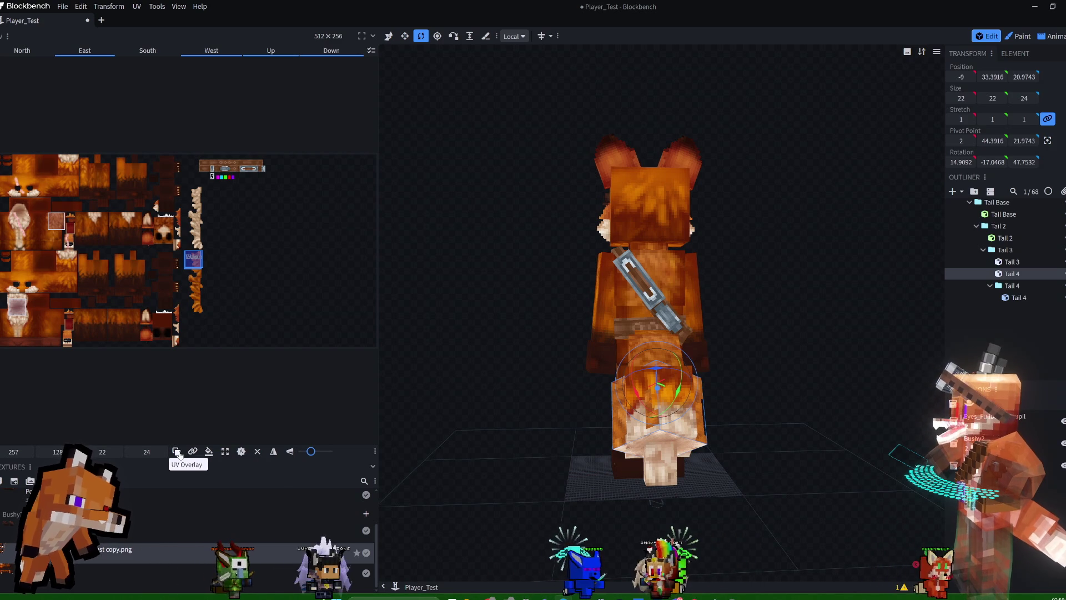
drag(311, 454, 292, 456)
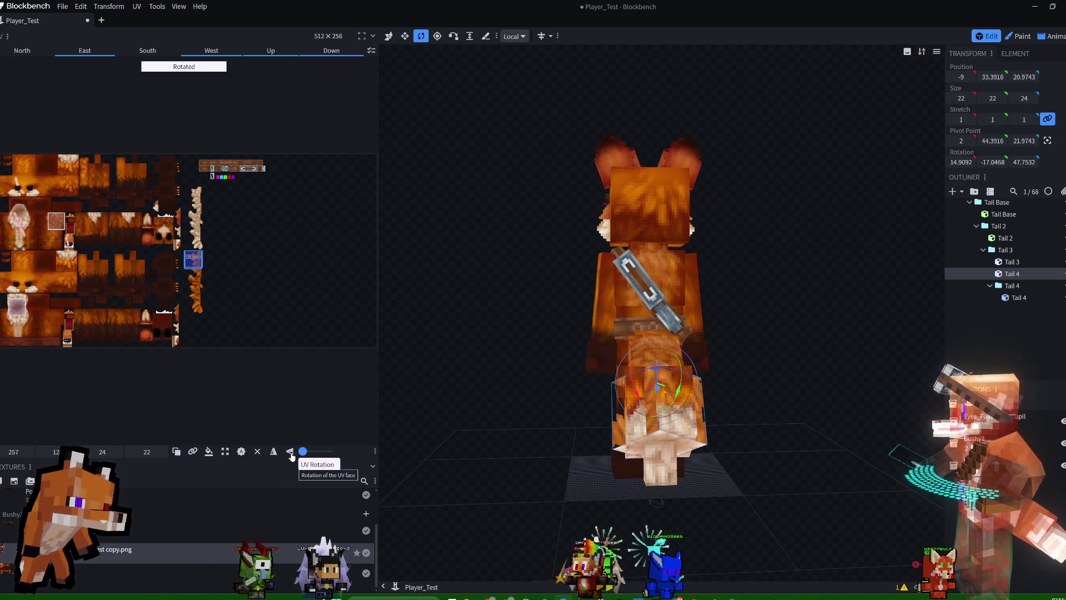
Mirror Tail 4's West face UV horizontally and shift the Down face lower on the fur.
mouse_move(561, 398)
mouse_down()
mouse_move(821, 352)
mouse_move(910, 352)
mouse_move(851, 358)
mouse_up()
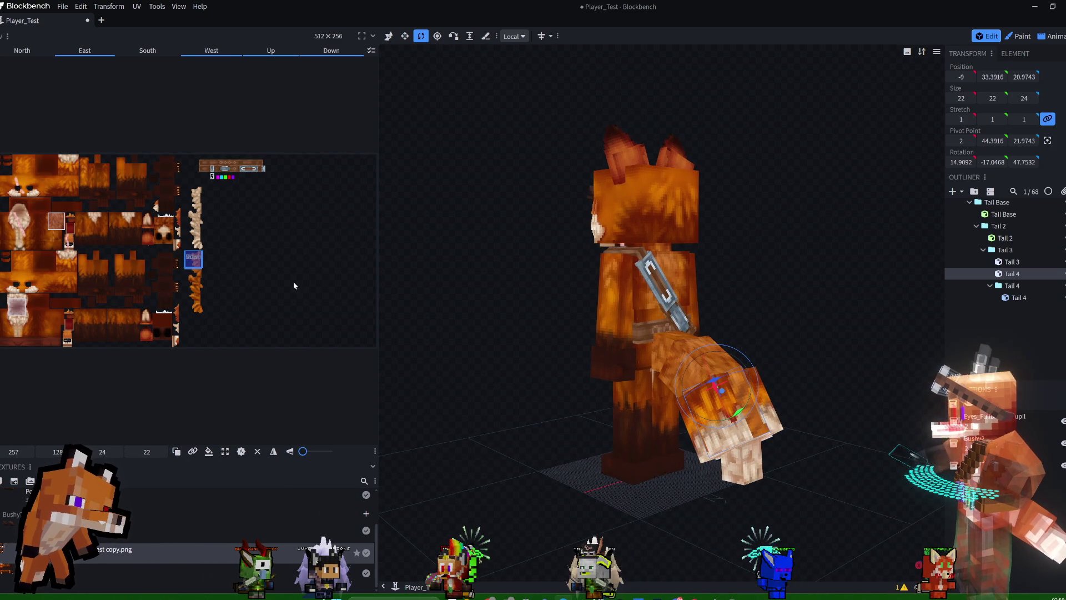
mouse_move(851, 342)
mouse_down()
mouse_move(880, 317)
mouse_move(795, 320)
mouse_move(802, 349)
mouse_move(734, 346)
mouse_move(692, 327)
mouse_move(715, 298)
mouse_move(791, 315)
mouse_move(795, 350)
mouse_up()
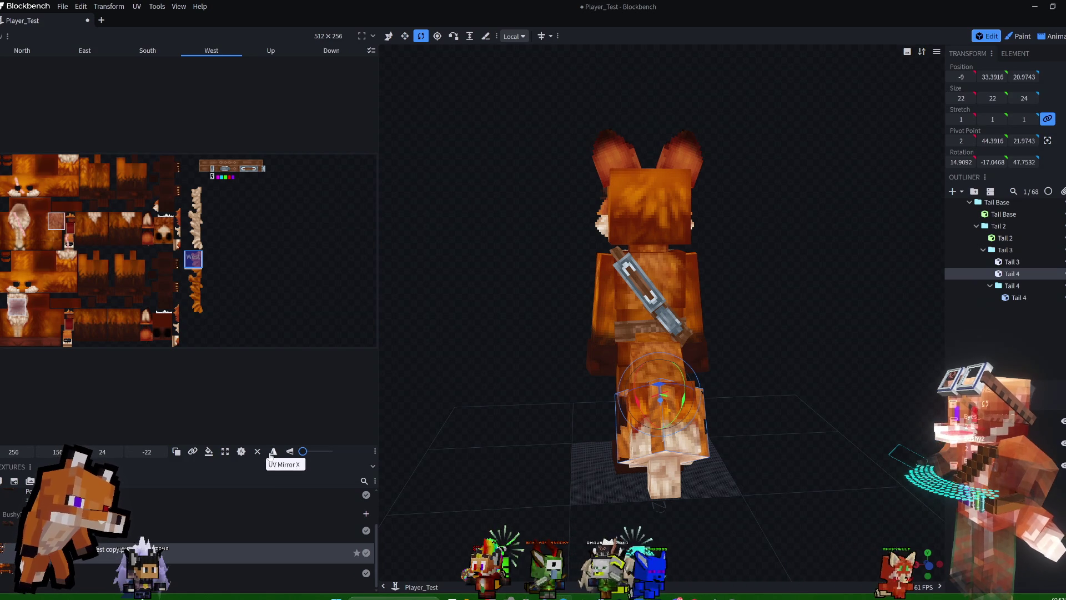
click(272, 450)
mouse_move(510, 397)
mouse_down()
mouse_move(605, 362)
mouse_move(603, 376)
mouse_move(554, 401)
mouse_move(487, 409)
mouse_move(635, 372)
mouse_move(517, 398)
mouse_up()
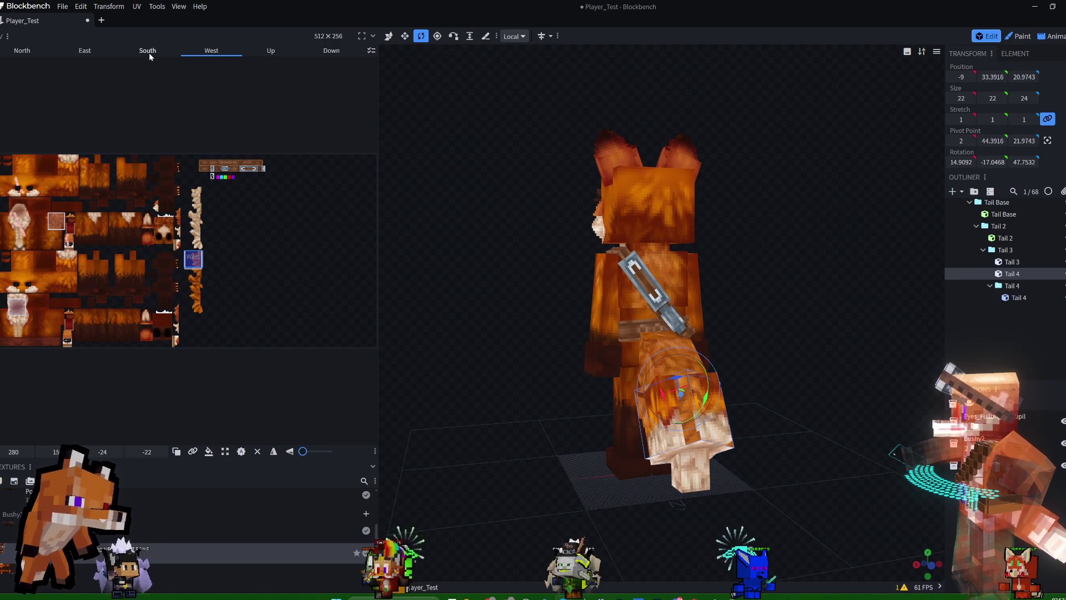
click(195, 244)
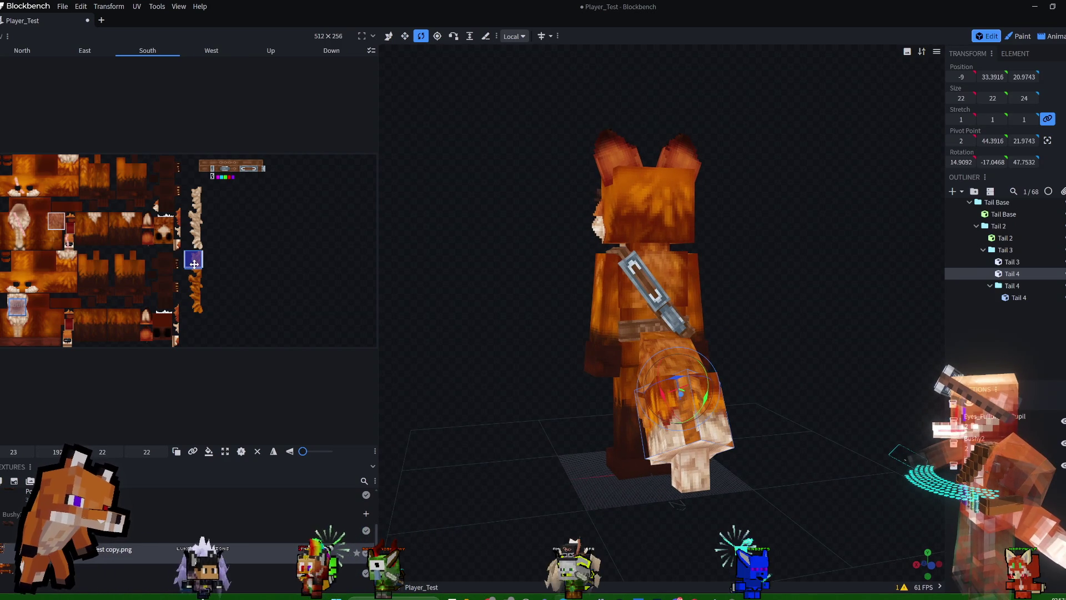
drag(197, 253, 194, 255)
Rotate the Down face texture and turn the Up face texture a quarter turn.
mouse_move(802, 334)
mouse_down()
mouse_move(639, 314)
mouse_move(668, 327)
mouse_move(704, 312)
mouse_move(627, 342)
mouse_up()
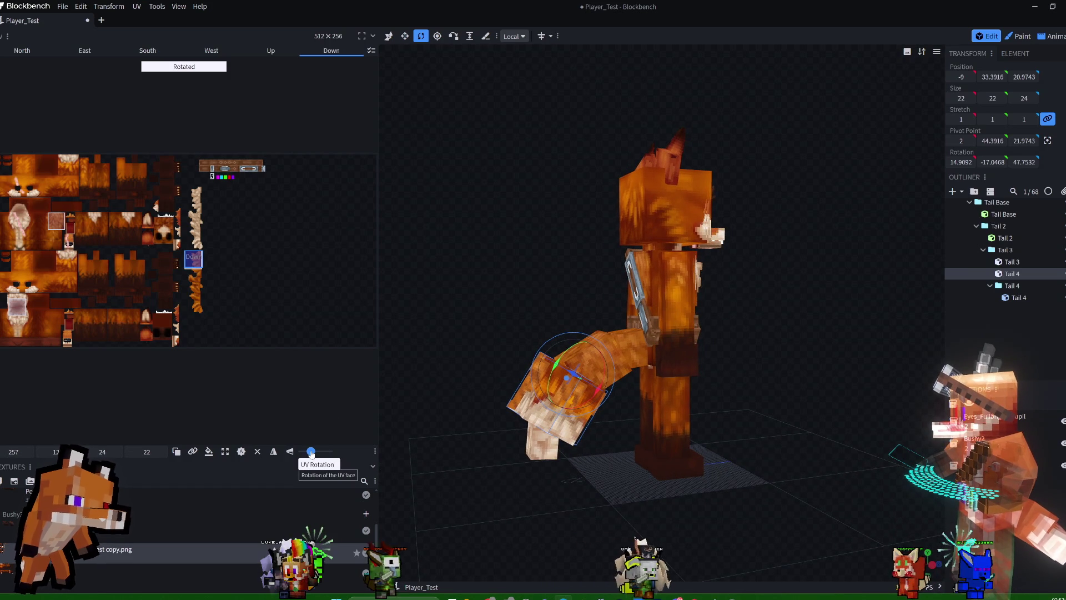
drag(305, 454, 312, 452)
mouse_move(793, 384)
mouse_down()
mouse_move(849, 395)
mouse_move(702, 380)
mouse_move(835, 393)
mouse_up()
drag(594, 378, 560, 289)
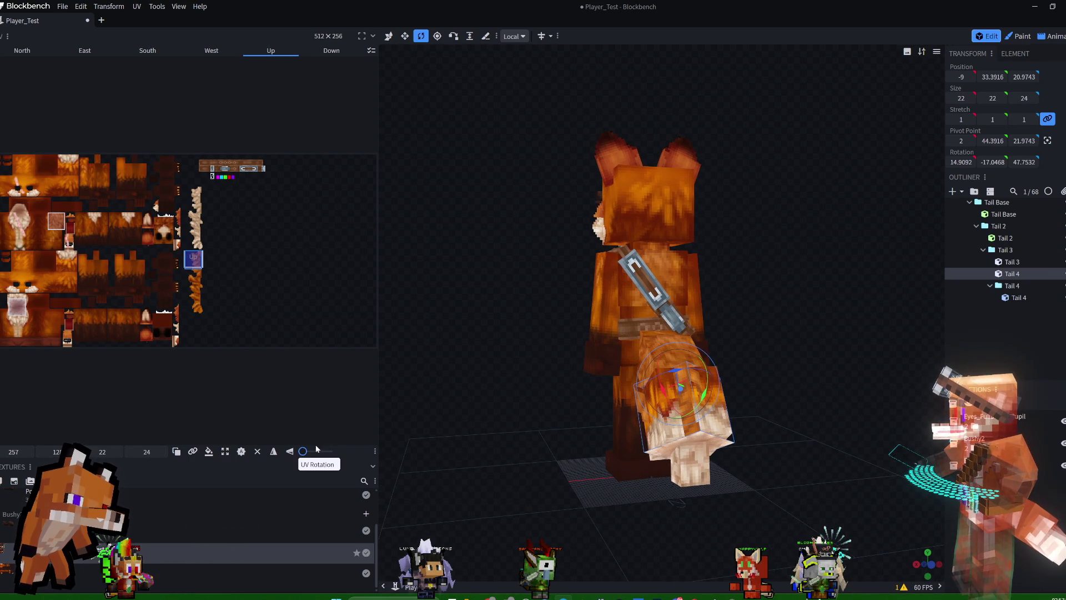
drag(304, 453, 328, 452)
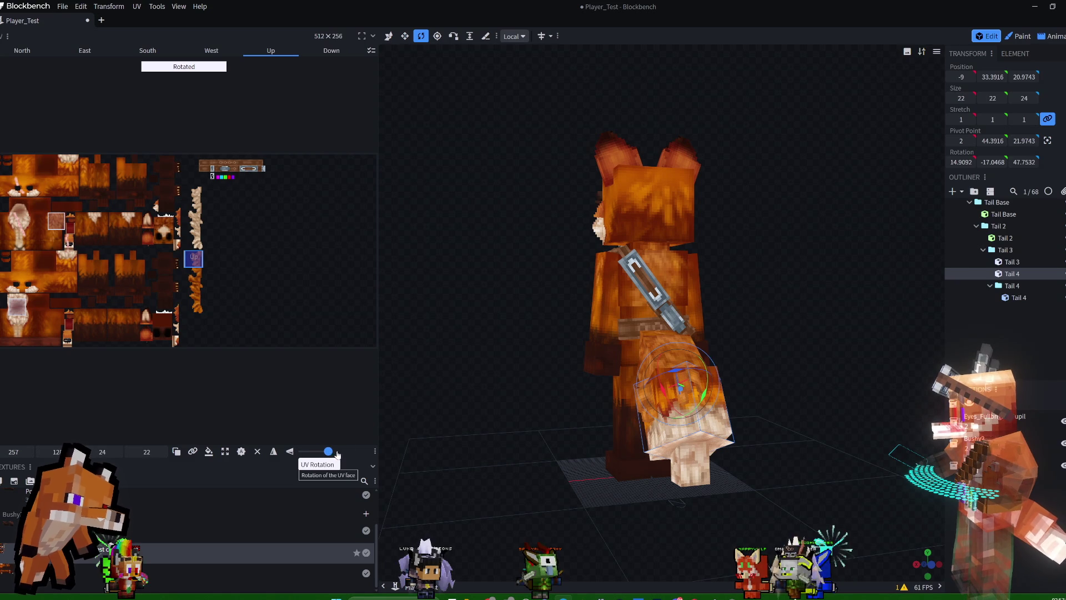
mouse_move(862, 359)
mouse_down()
mouse_move(734, 365)
mouse_move(936, 343)
mouse_move(916, 394)
mouse_move(918, 431)
mouse_up()
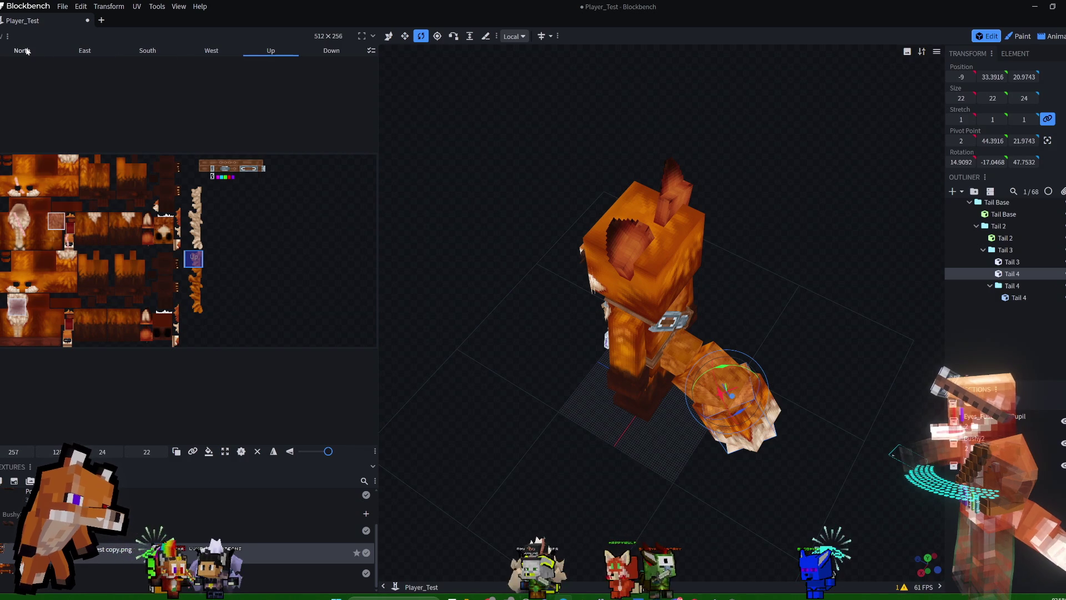
Undo the Down face's last move and reposition its UV on the fur.
click(147, 50)
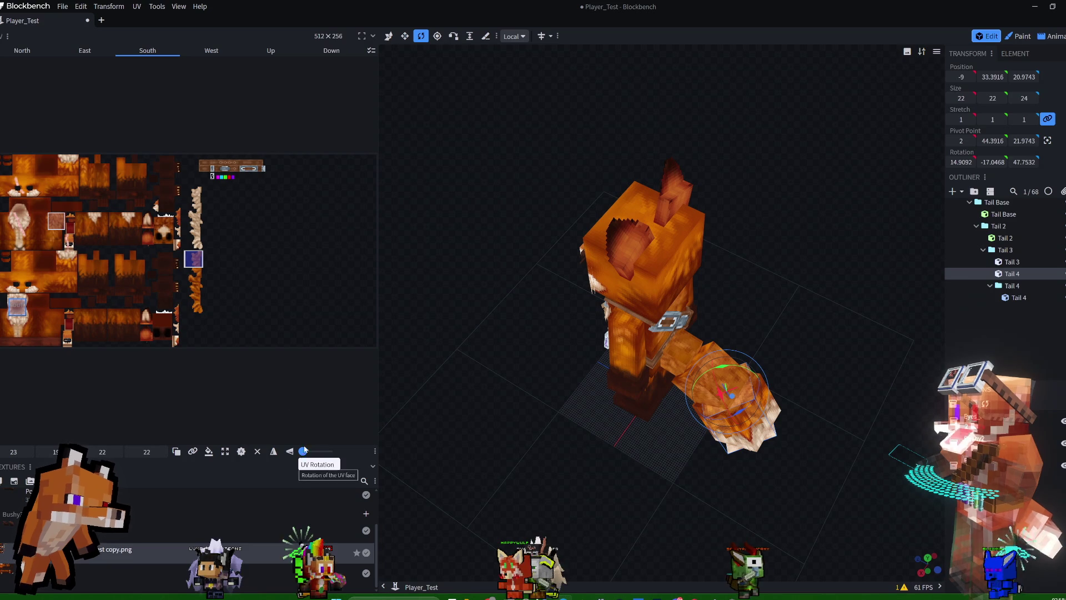
click(196, 260)
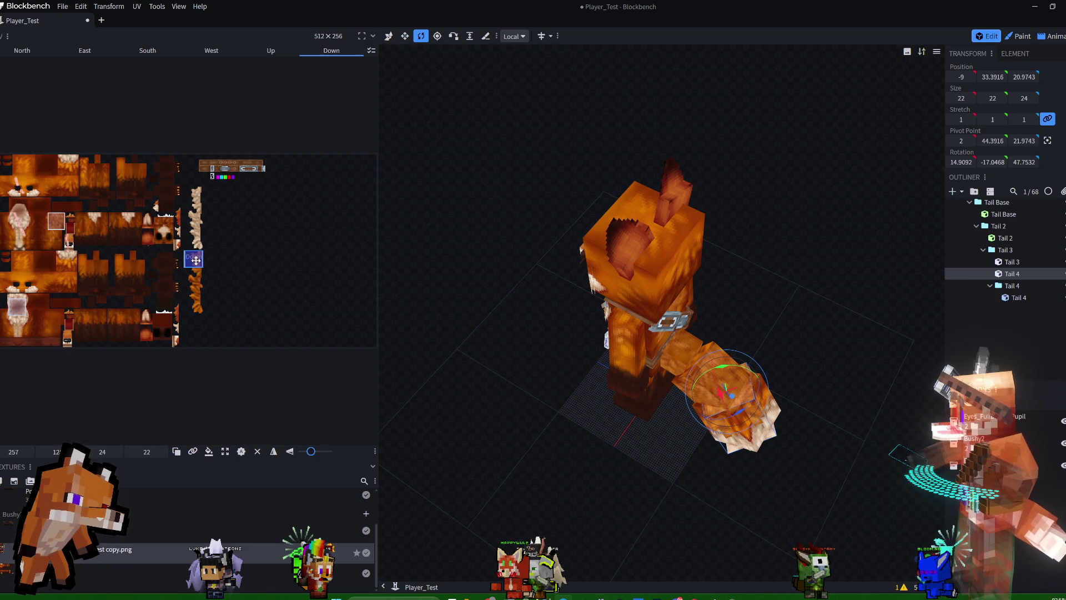
mouse_move(791, 297)
mouse_down()
mouse_move(653, 198)
mouse_move(598, 227)
mouse_up()
key(ctrl+z)
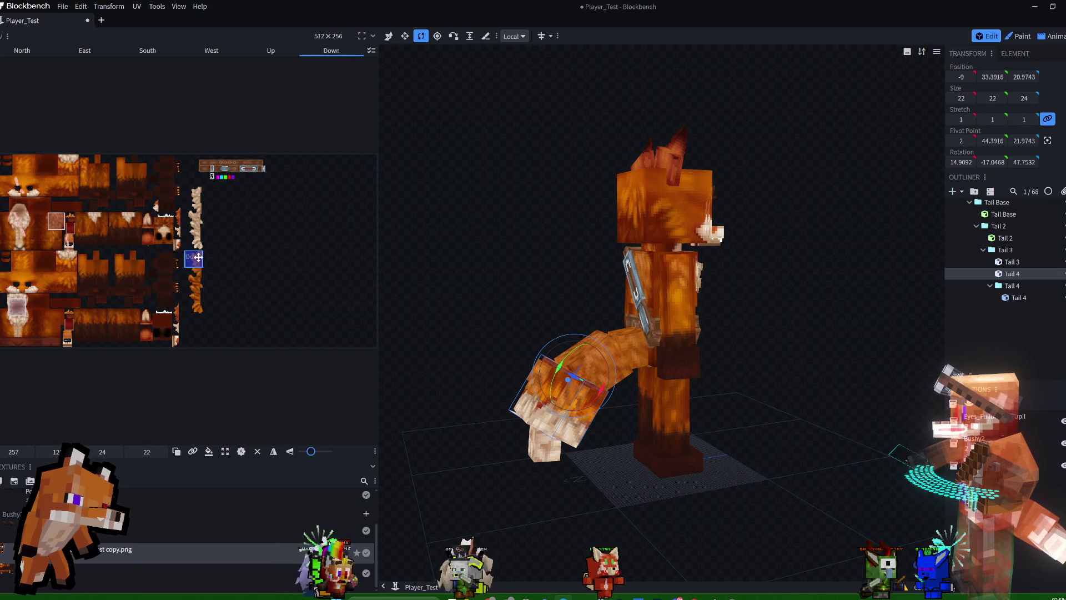
click(25, 53)
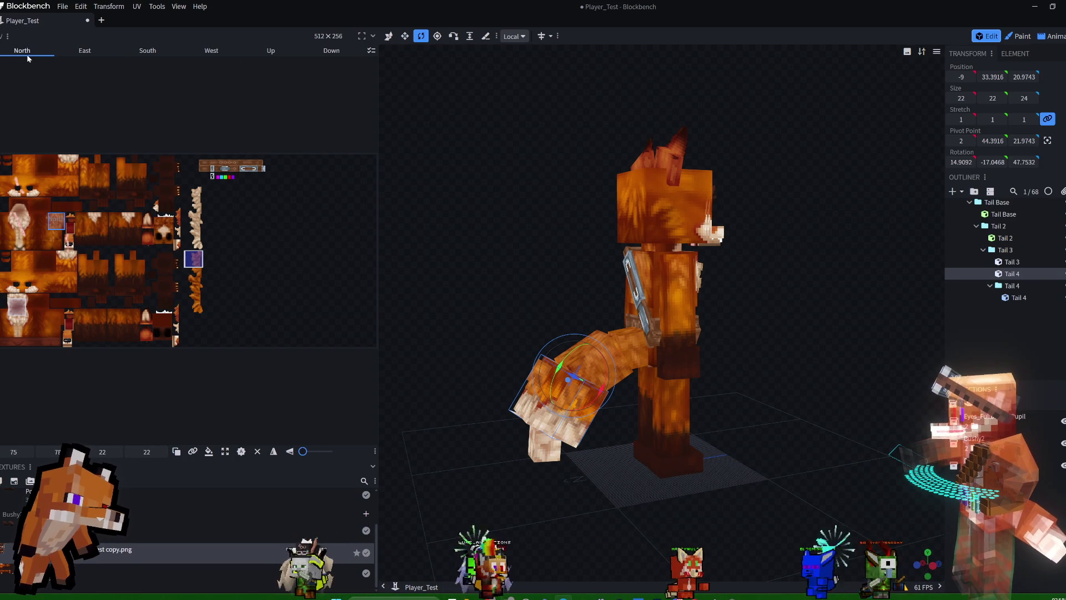
click(330, 51)
mouse_move(428, 275)
mouse_down()
mouse_move(498, 275)
mouse_move(399, 327)
mouse_up()
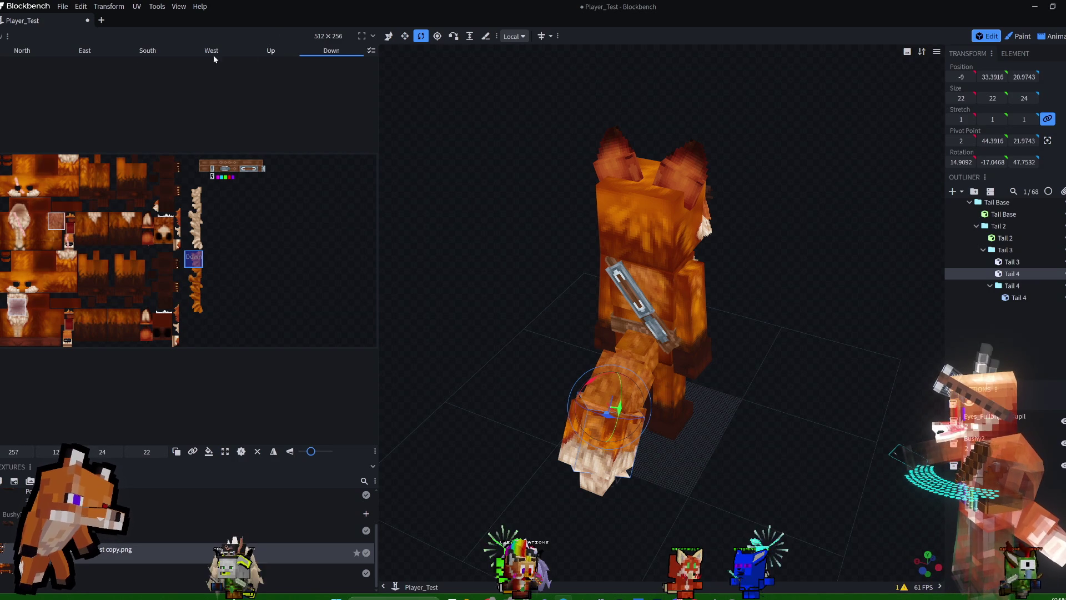
mouse_move(200, 262)
mouse_down()
mouse_move(205, 251)
mouse_move(221, 254)
mouse_move(206, 282)
mouse_move(192, 255)
mouse_up()
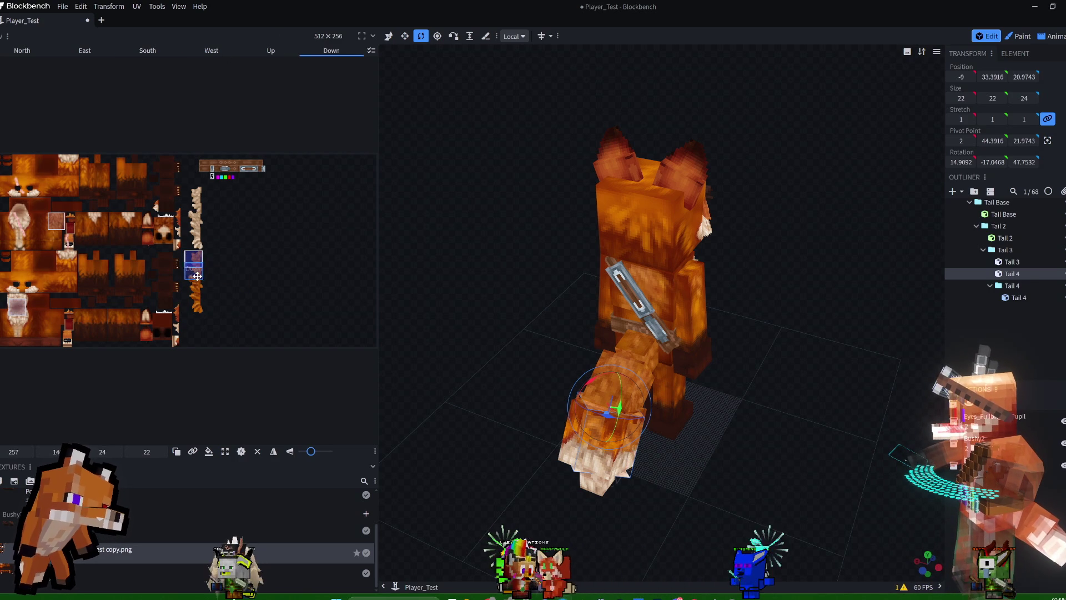
Nudge the North face UV up-left and place the South face onto the pale fur strip.
click(256, 51)
click(211, 50)
click(84, 50)
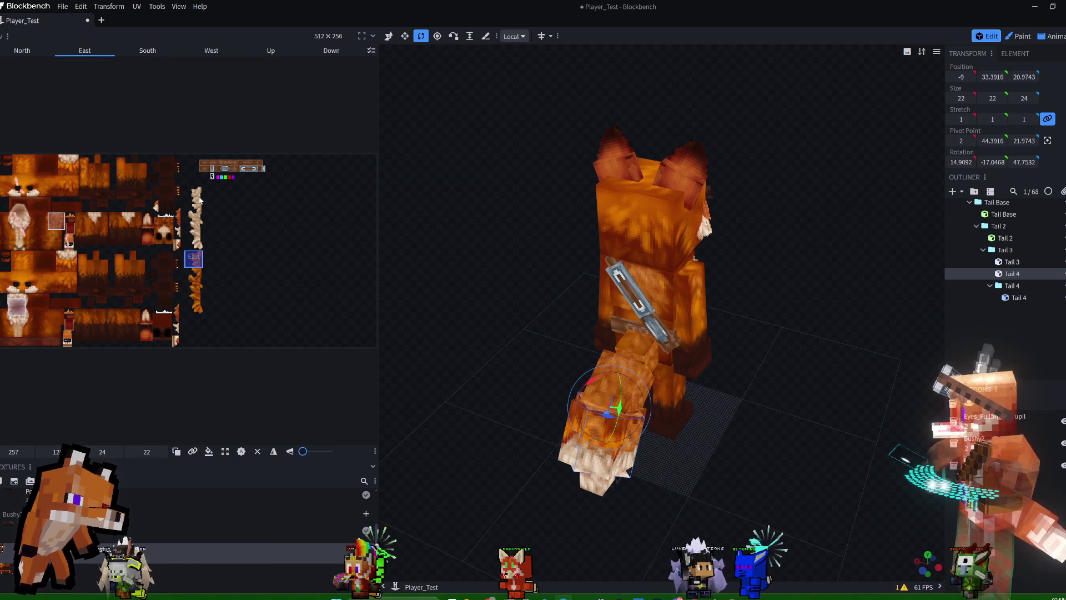
click(147, 50)
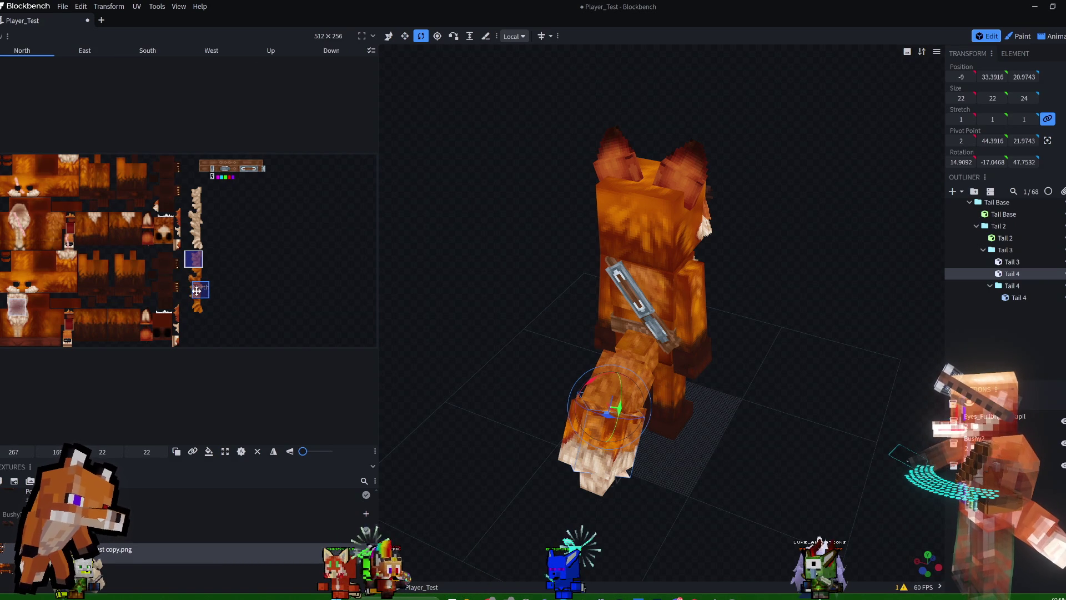
drag(808, 288, 934, 314)
mouse_move(774, 362)
mouse_down()
mouse_move(817, 305)
mouse_move(784, 318)
mouse_move(784, 272)
mouse_move(723, 288)
mouse_move(666, 350)
mouse_move(737, 284)
mouse_move(751, 293)
mouse_move(730, 323)
mouse_up()
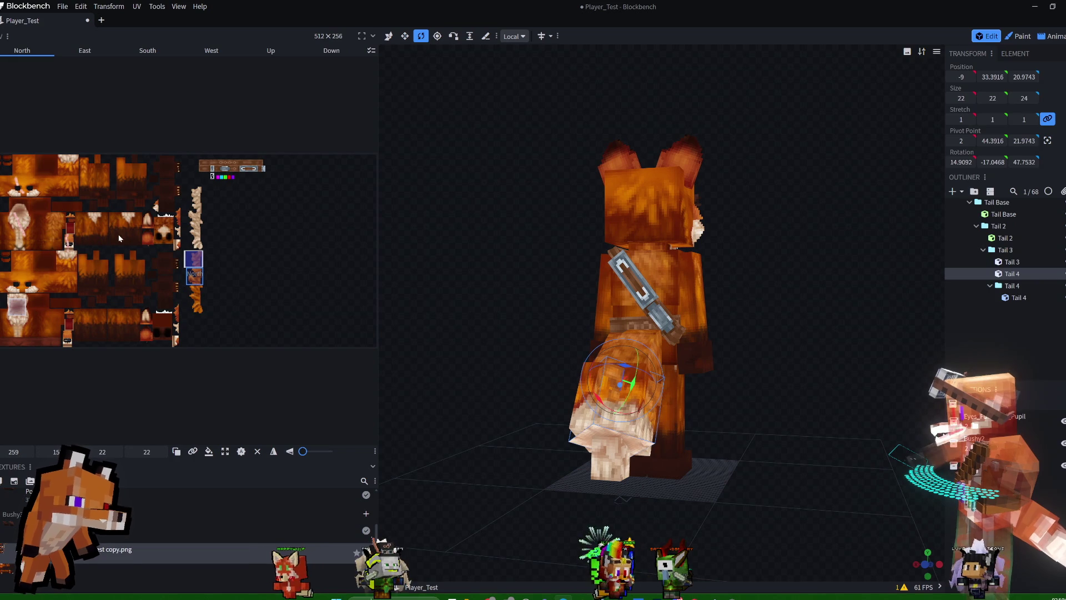
mouse_move(195, 279)
mouse_down()
mouse_move(191, 269)
mouse_move(40, 324)
mouse_up()
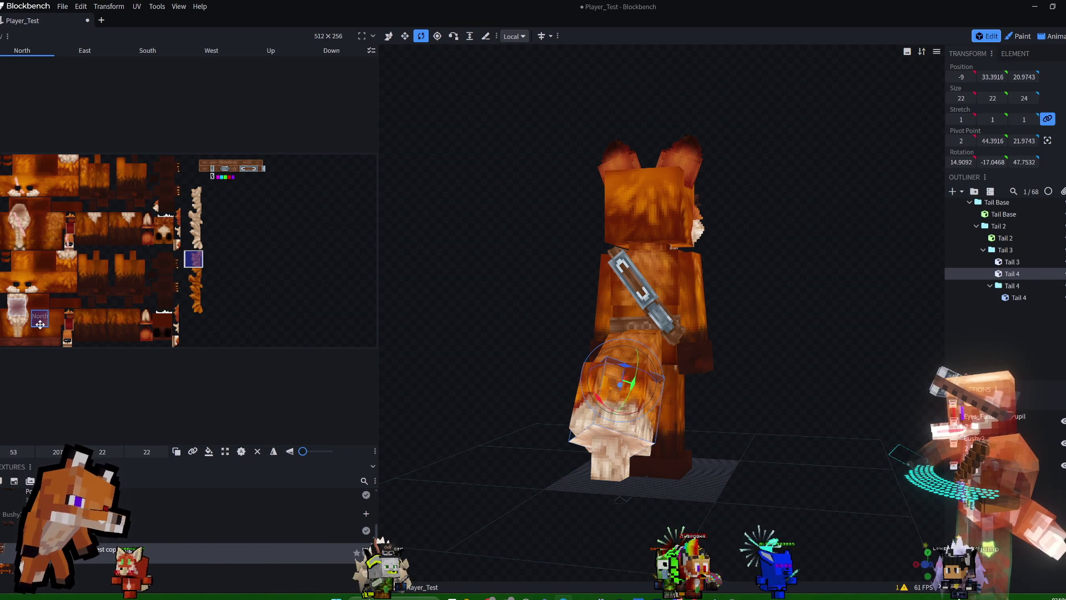
mouse_move(740, 304)
mouse_down()
mouse_move(821, 318)
mouse_move(711, 281)
mouse_move(830, 260)
mouse_move(866, 279)
mouse_up()
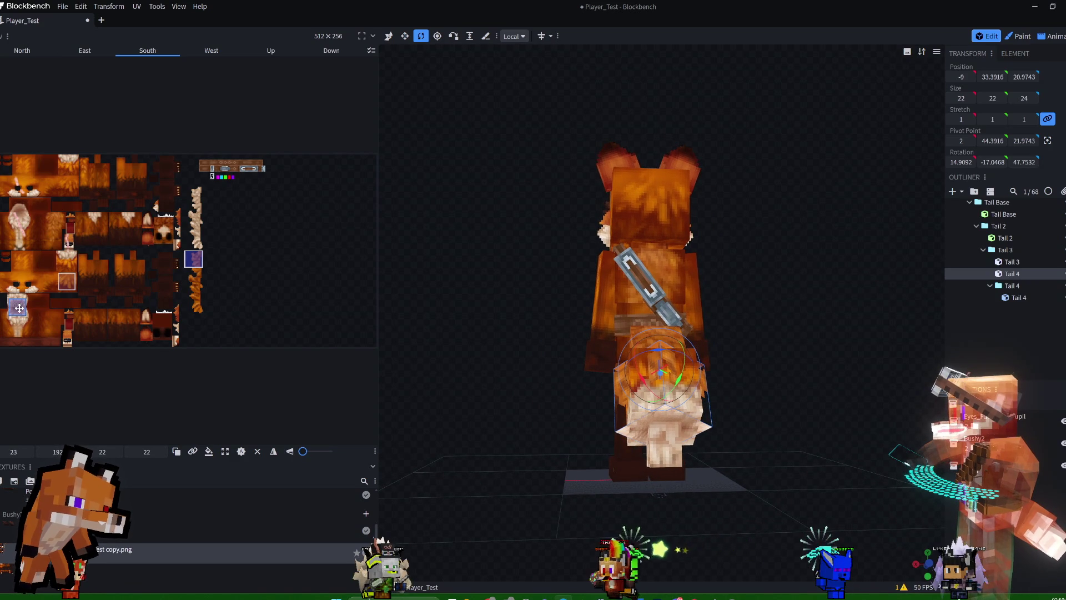
mouse_move(19, 307)
mouse_down()
mouse_move(151, 312)
mouse_move(245, 300)
mouse_move(220, 267)
mouse_move(194, 268)
mouse_move(206, 288)
mouse_move(196, 334)
mouse_up()
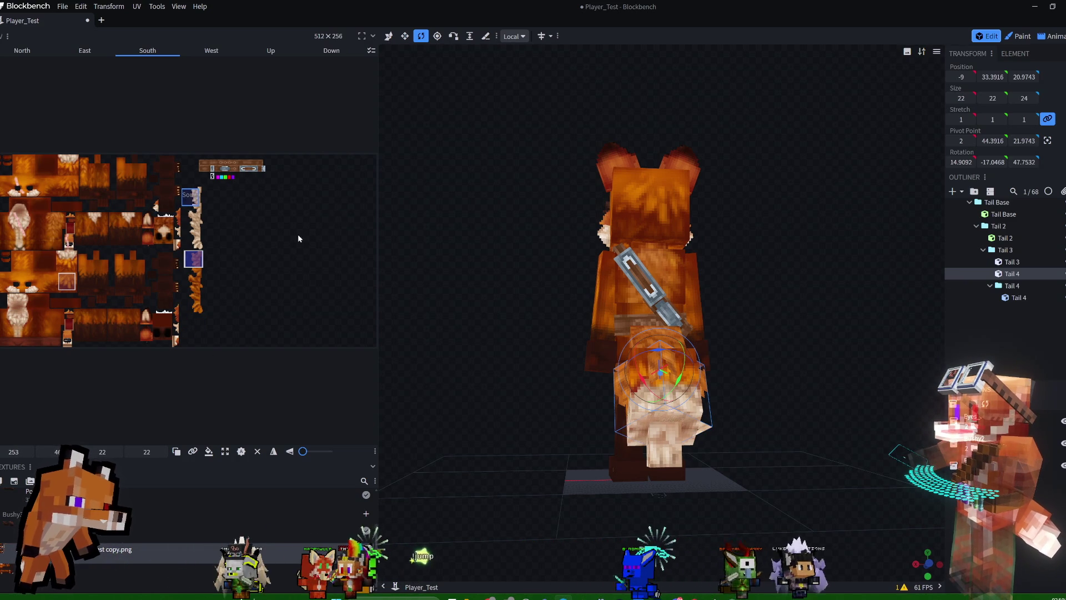
drag(195, 199, 196, 242)
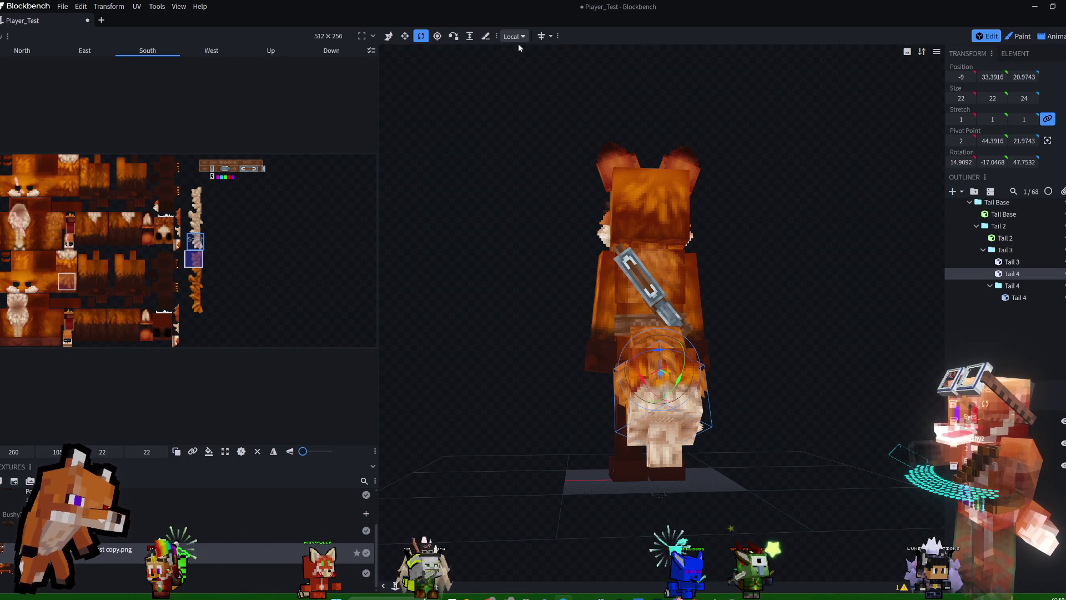
Resize the Tail 4 fluff cube: one unit shorter, taller, and 28 units wide.
click(405, 37)
drag(668, 447, 667, 435)
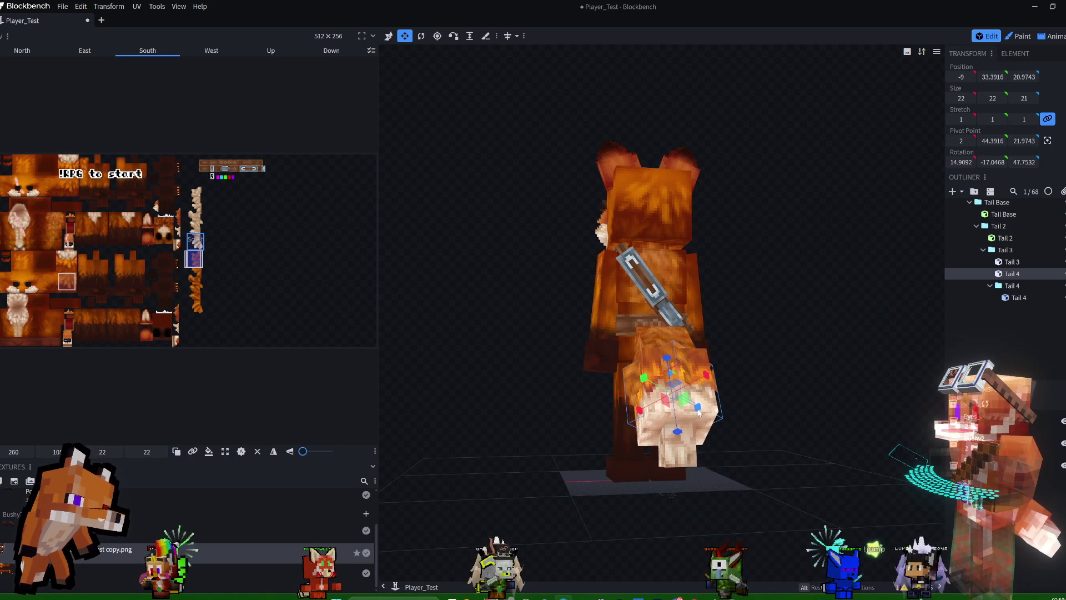
drag(698, 411, 704, 414)
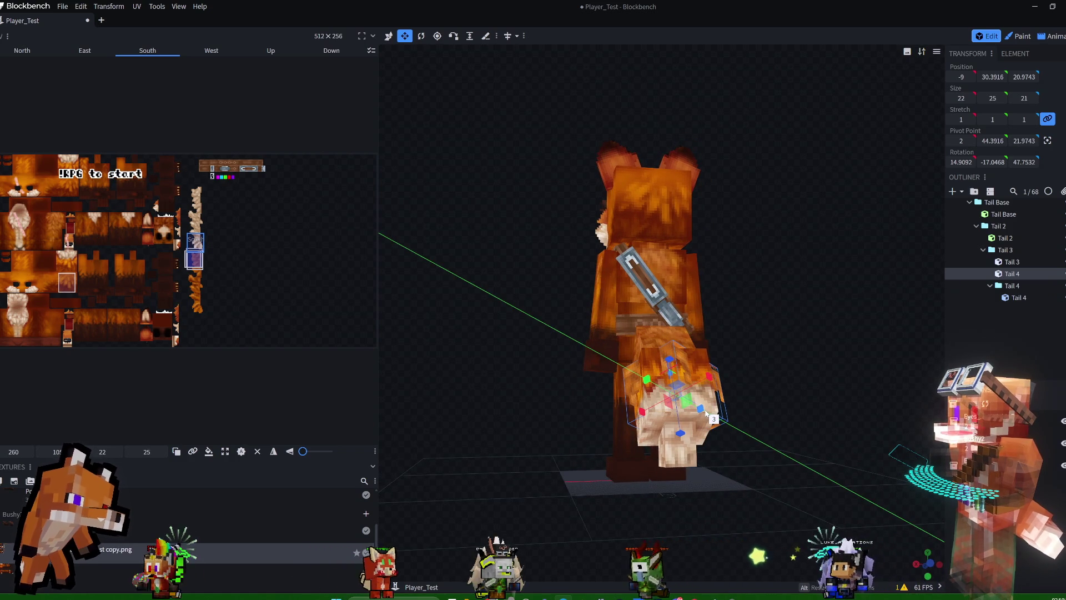
drag(646, 381, 712, 375)
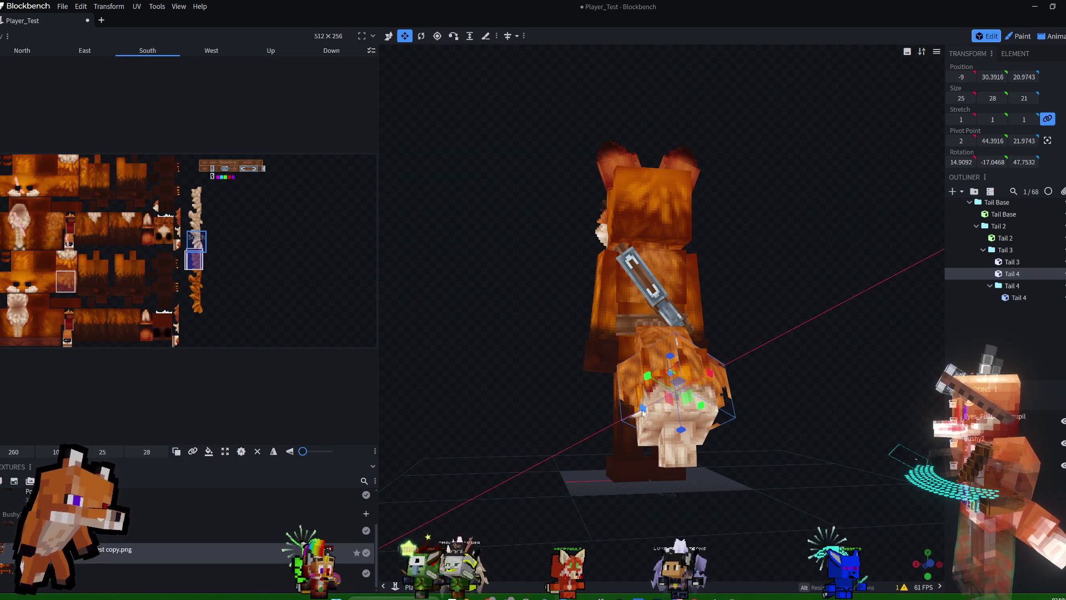
drag(640, 411, 638, 414)
Delete the resized Tail 4 fluff cube from the tail.
mouse_move(759, 331)
mouse_down()
mouse_move(815, 281)
mouse_move(851, 324)
mouse_move(848, 342)
mouse_move(821, 288)
mouse_up()
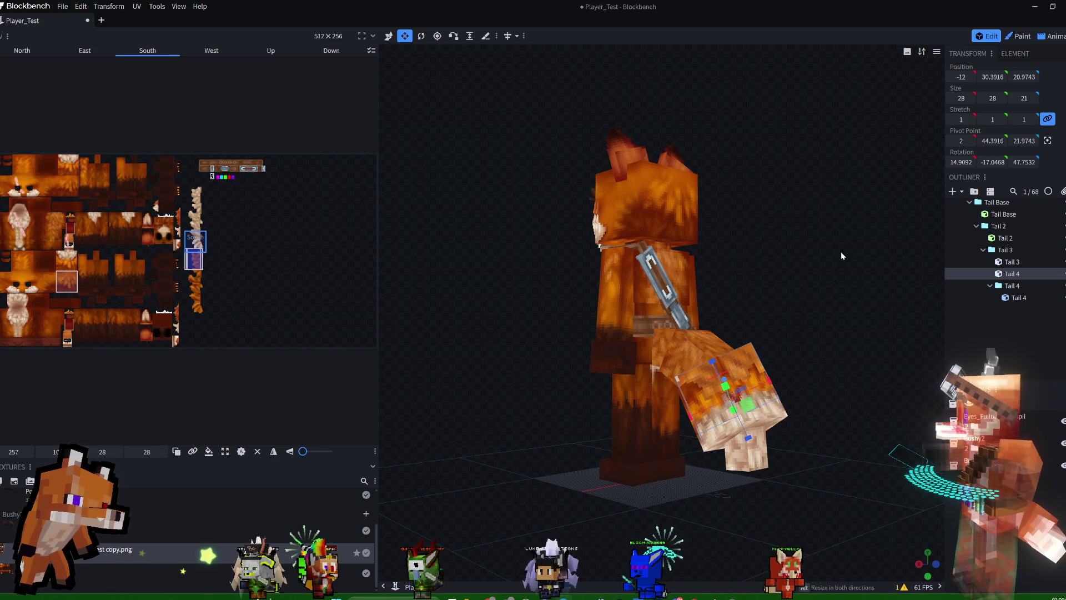
mouse_move(799, 241)
mouse_down()
mouse_move(866, 286)
mouse_move(811, 248)
mouse_move(773, 288)
mouse_move(814, 301)
mouse_move(827, 280)
mouse_up()
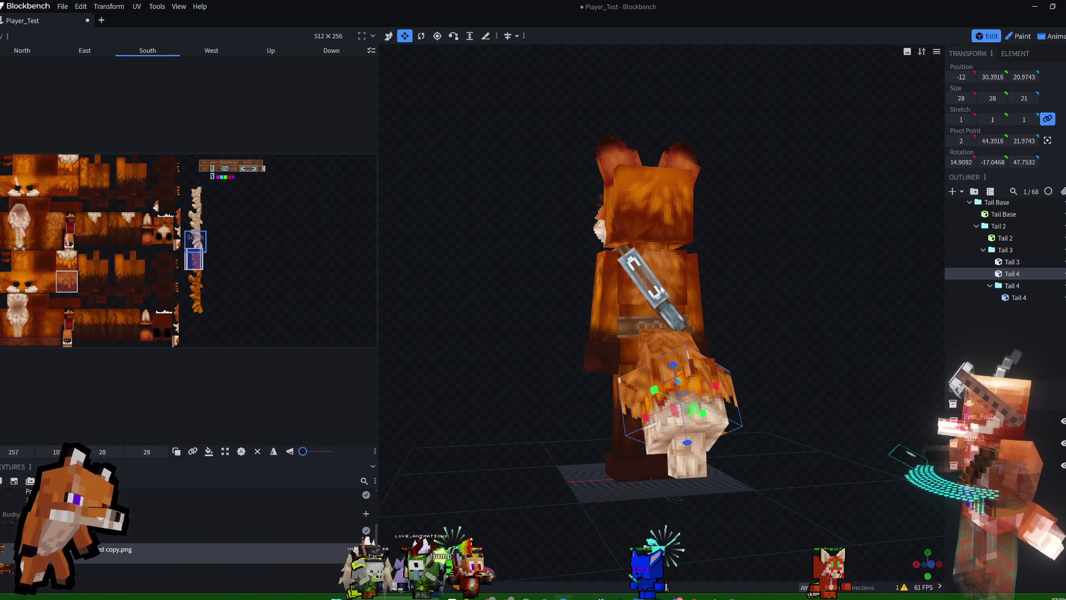
key(Delete)
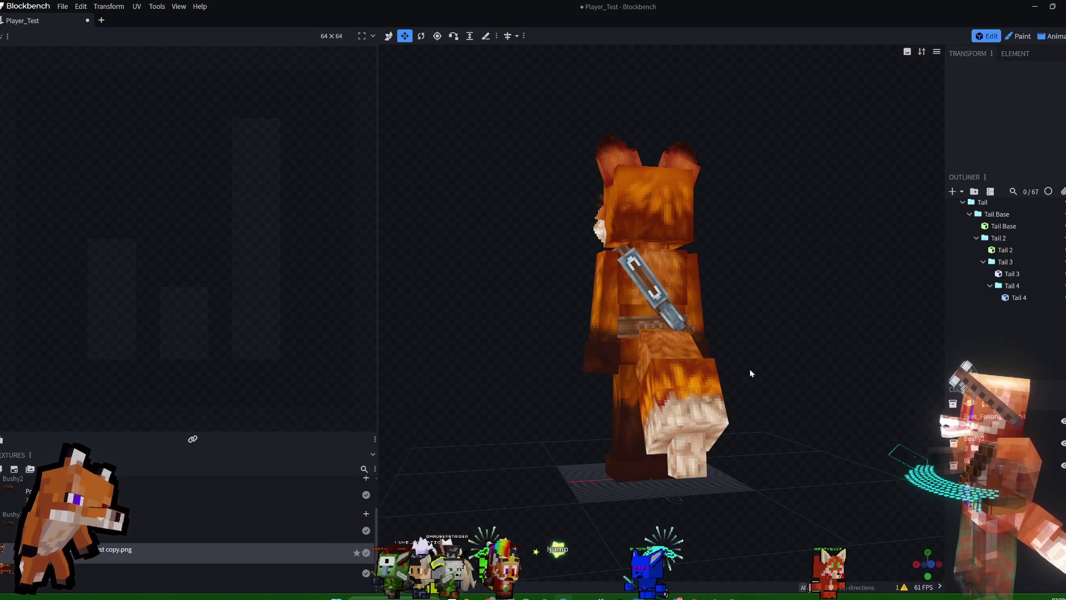
Duplicate the Tail 3 cube to create a new Tail 4 cube.
click(717, 382)
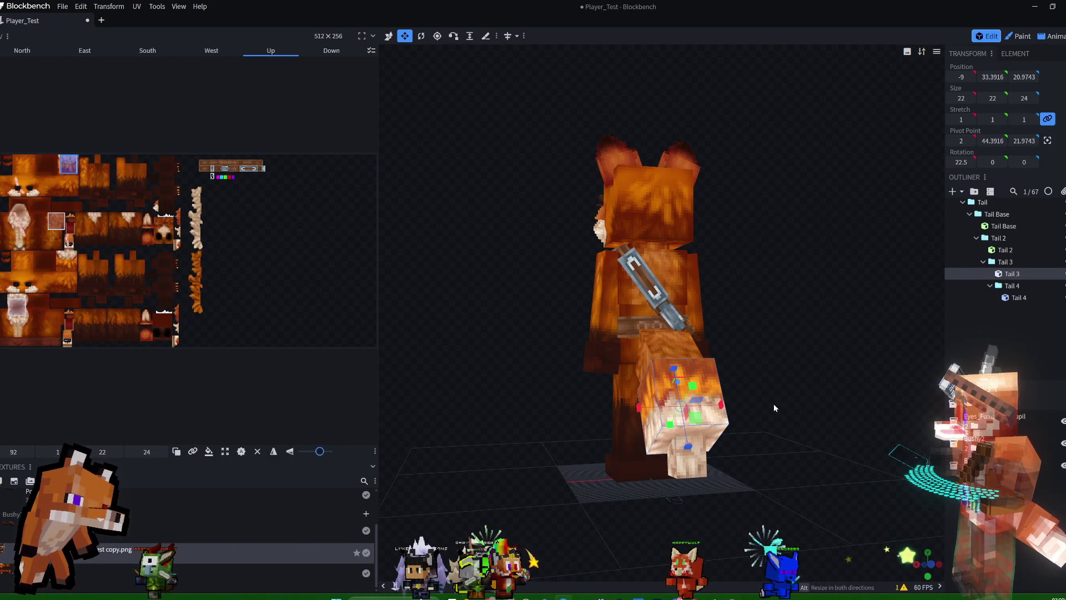
right_click(1011, 276)
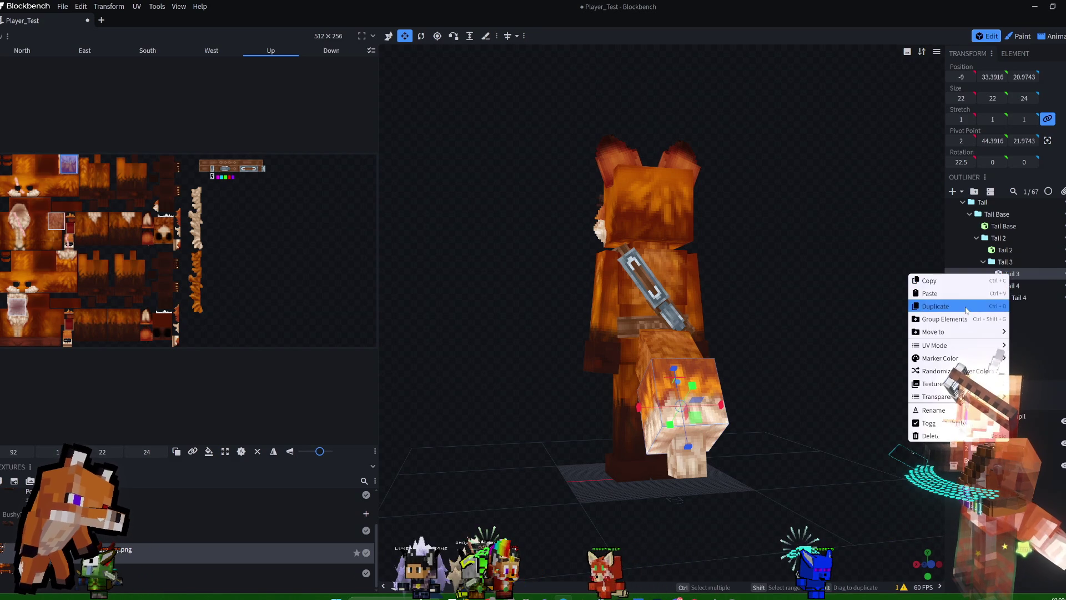
click(941, 304)
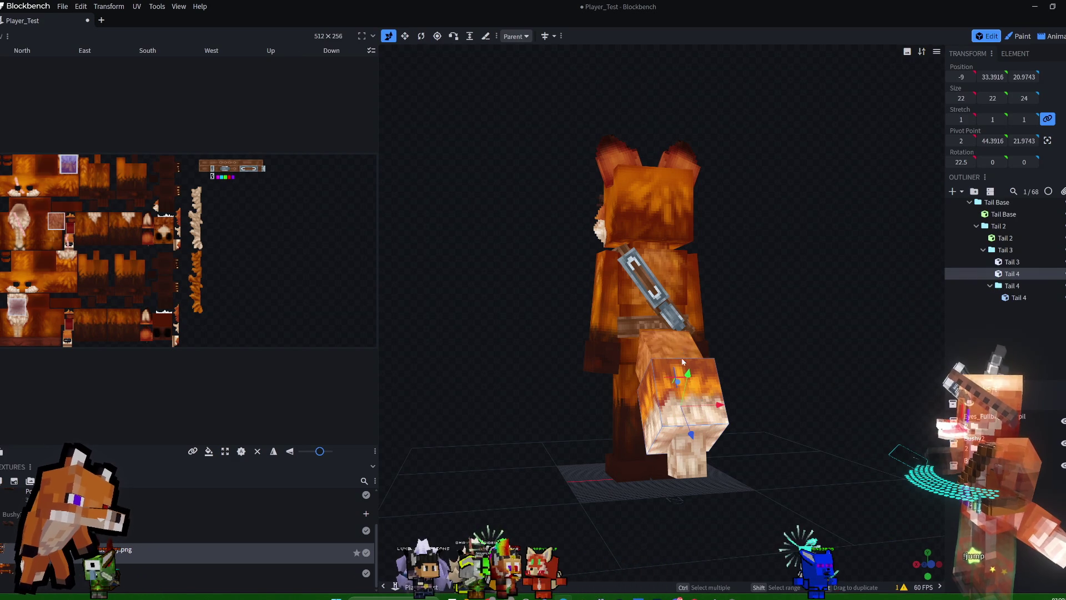
drag(794, 373, 861, 377)
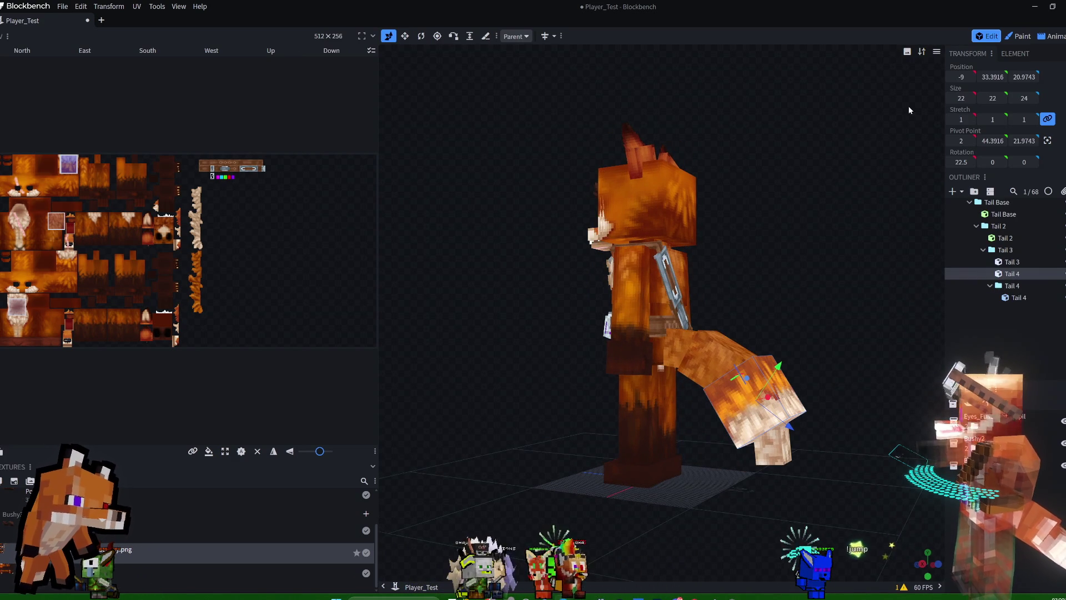
Resize the copied cube to 24 × 24 × 22.
click(407, 36)
mouse_move(792, 378)
mouse_down()
mouse_move(840, 342)
mouse_move(642, 376)
mouse_move(650, 395)
mouse_up()
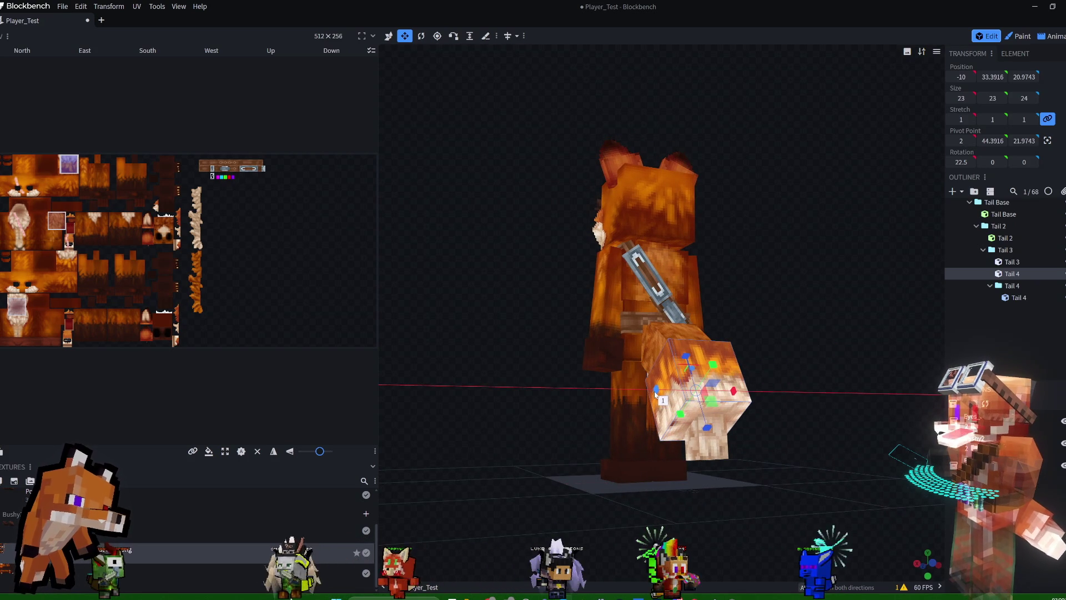
drag(873, 406, 846, 378)
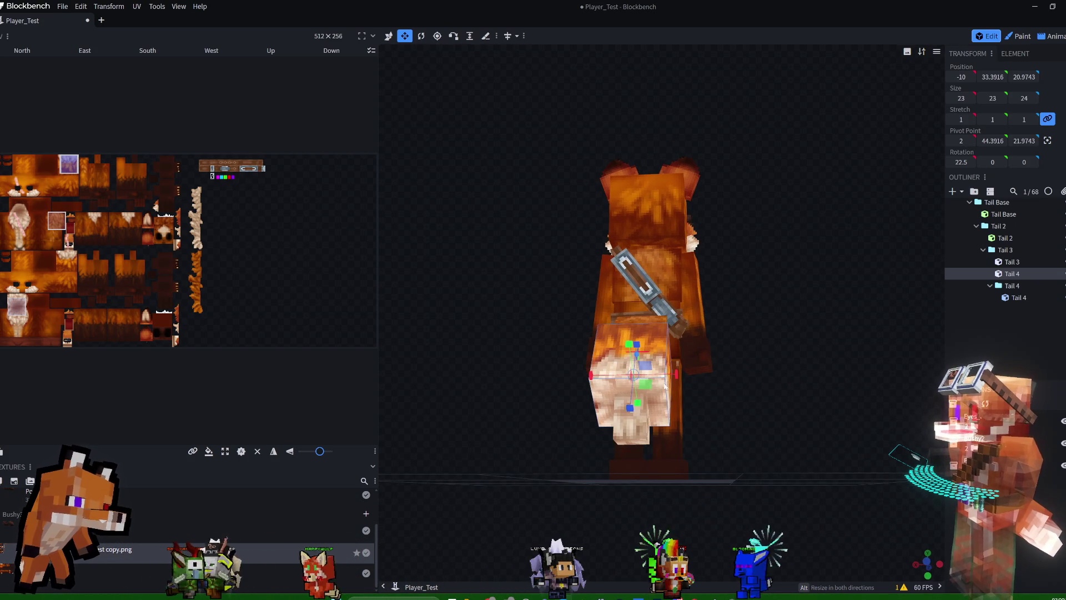
drag(676, 376, 680, 376)
drag(744, 366, 810, 349)
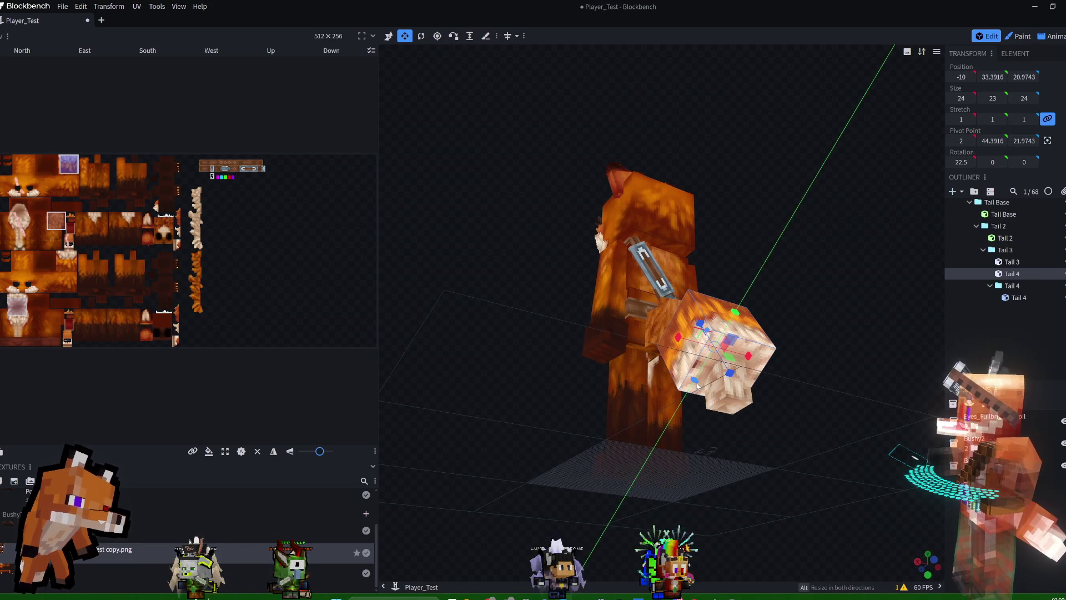
mouse_move(729, 373)
mouse_down()
mouse_move(800, 308)
mouse_move(847, 340)
mouse_move(794, 376)
mouse_move(743, 364)
mouse_up()
drag(820, 315, 426, 261)
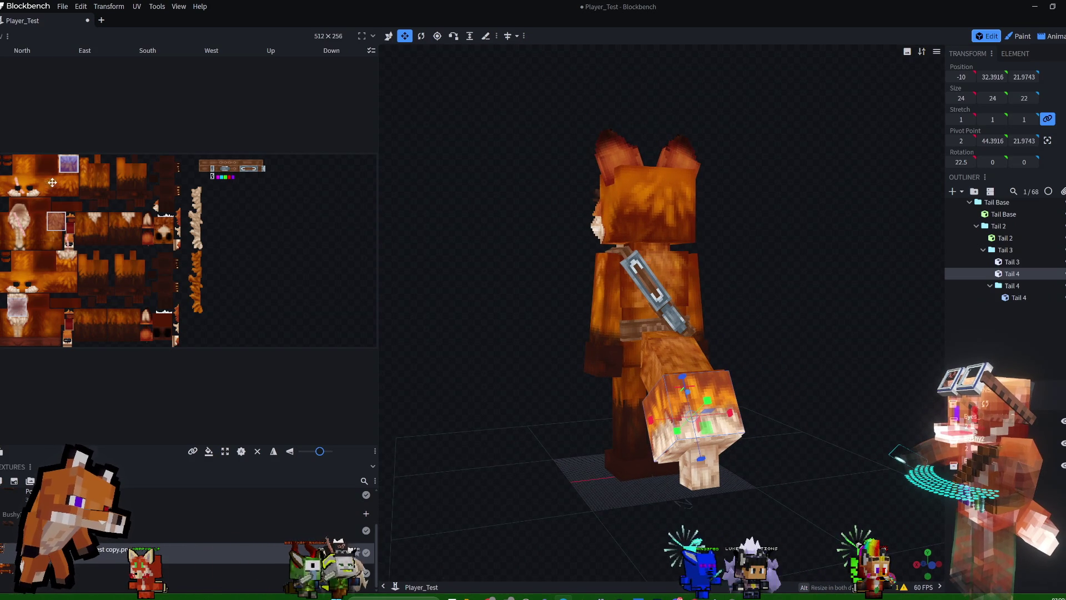
click(66, 161)
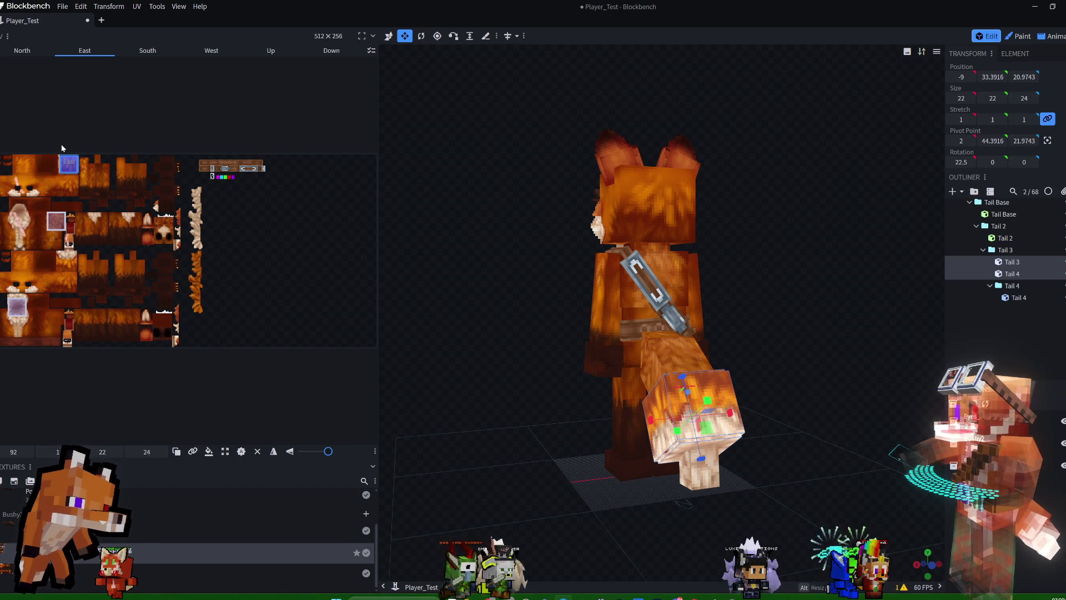
Rotate the new Tail 4 cube's Up face texture and apply that mapping to all faces.
click(734, 393)
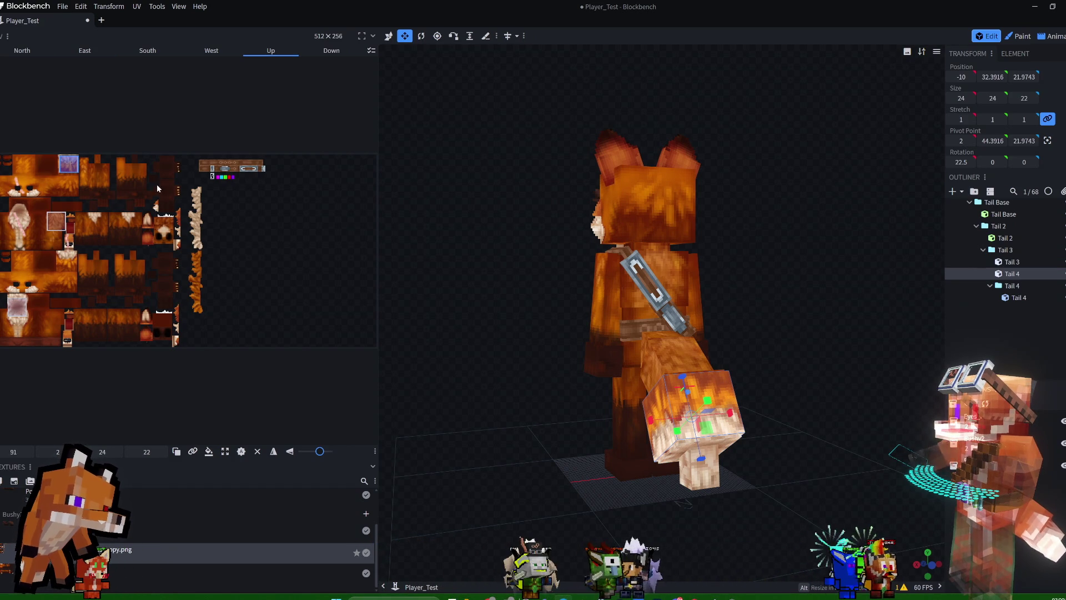
mouse_move(89, 199)
mouse_down()
mouse_move(44, 165)
mouse_move(198, 264)
mouse_up()
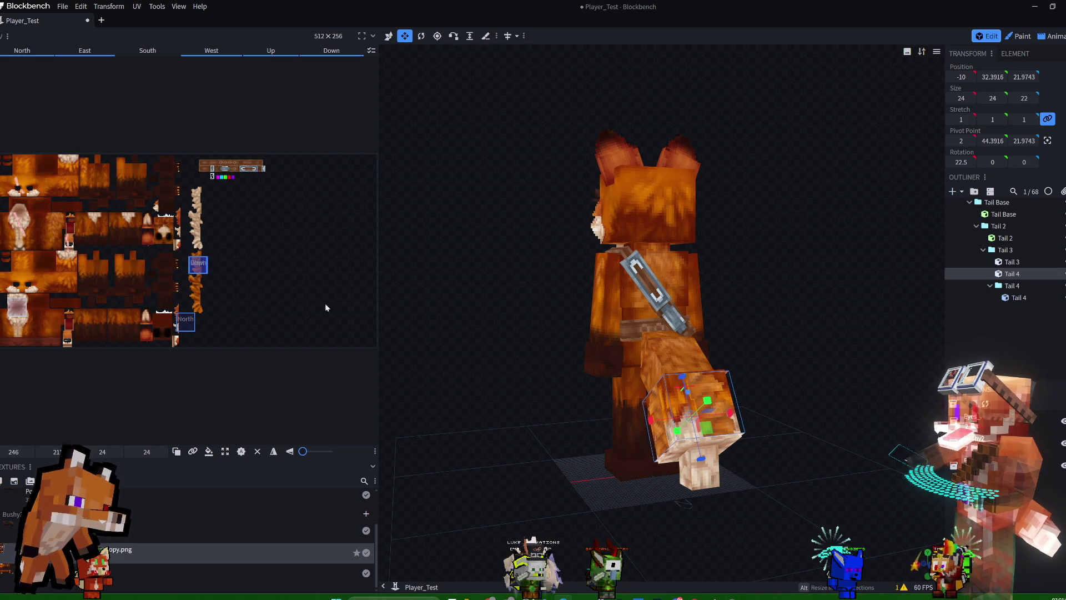
drag(780, 337, 815, 321)
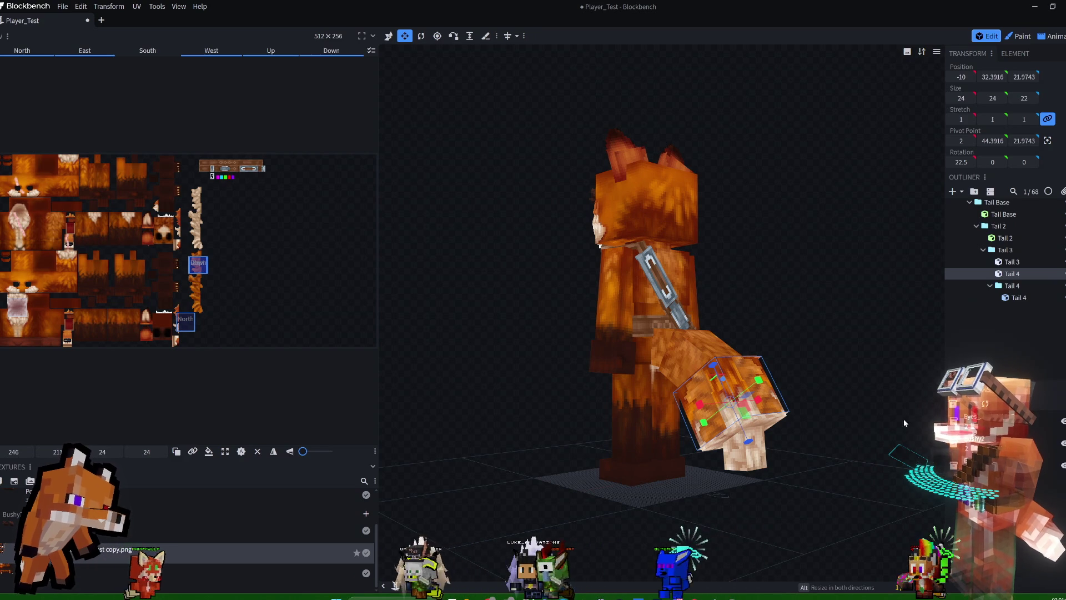
click(270, 50)
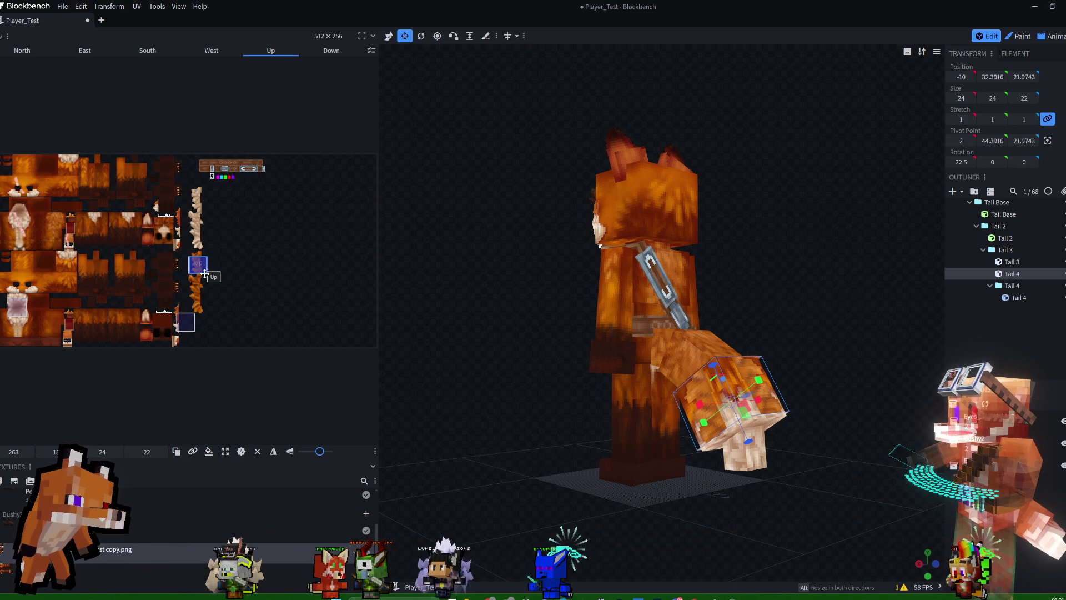
click(321, 452)
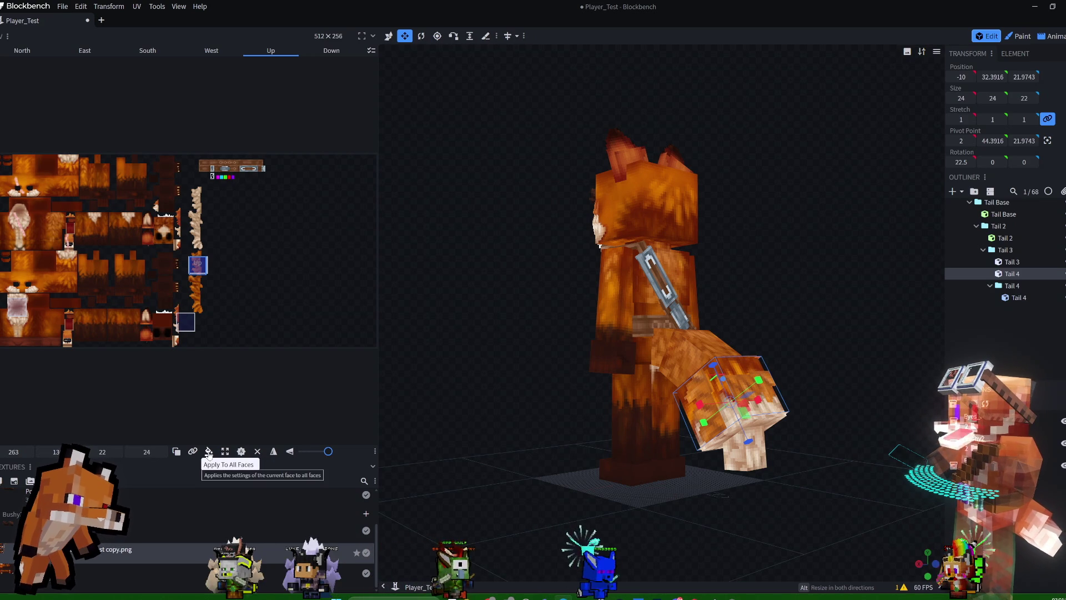
click(208, 452)
mouse_move(822, 342)
mouse_down()
mouse_move(676, 356)
mouse_move(802, 384)
mouse_move(882, 364)
mouse_up()
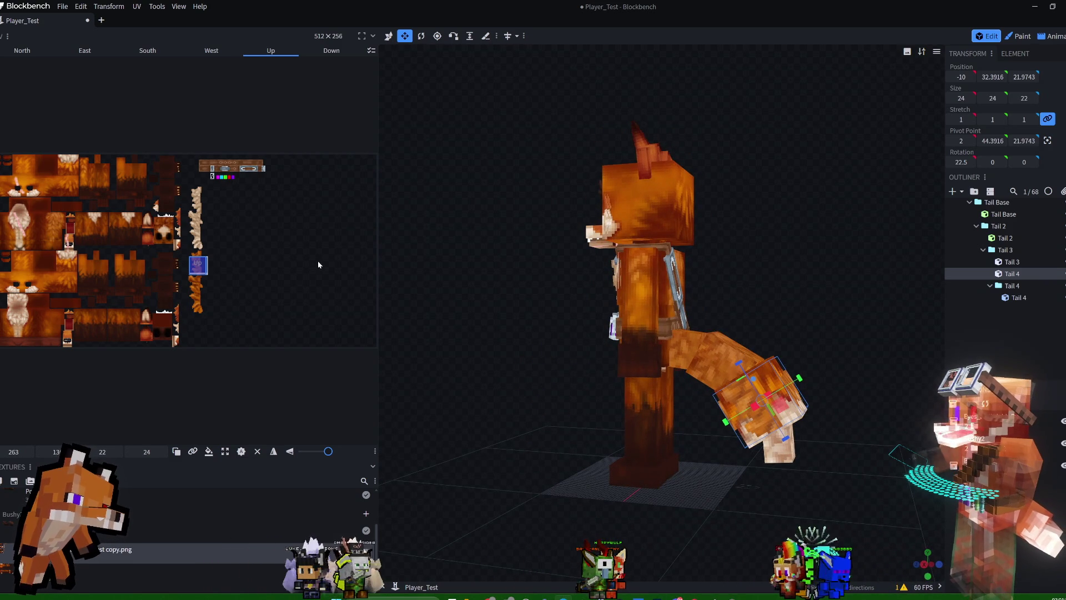
Rotate the West face's texture and turn the East face's texture back.
click(219, 51)
drag(328, 451, 319, 452)
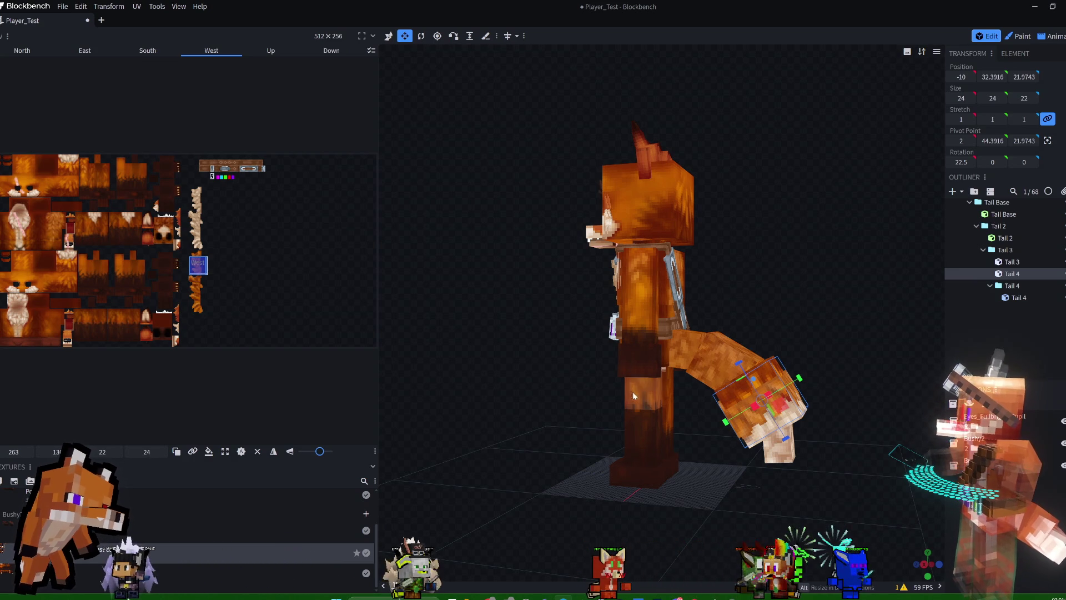
drag(908, 287, 752, 297)
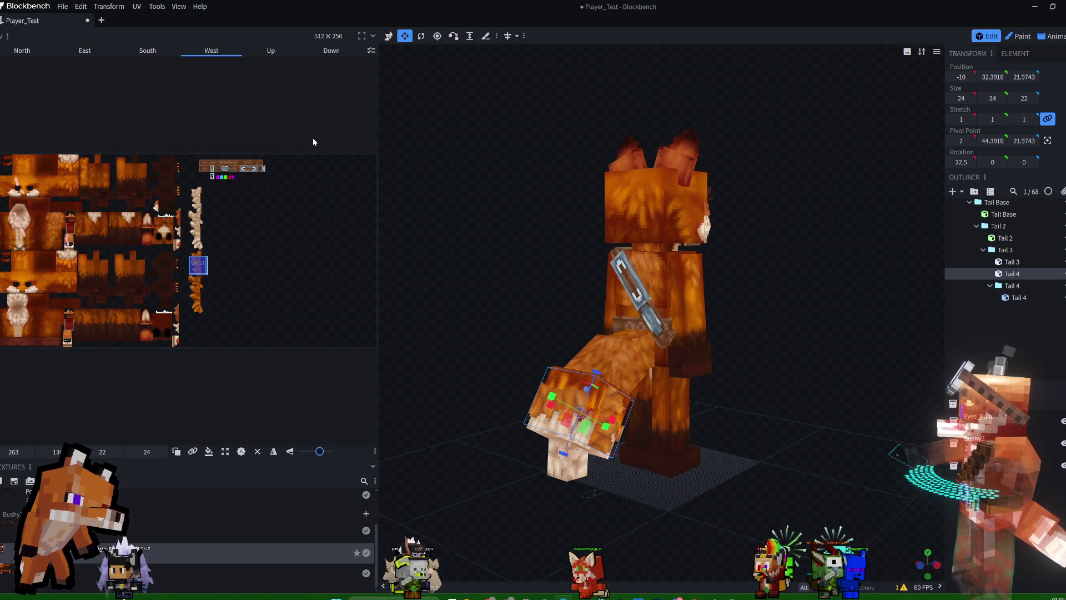
click(86, 51)
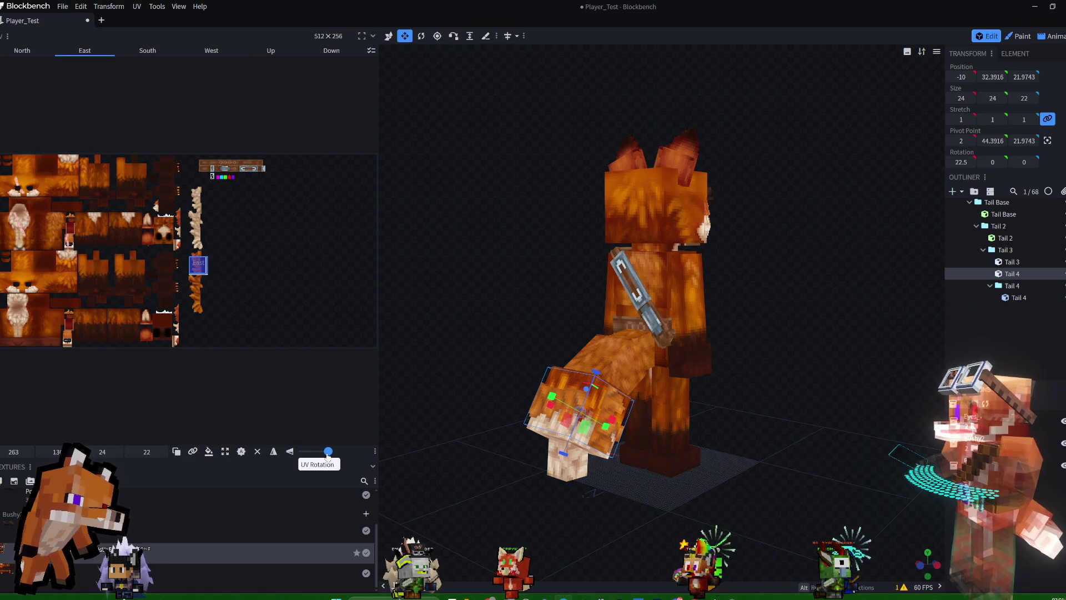
drag(328, 451, 302, 451)
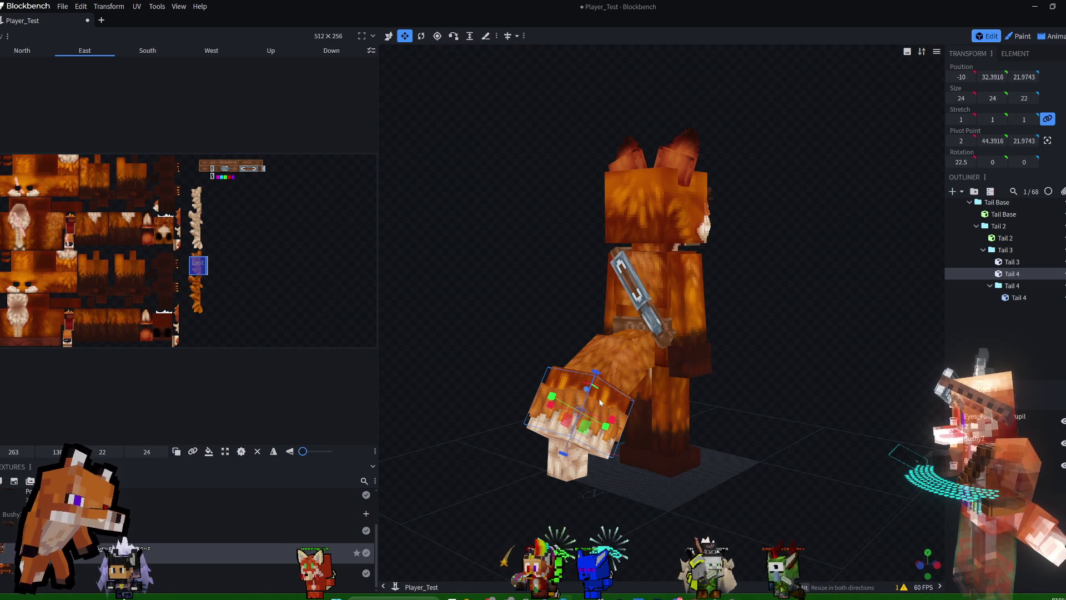
Shift the North and South face UV areas into place on the fur strip.
mouse_move(763, 441)
mouse_down()
mouse_move(913, 345)
mouse_move(920, 362)
mouse_move(863, 414)
mouse_up()
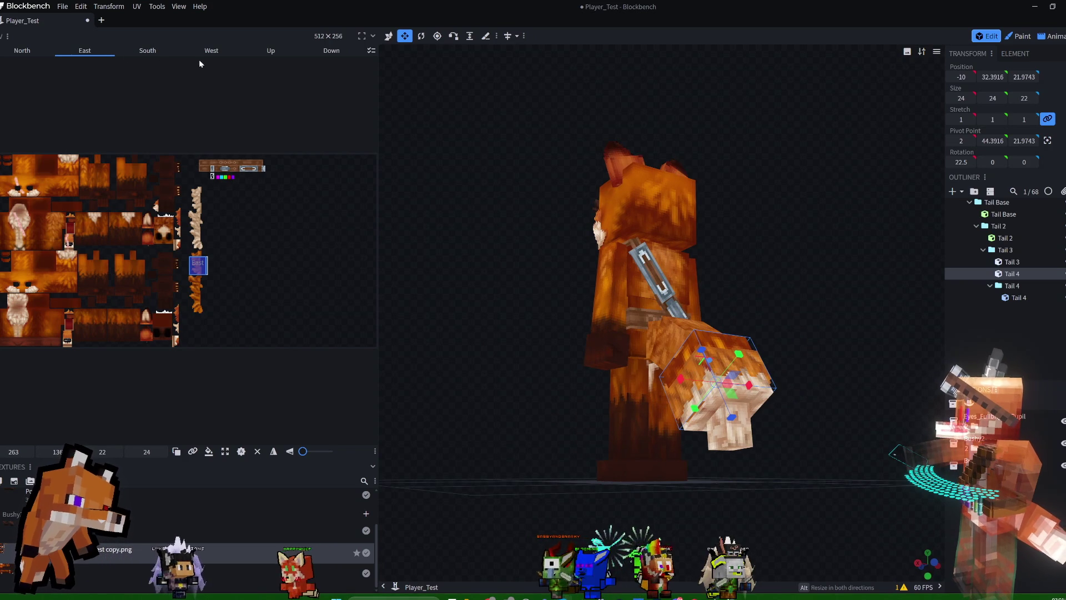
click(22, 51)
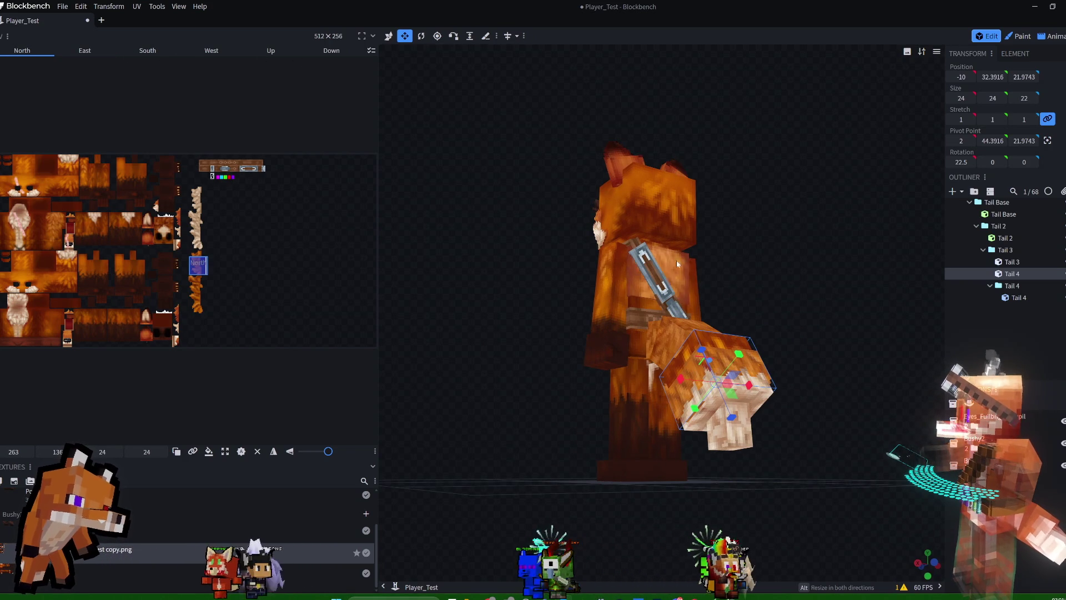
drag(197, 272, 195, 313)
click(197, 265)
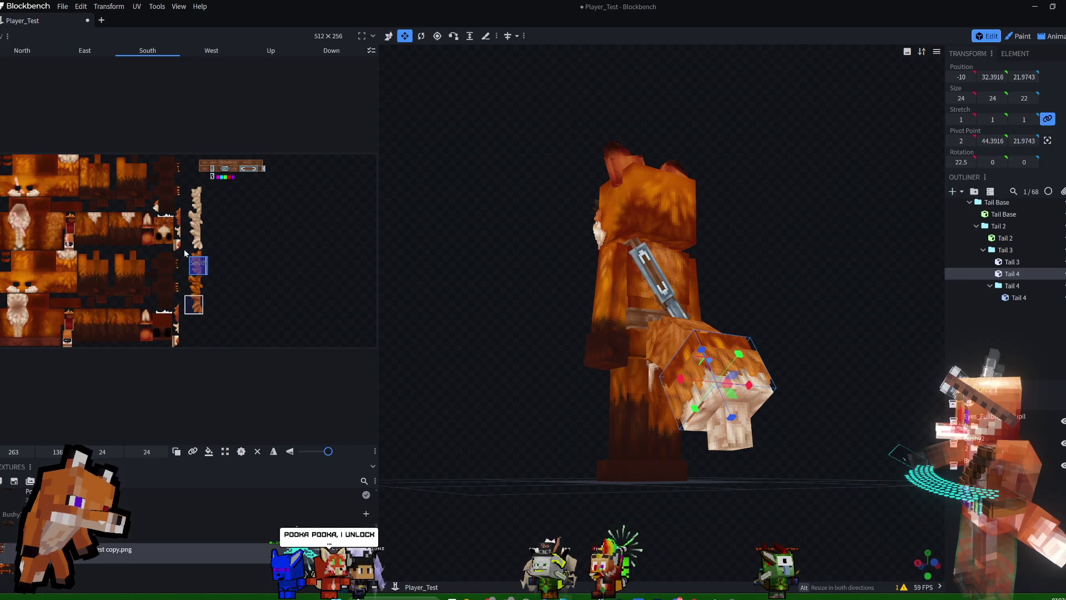
drag(202, 265, 200, 243)
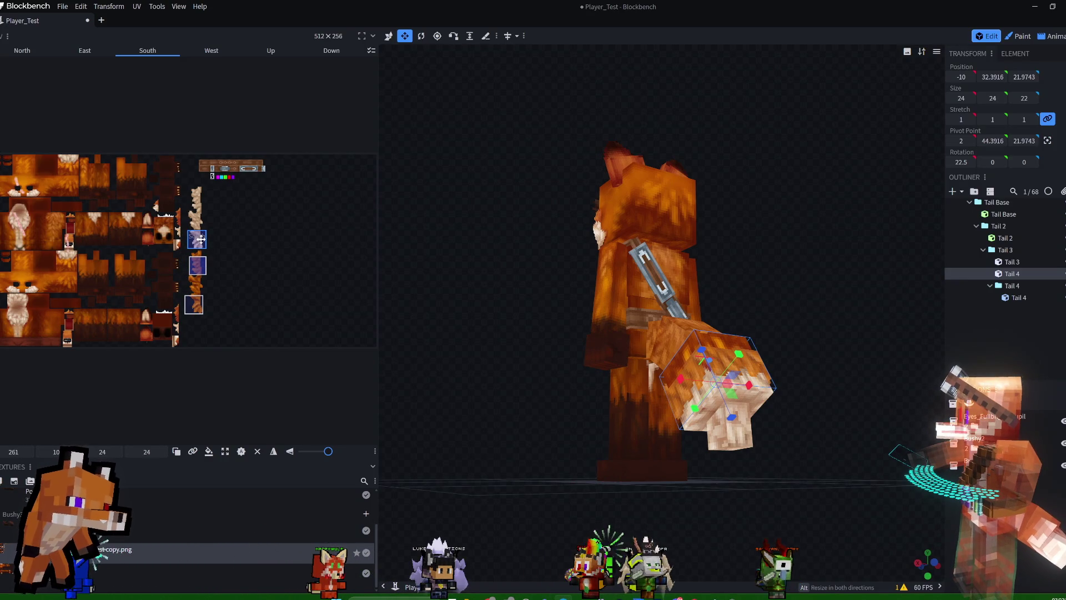
drag(200, 238, 197, 238)
mouse_move(611, 352)
mouse_down()
mouse_move(832, 313)
mouse_move(770, 296)
mouse_up()
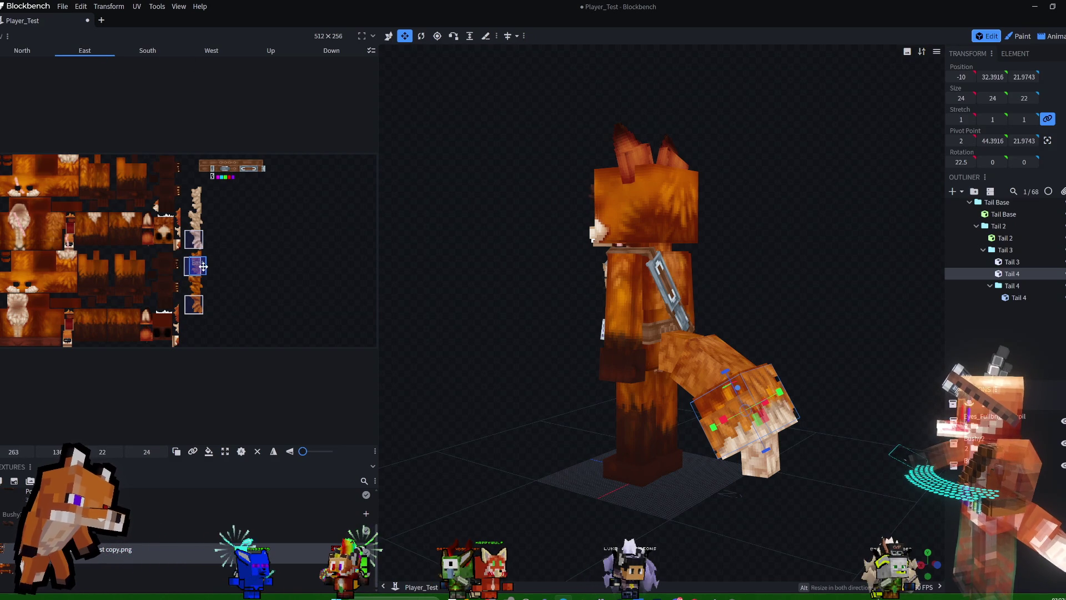
drag(198, 266, 198, 274)
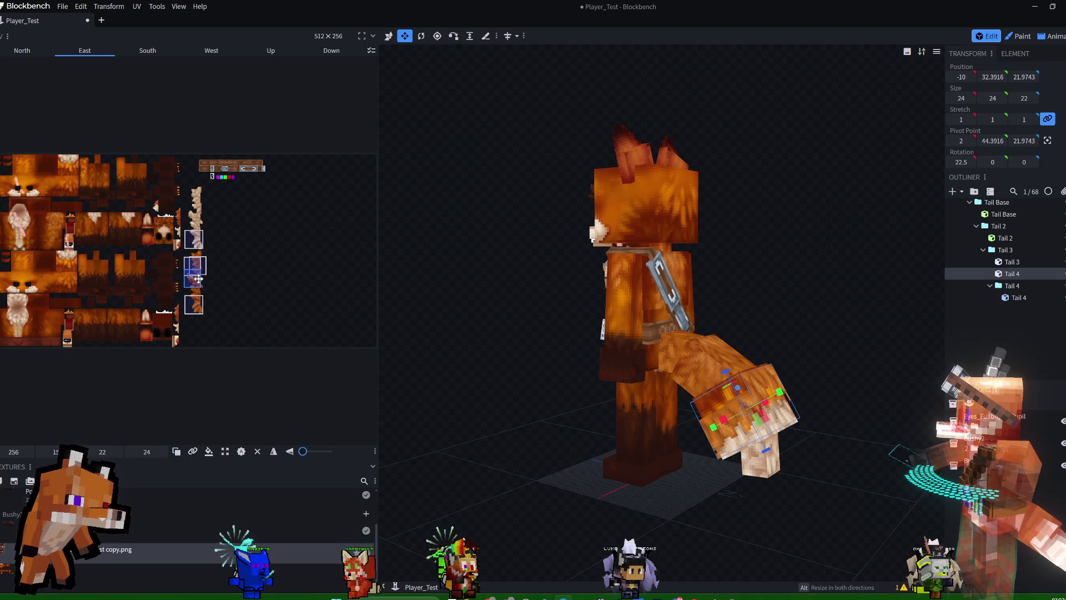
drag(205, 267, 198, 275)
mouse_move(694, 307)
mouse_down()
mouse_move(865, 294)
mouse_move(848, 289)
mouse_move(933, 252)
mouse_move(986, 249)
mouse_up()
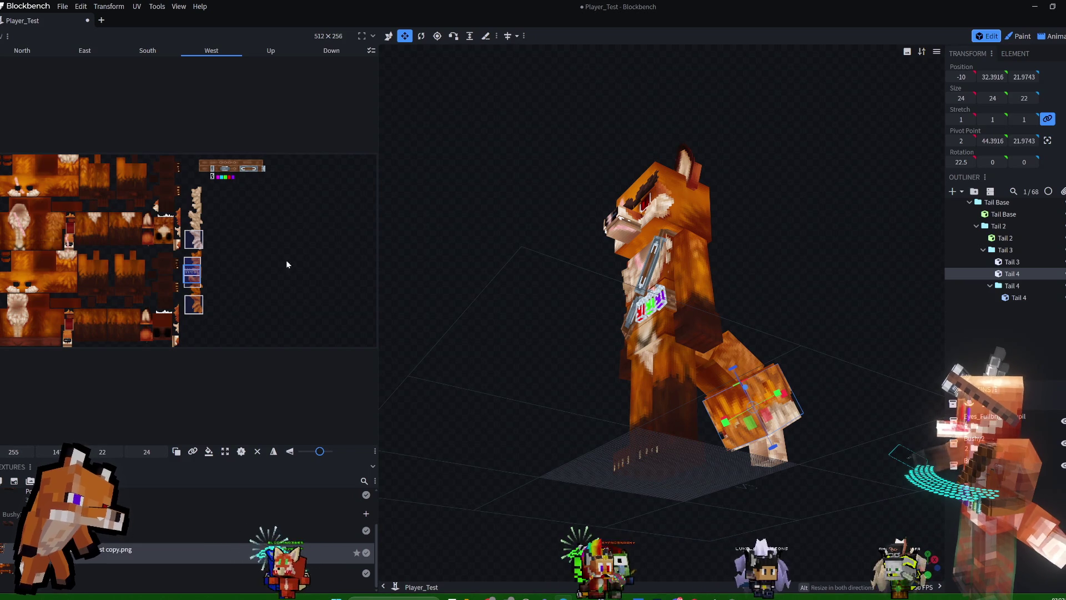
Fine-tune the West and Down face UV positions and rotate one face's texture.
click(729, 443)
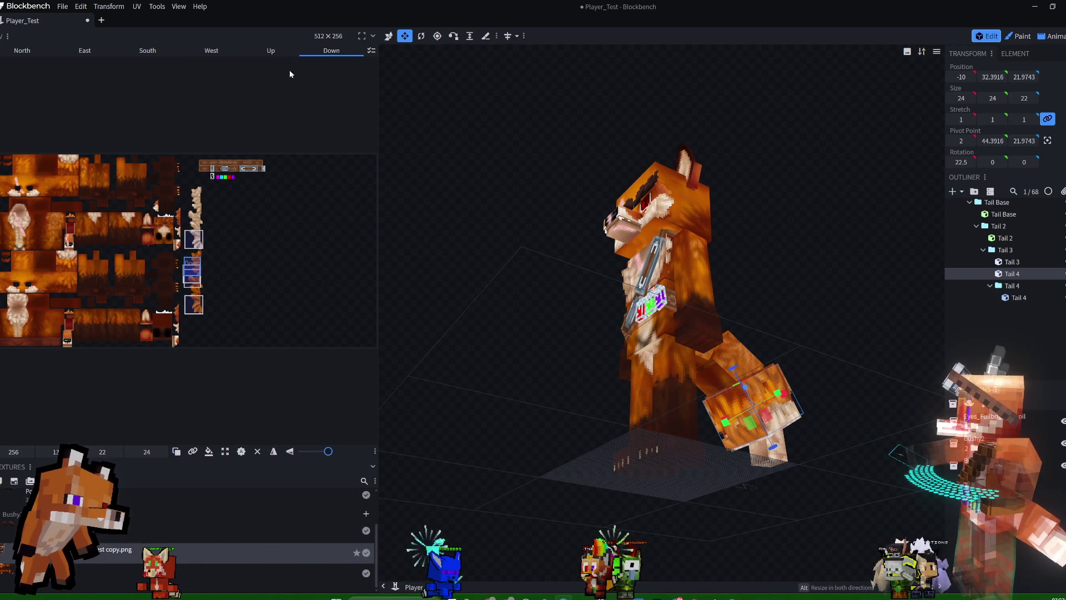
click(225, 49)
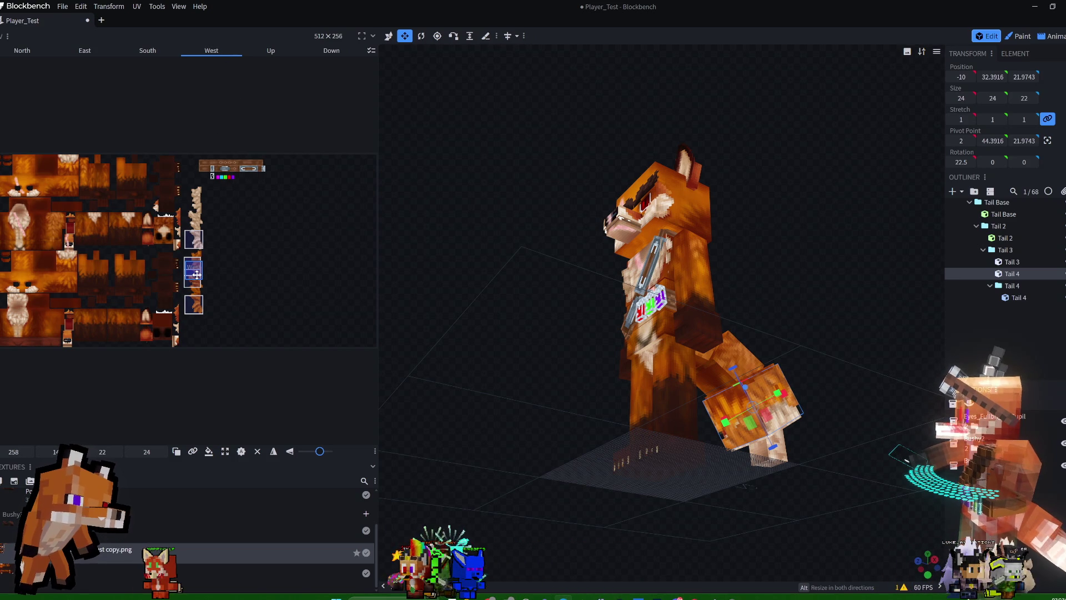
drag(200, 274, 198, 274)
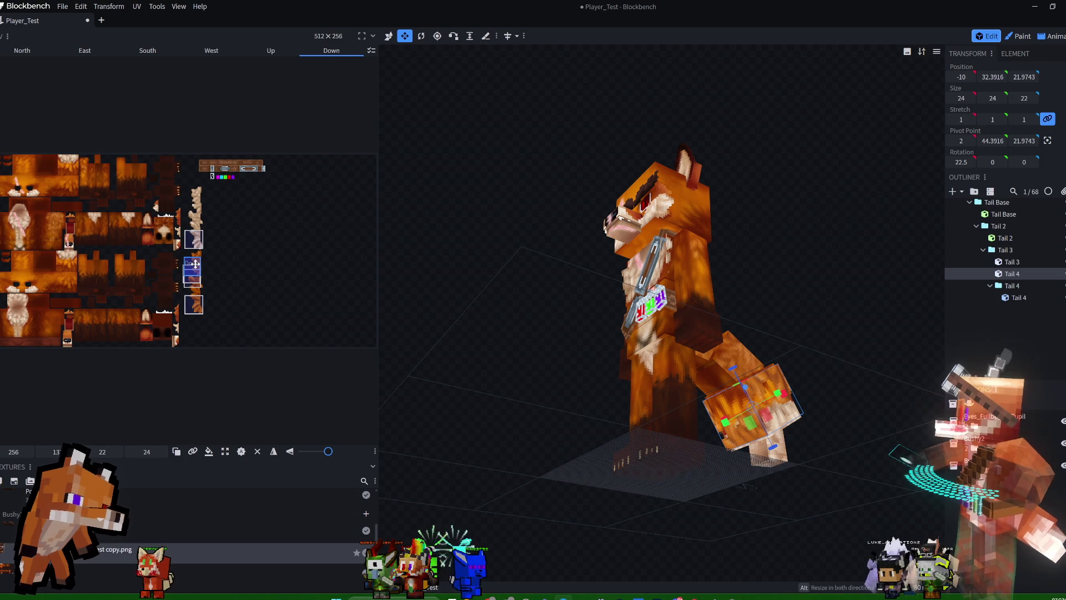
mouse_move(195, 265)
mouse_down()
mouse_move(203, 265)
mouse_move(193, 266)
mouse_up()
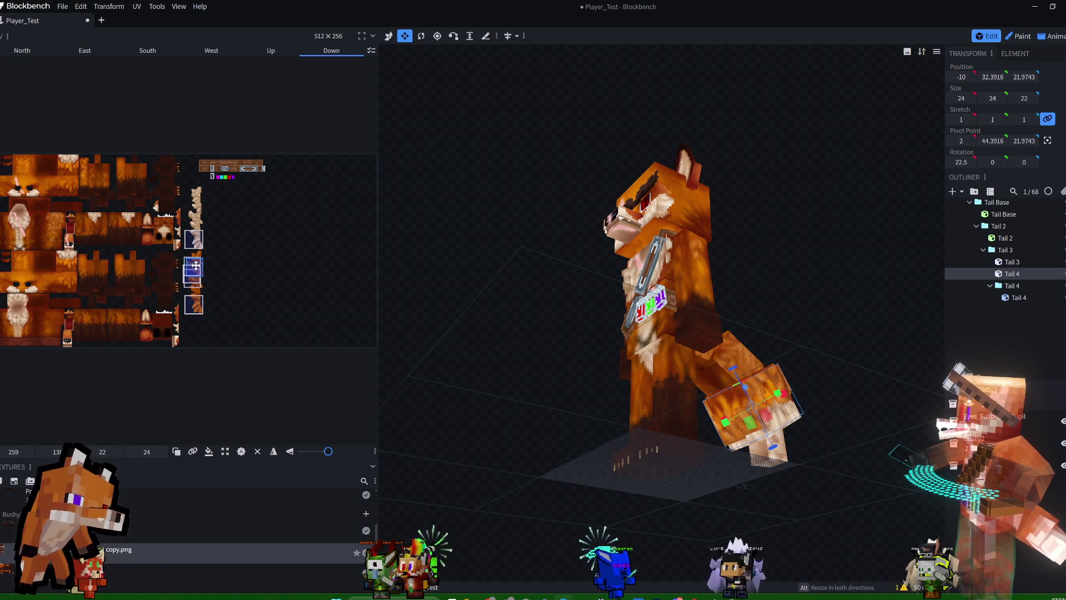
mouse_move(331, 453)
mouse_down()
mouse_move(306, 454)
mouse_move(315, 454)
mouse_up()
mouse_move(739, 390)
mouse_down()
mouse_move(801, 348)
mouse_move(722, 378)
mouse_move(586, 397)
mouse_move(538, 424)
mouse_move(606, 429)
mouse_move(829, 380)
mouse_move(903, 346)
mouse_move(899, 362)
mouse_move(887, 358)
mouse_up()
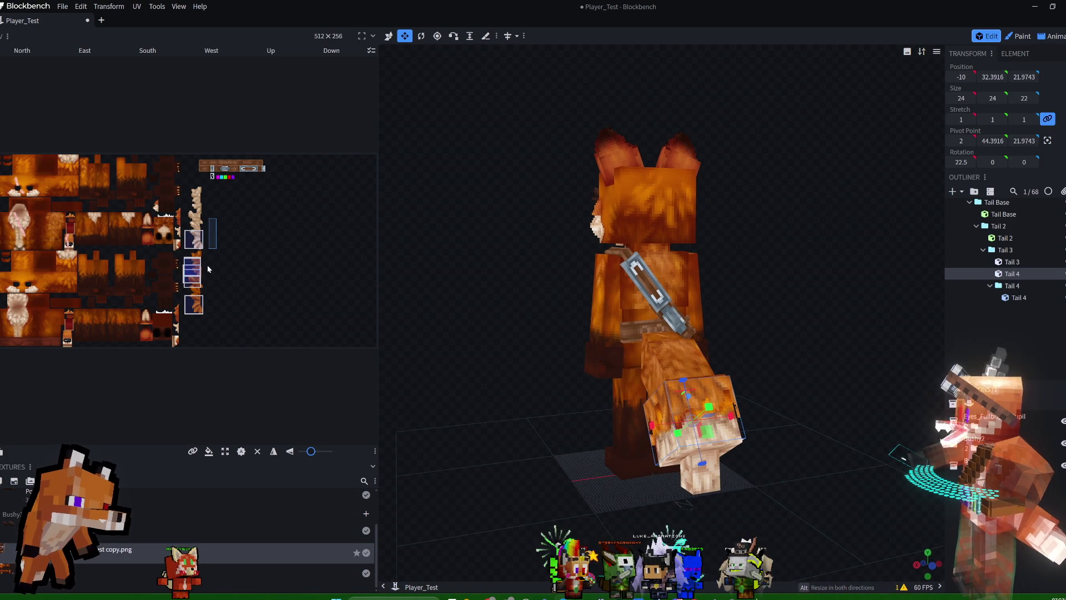
drag(195, 270, 193, 271)
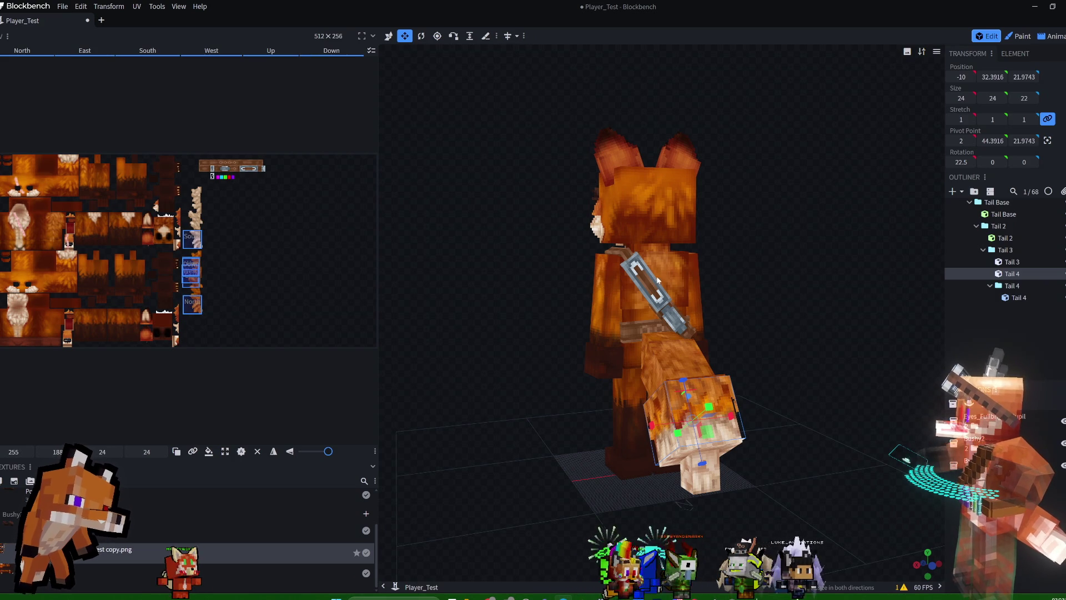
mouse_move(859, 315)
mouse_down()
mouse_move(698, 294)
mouse_move(638, 322)
mouse_move(797, 293)
mouse_move(827, 321)
mouse_move(809, 357)
mouse_move(898, 340)
mouse_move(893, 325)
mouse_move(619, 327)
mouse_move(629, 407)
mouse_move(738, 409)
mouse_move(779, 341)
mouse_move(871, 335)
mouse_move(894, 408)
mouse_move(754, 344)
mouse_move(771, 340)
mouse_move(760, 385)
mouse_up()
right_click(809, 355)
click(776, 338)
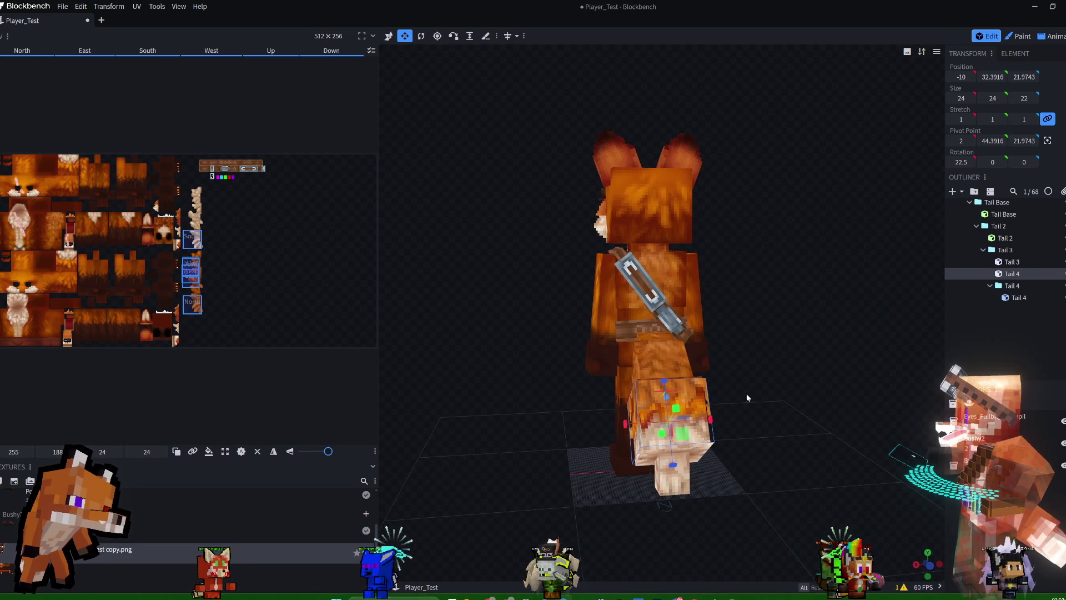
Shorten the Tail 4 cube's depth from 22 to 19, undoing a trial move.
drag(674, 465, 674, 465)
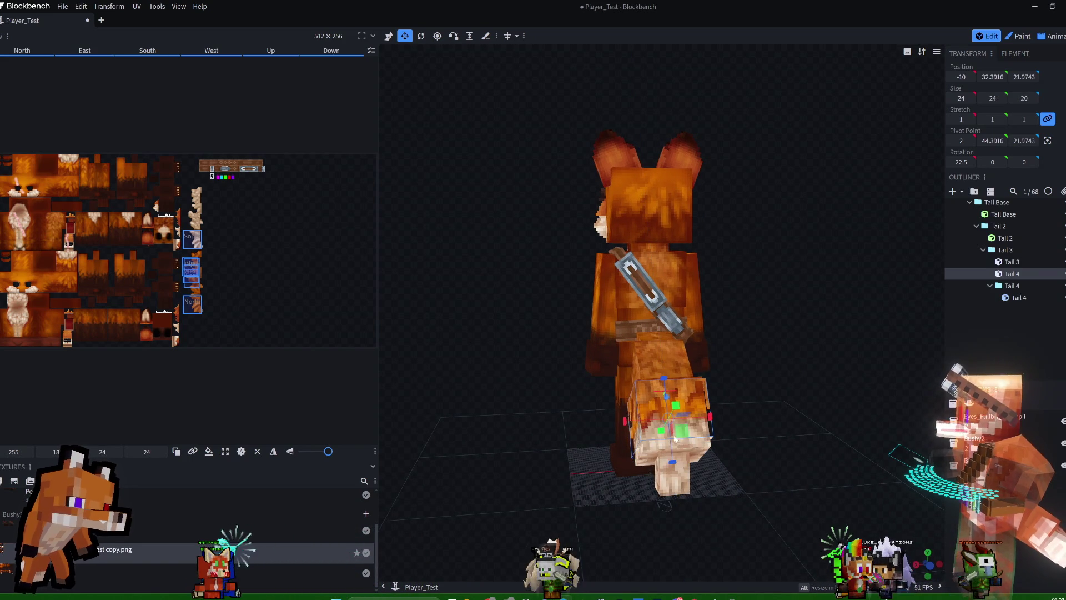
drag(668, 381, 671, 391)
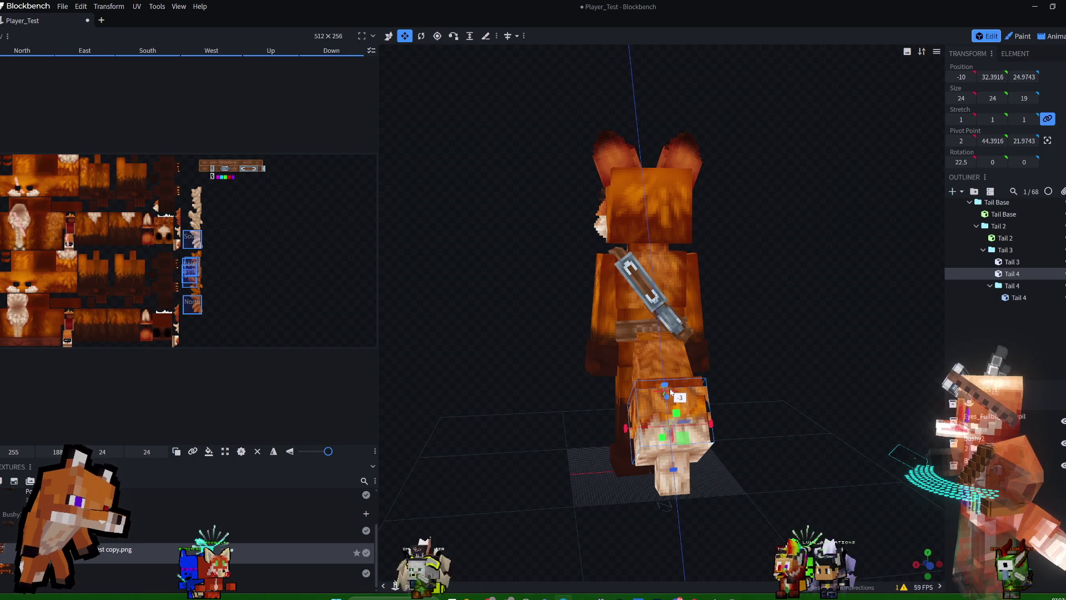
click(389, 36)
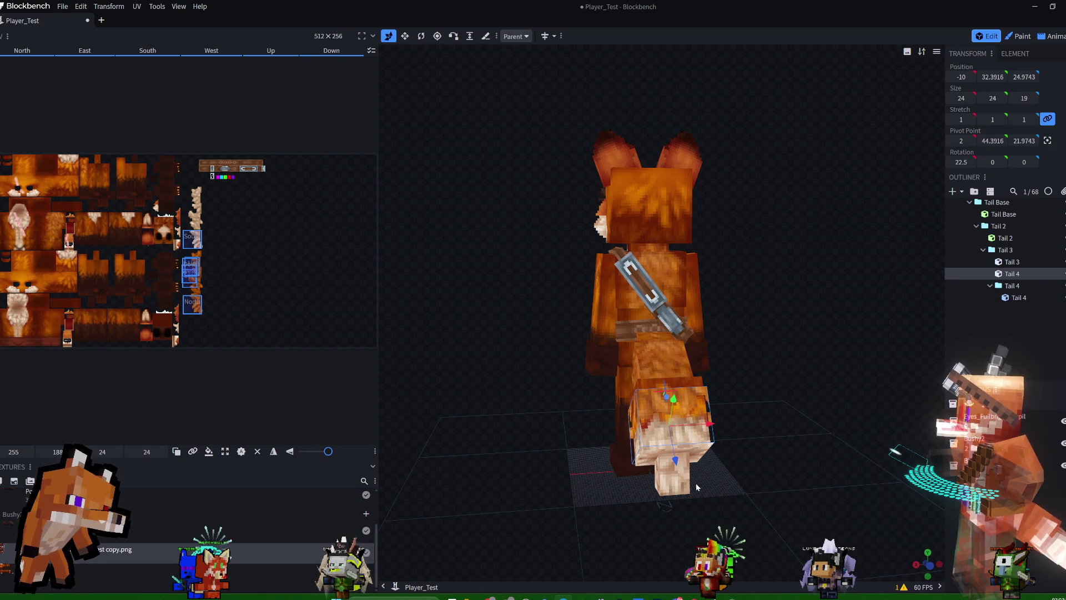
drag(673, 469, 678, 459)
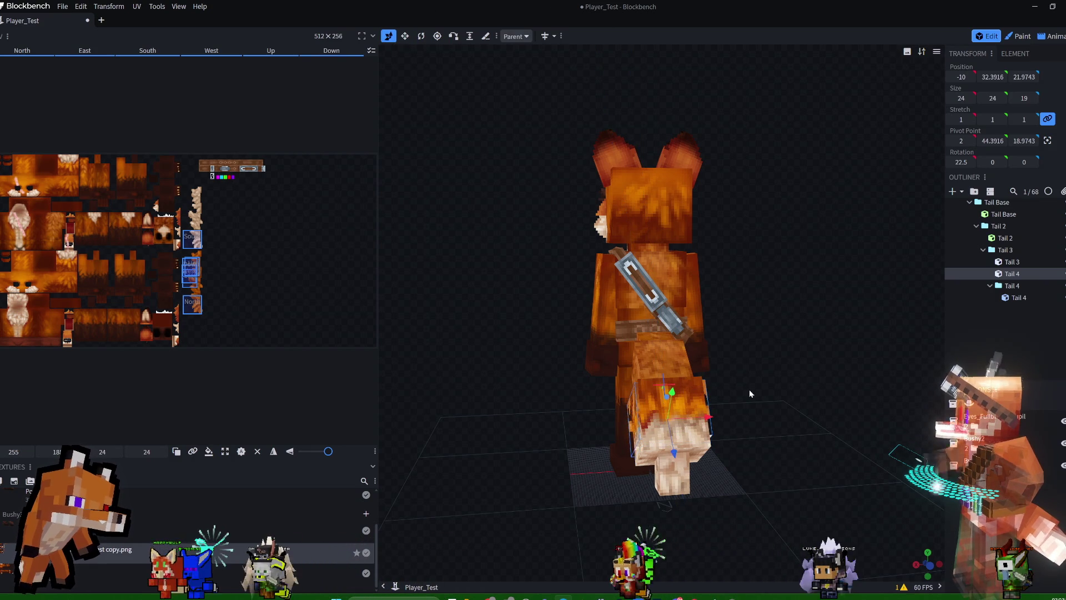
key(ctrl+z)
drag(768, 365, 847, 325)
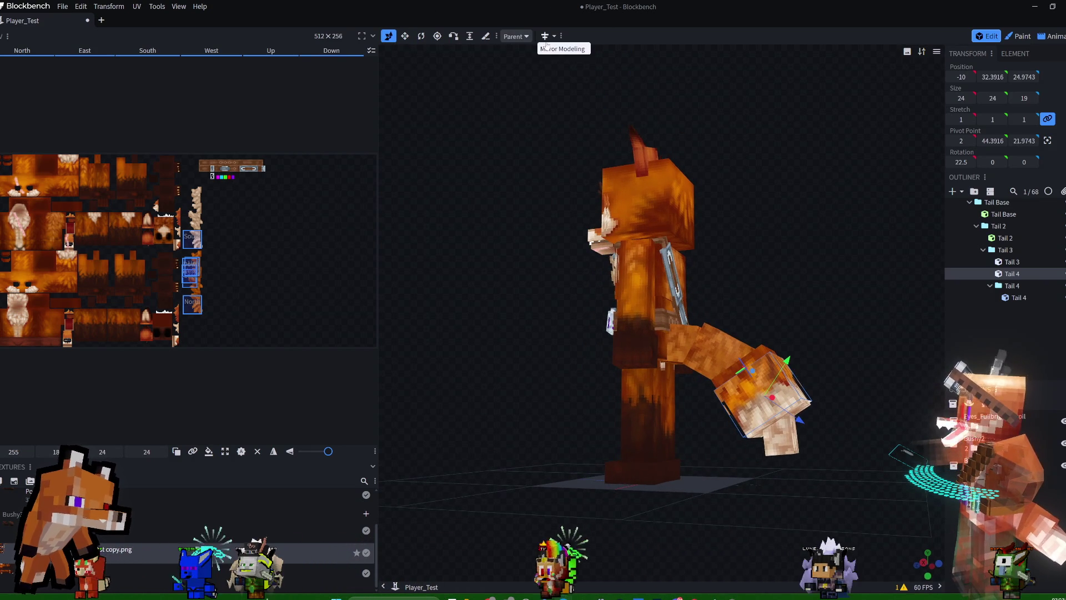
Set transform space to Local and shift the East face texture slightly right.
click(521, 76)
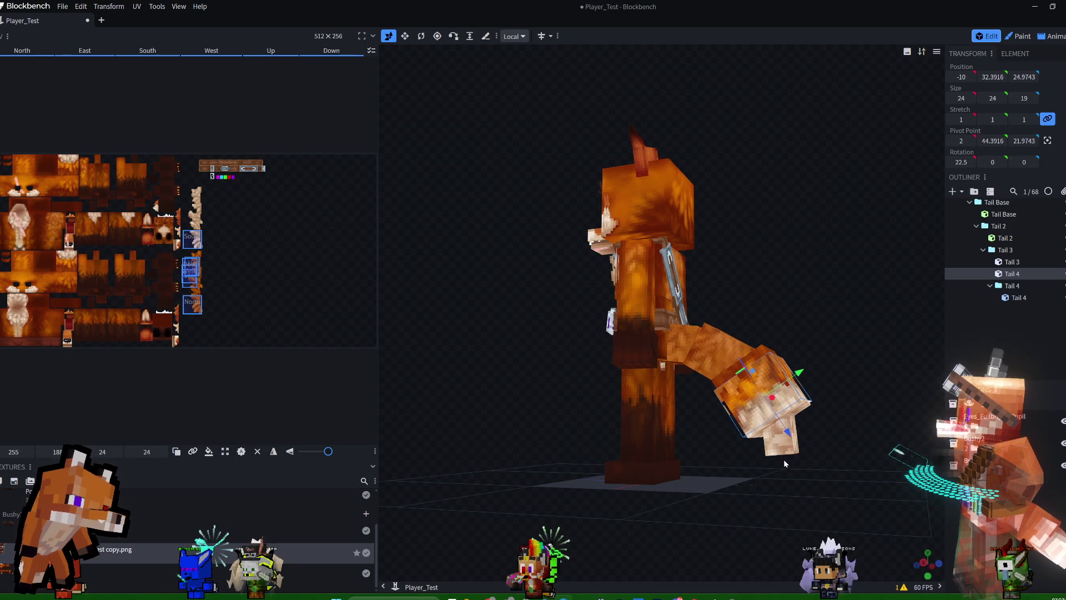
mouse_move(823, 261)
mouse_down()
mouse_move(778, 266)
mouse_move(788, 281)
mouse_move(767, 483)
mouse_move(753, 453)
mouse_up()
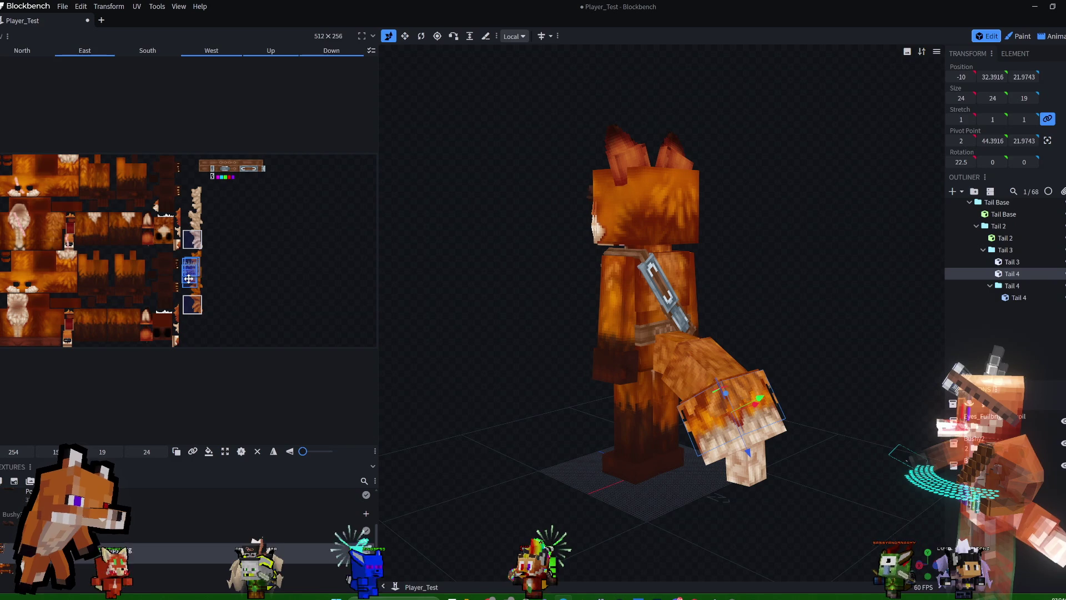
drag(194, 275, 196, 274)
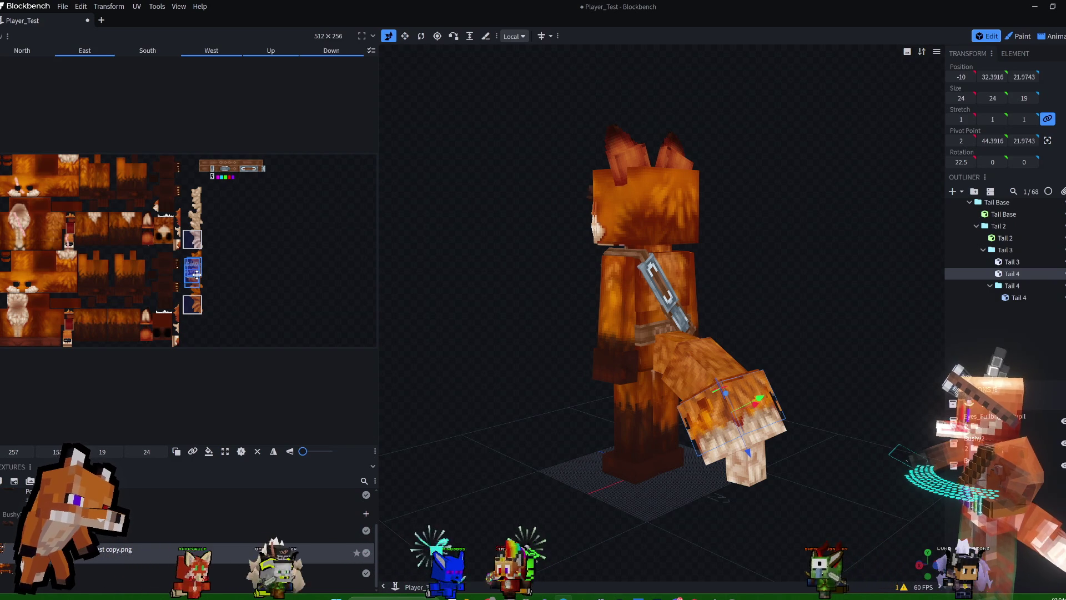
mouse_move(776, 325)
mouse_down()
mouse_move(803, 330)
mouse_move(814, 308)
mouse_up()
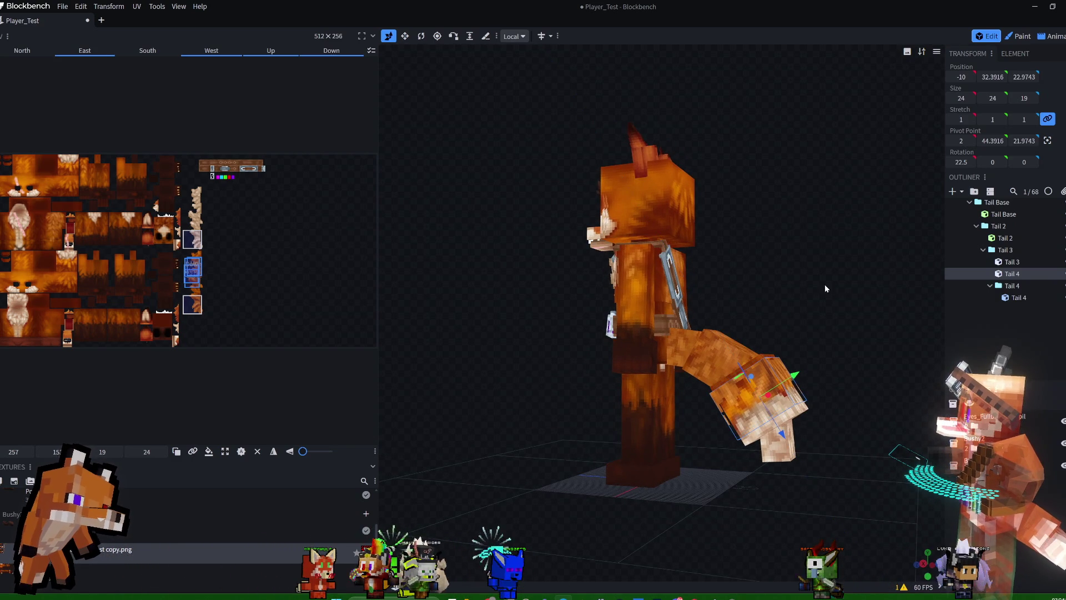
mouse_move(841, 337)
mouse_down()
mouse_move(877, 358)
mouse_move(801, 397)
mouse_move(727, 387)
mouse_up()
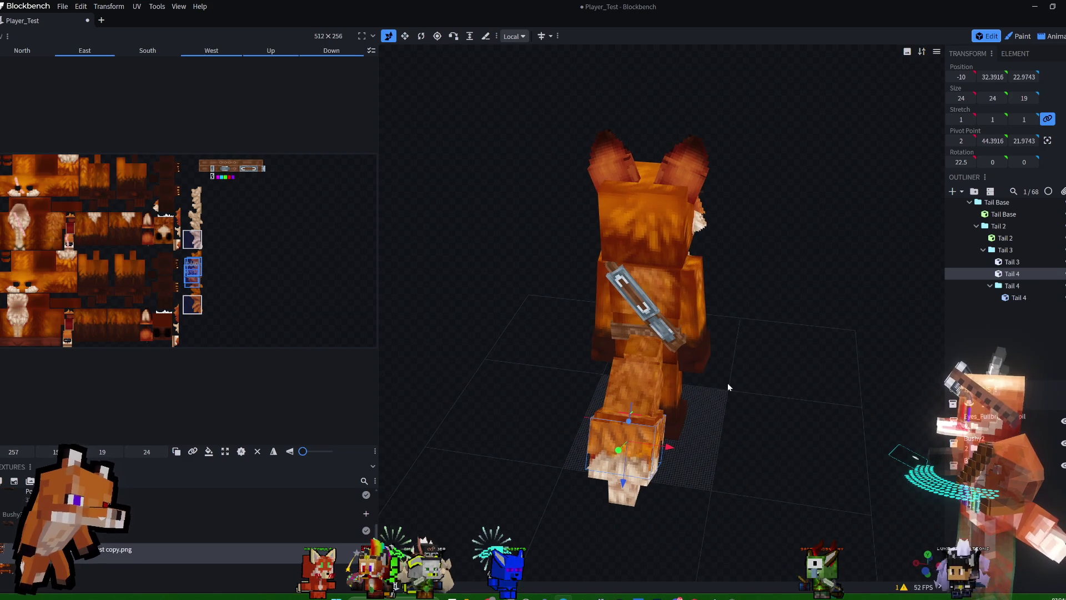
scroll(752, 432, up, 5)
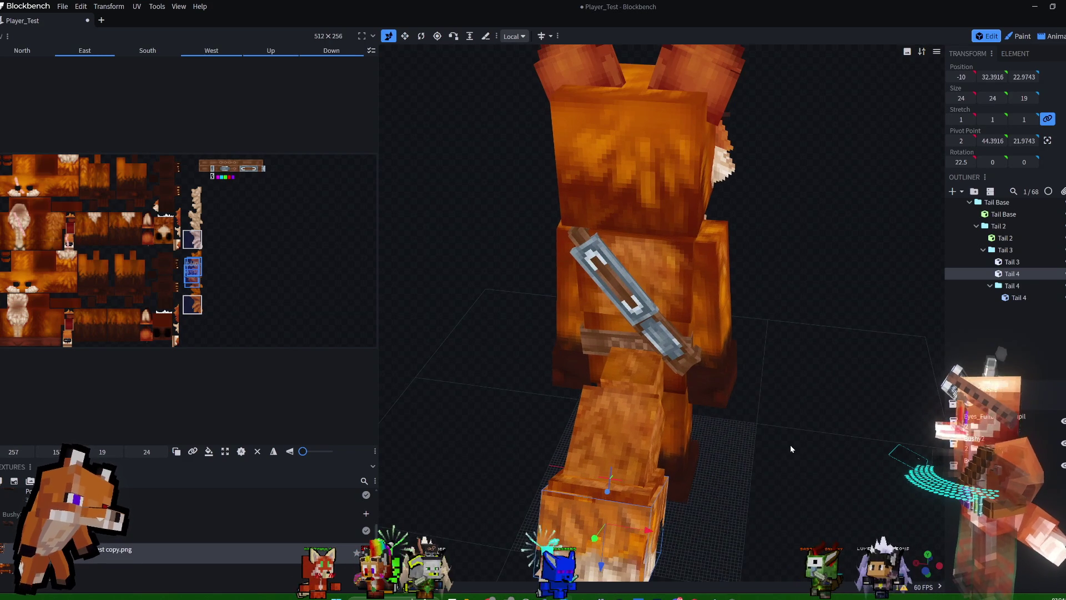
mouse_move(718, 482)
mouse_down()
mouse_move(793, 385)
mouse_move(873, 475)
mouse_up()
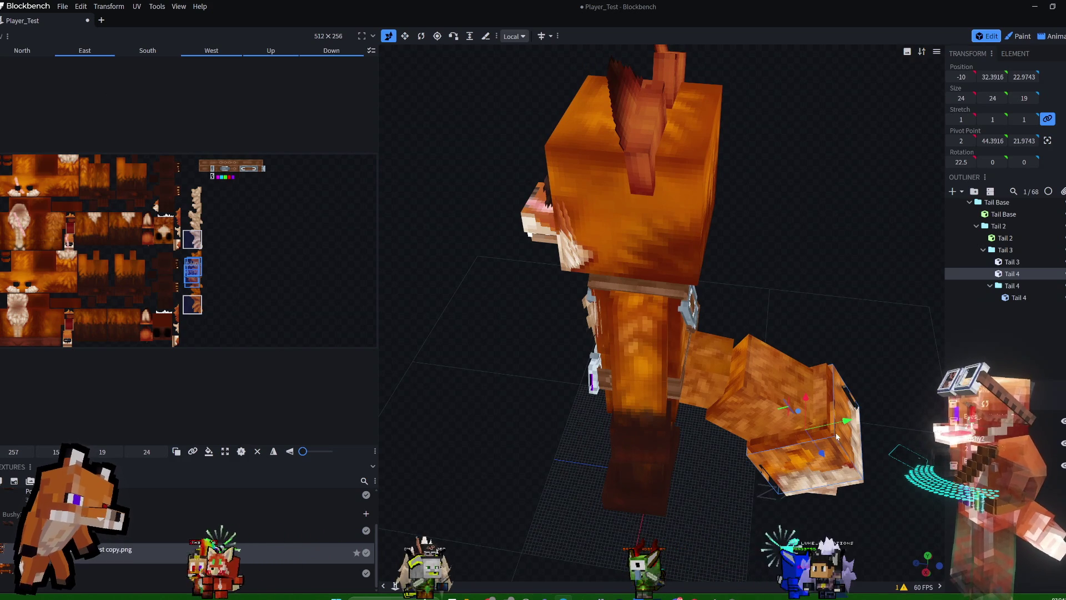
Move the Tail 4 cube's North face UV onto a different fur area.
click(832, 367)
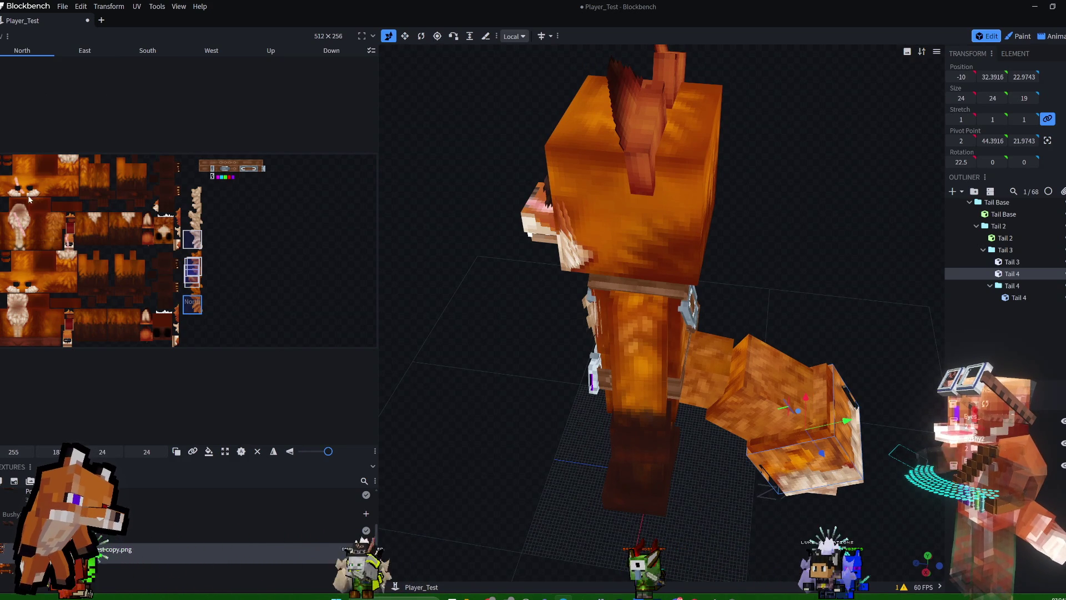
mouse_move(198, 300)
mouse_down()
mouse_move(212, 304)
mouse_move(57, 299)
mouse_move(27, 262)
mouse_up()
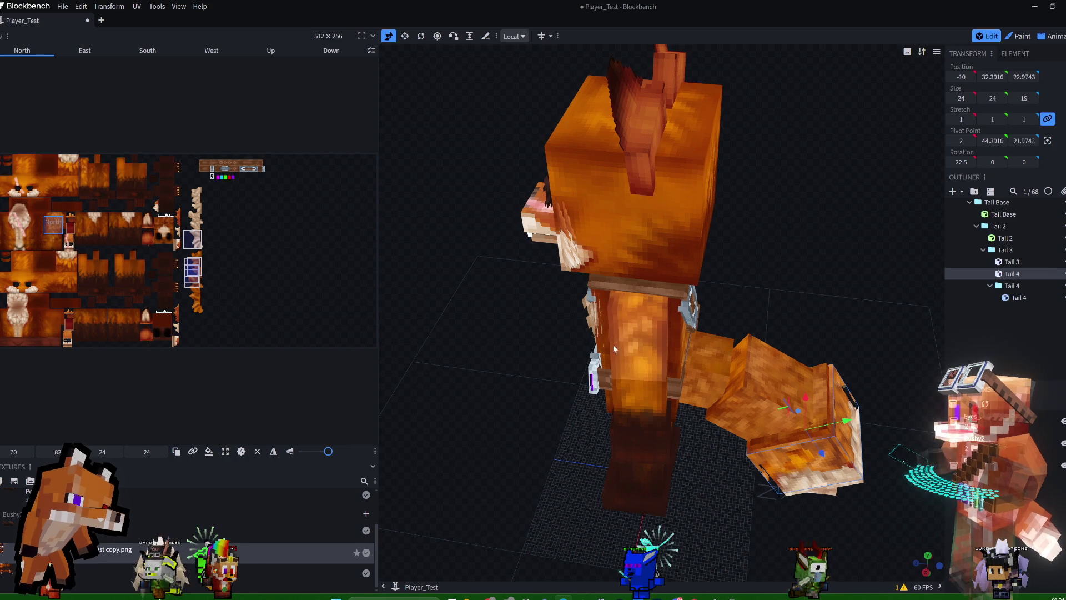
mouse_move(833, 293)
mouse_down()
mouse_move(804, 245)
mouse_move(824, 204)
mouse_move(777, 195)
mouse_move(783, 212)
mouse_up()
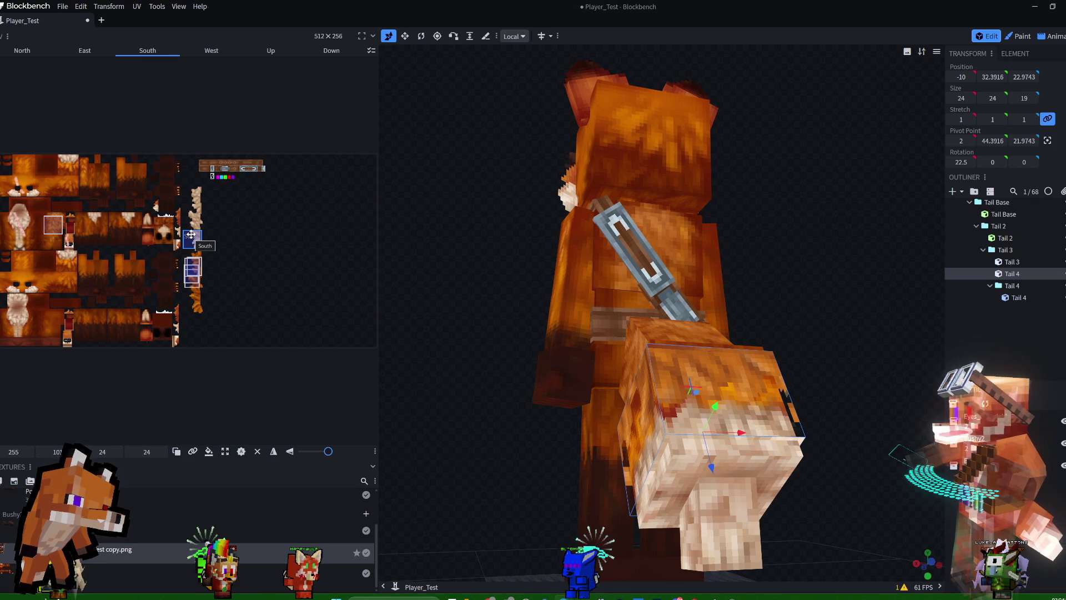
Remove the Tail 4 cube's South face so the pale tip shows, then select Tail 2.
click(258, 454)
mouse_move(868, 373)
mouse_down()
mouse_move(844, 358)
mouse_move(891, 366)
mouse_move(869, 390)
mouse_move(823, 376)
mouse_move(668, 378)
mouse_move(625, 367)
mouse_move(621, 354)
mouse_move(784, 393)
mouse_up()
click(639, 462)
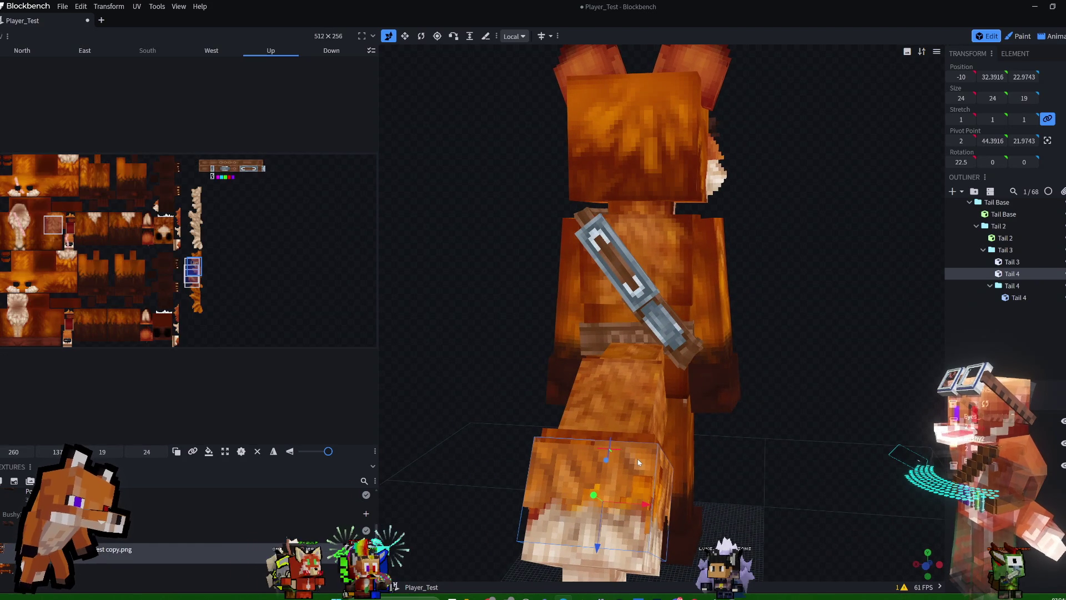
click(641, 406)
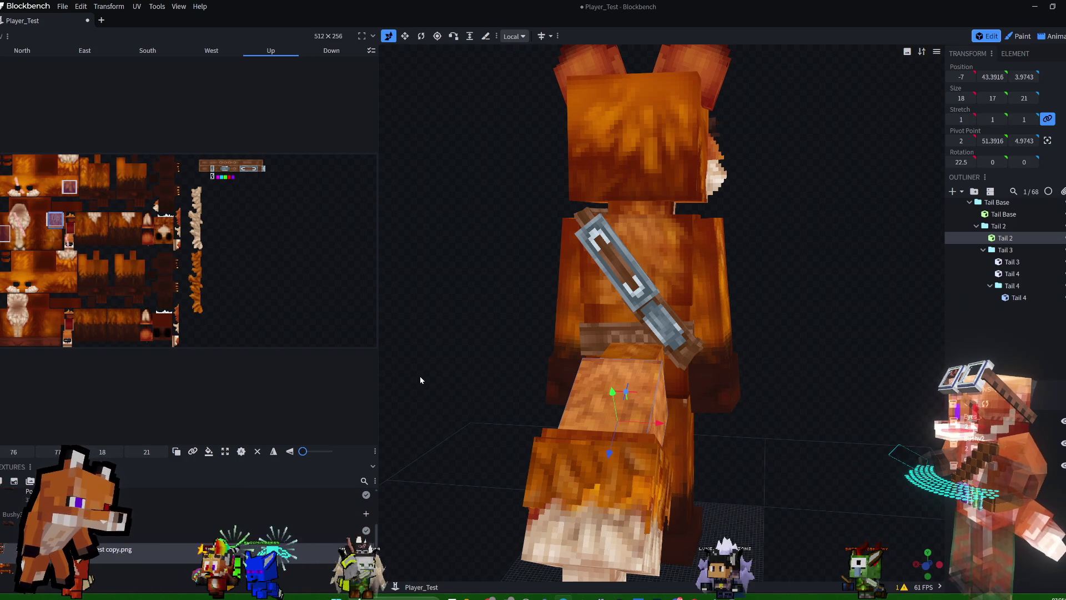
mouse_move(427, 361)
mouse_down()
mouse_move(805, 371)
mouse_move(757, 351)
mouse_move(747, 386)
mouse_up()
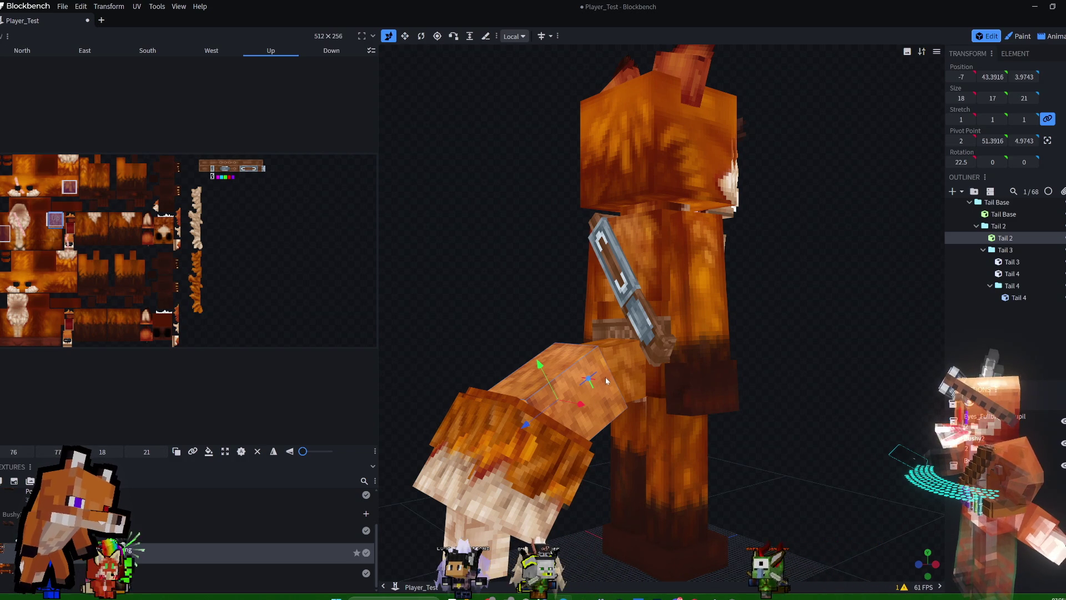
mouse_move(861, 332)
mouse_down()
mouse_move(858, 374)
mouse_move(805, 337)
mouse_move(901, 284)
mouse_up()
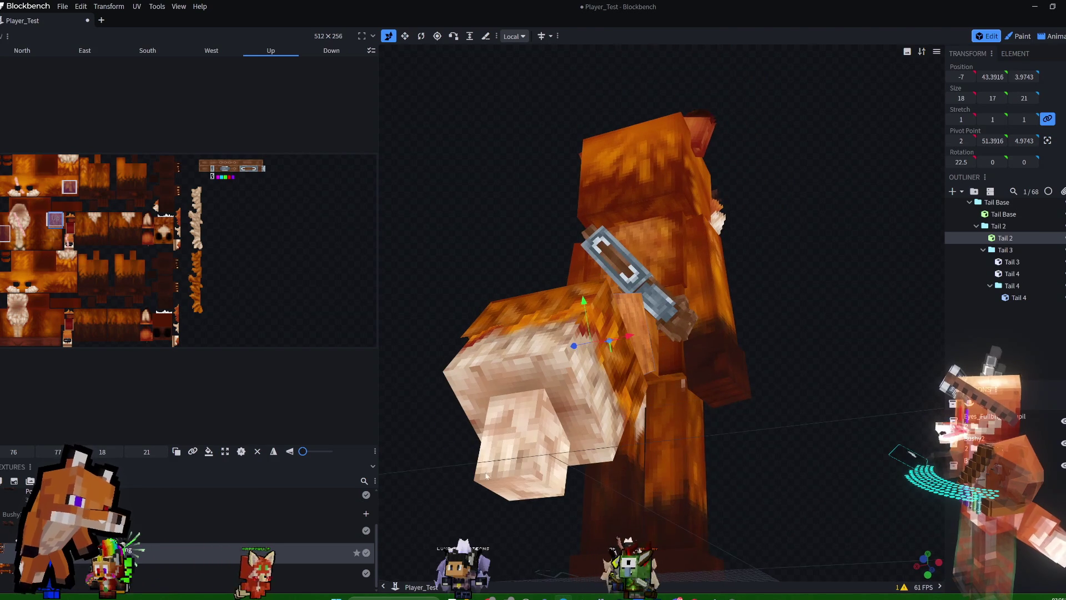
click(501, 425)
right_click(1011, 300)
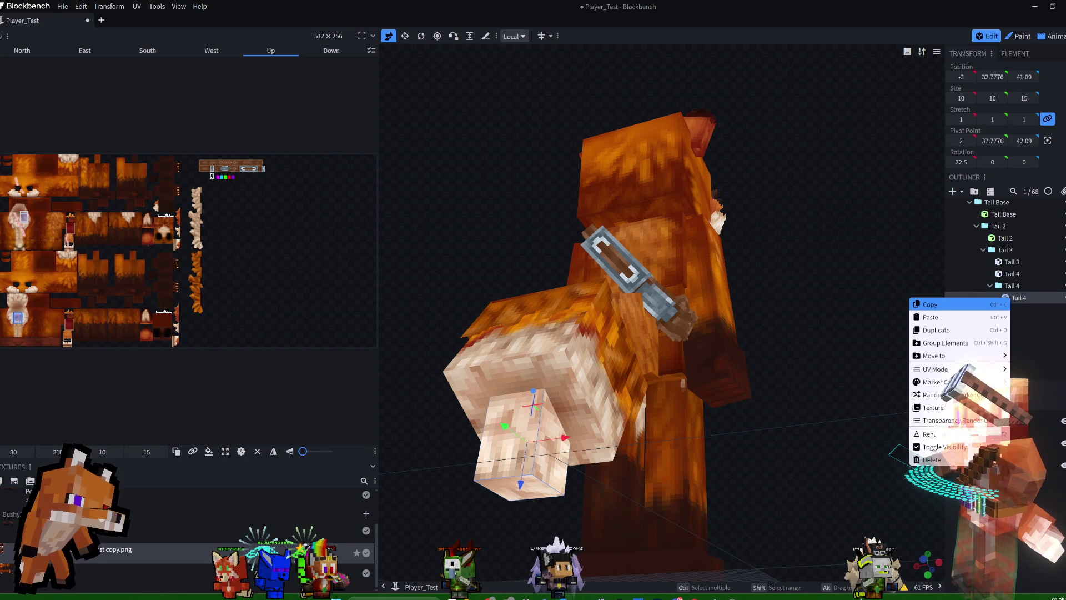
mouse_move(944, 420)
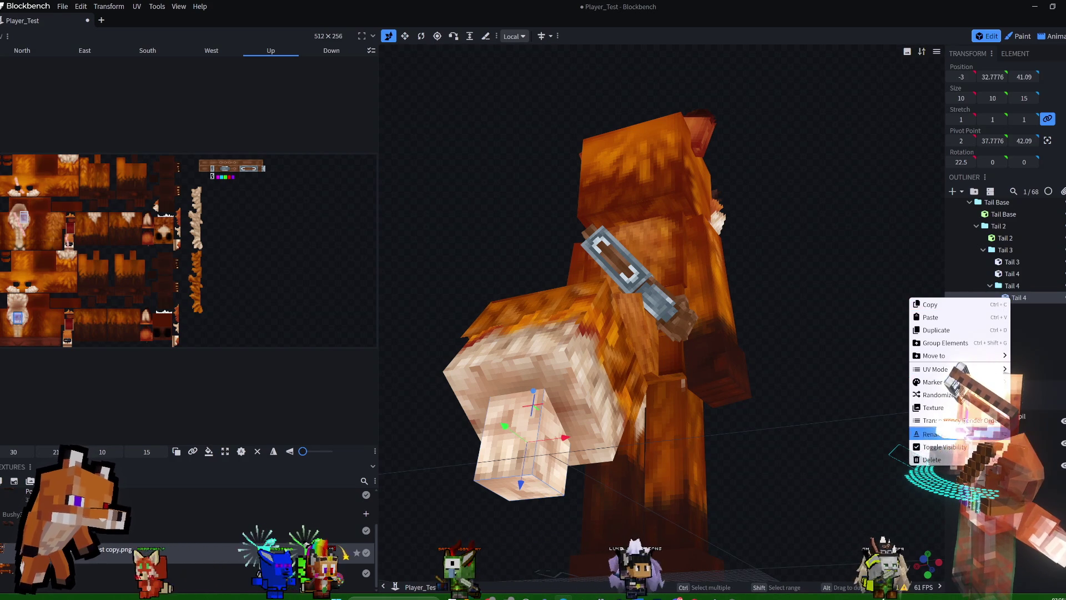
mouse_move(964, 358)
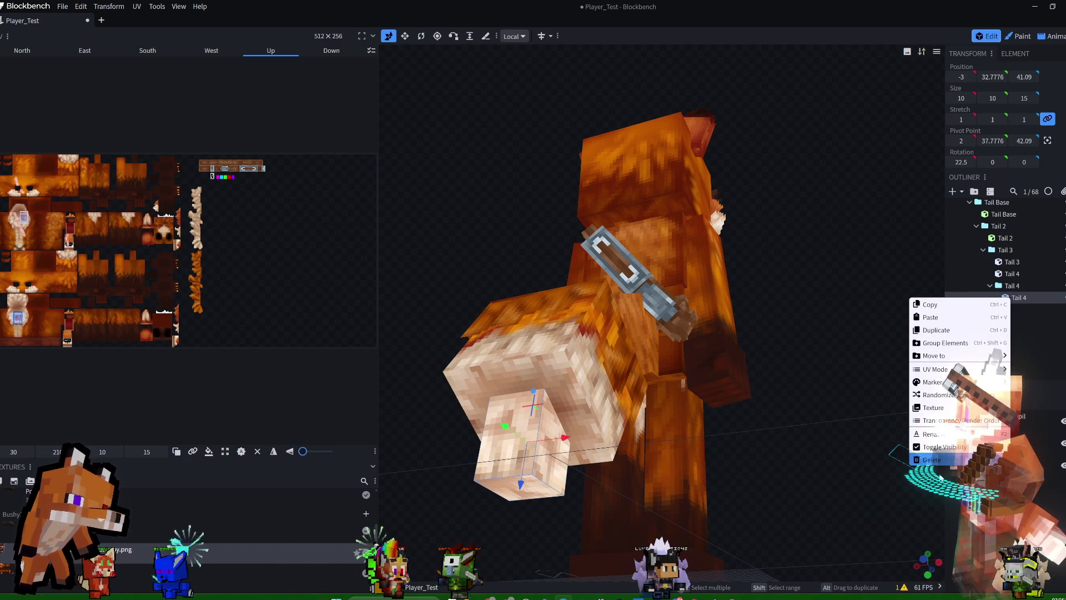
click(882, 429)
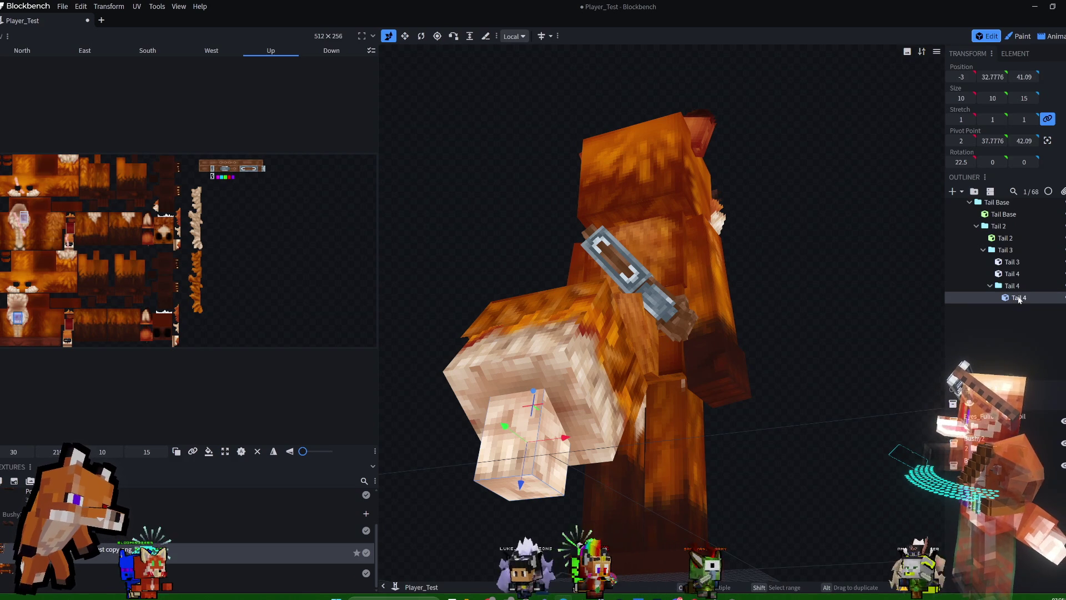
Duplicate the Tail 4 cube and name the copy Tail4Fluff.
right_click(1019, 299)
click(944, 339)
text(Tail)
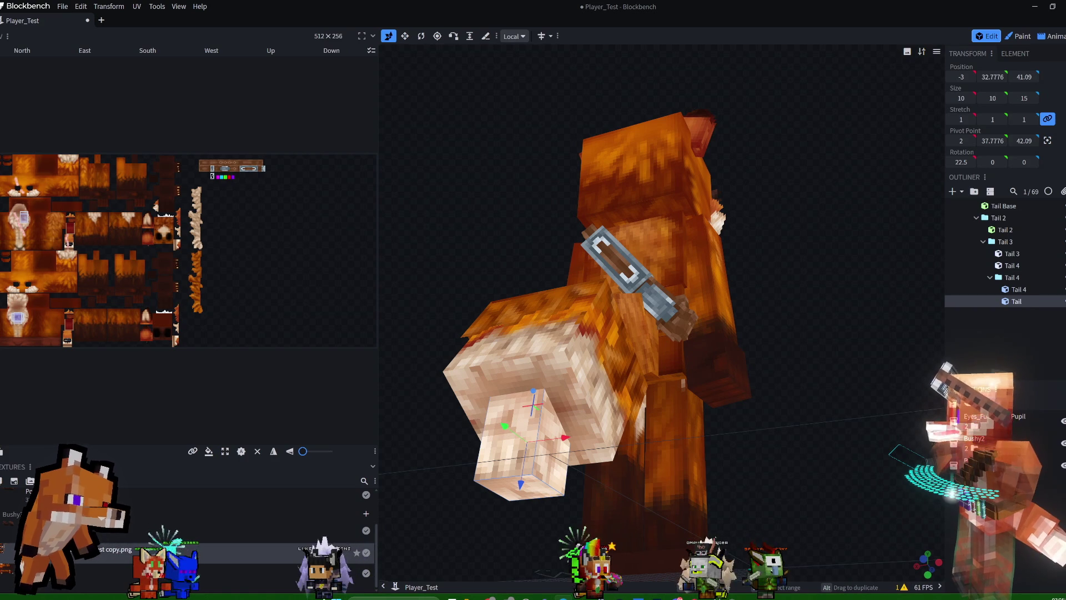
text(4)
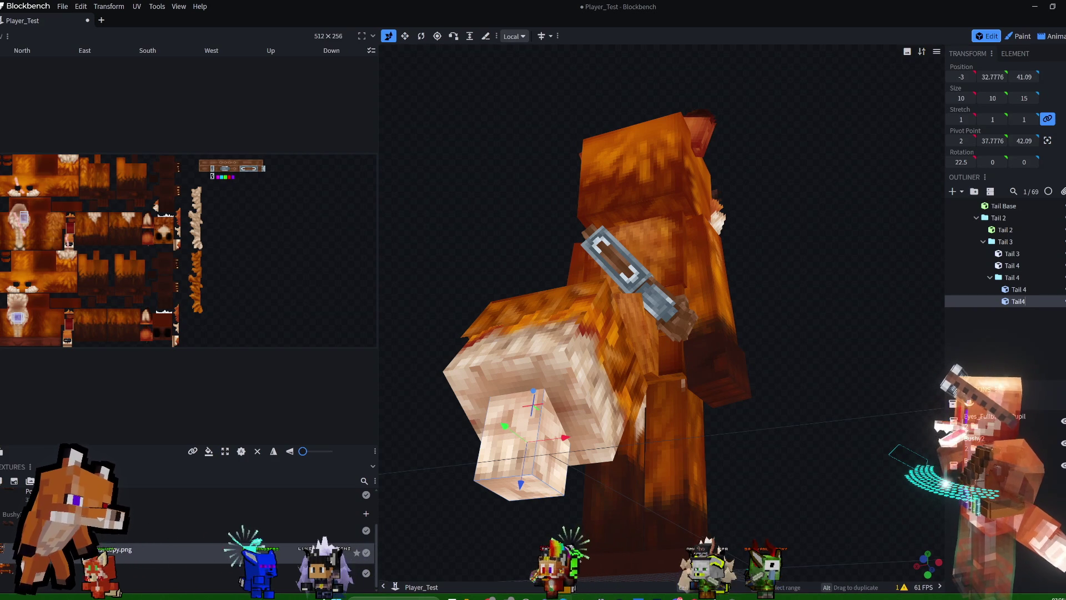
text(Fluff)
key(Return)
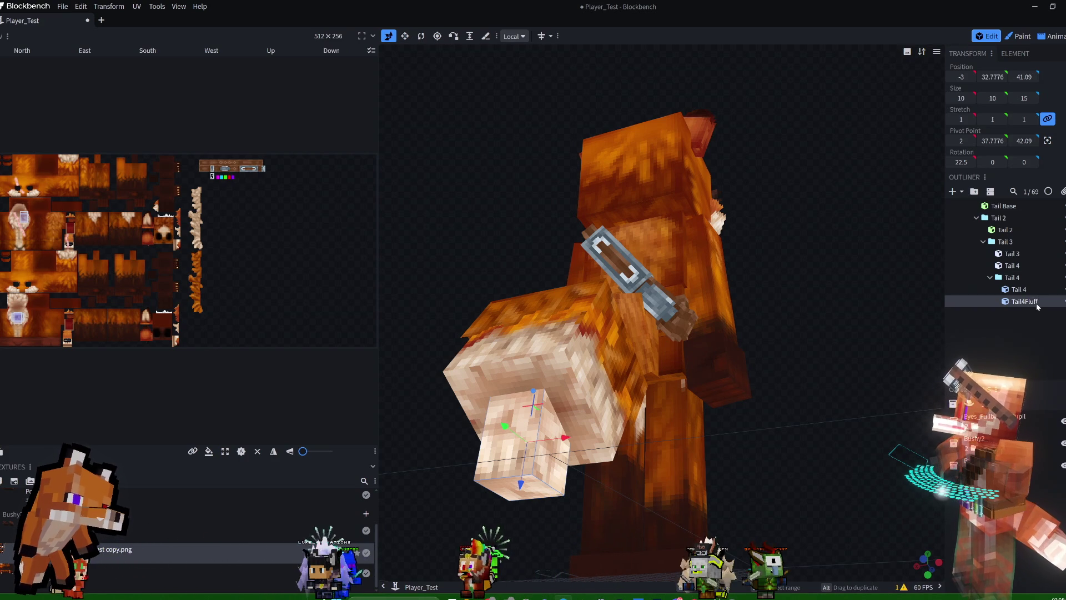
Select the Tail 3 fluff cube, then the Tail 4 and Tail4Fluff cubes.
click(1011, 265)
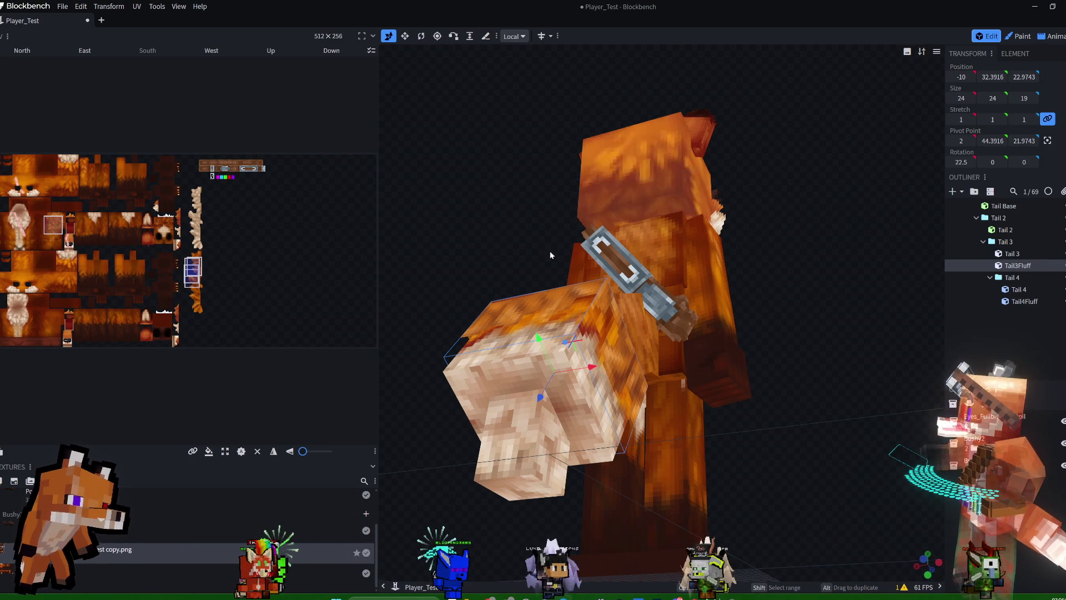
click(523, 438)
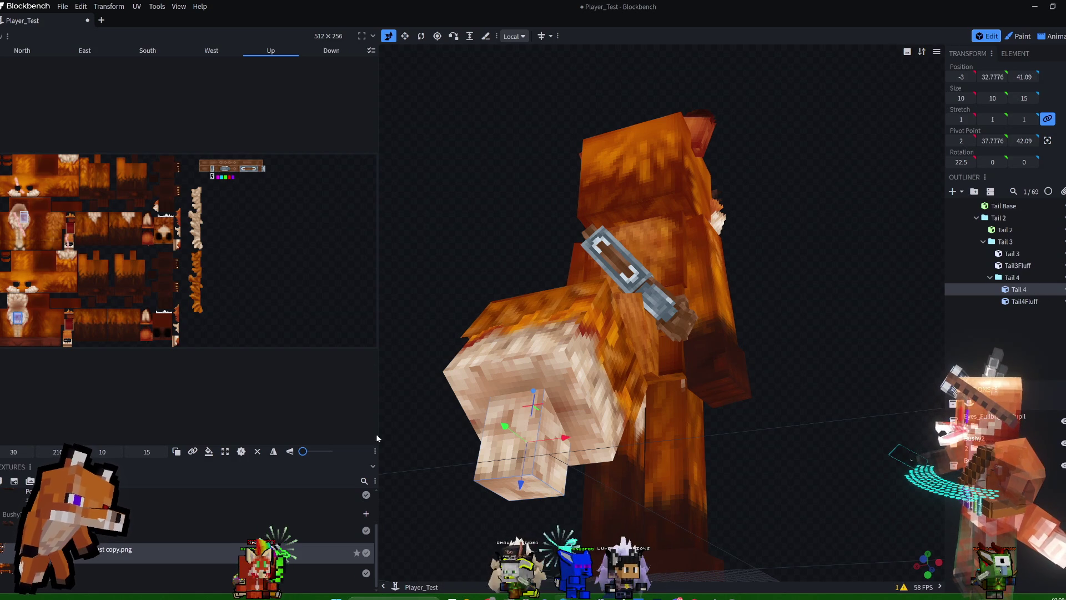
click(1024, 301)
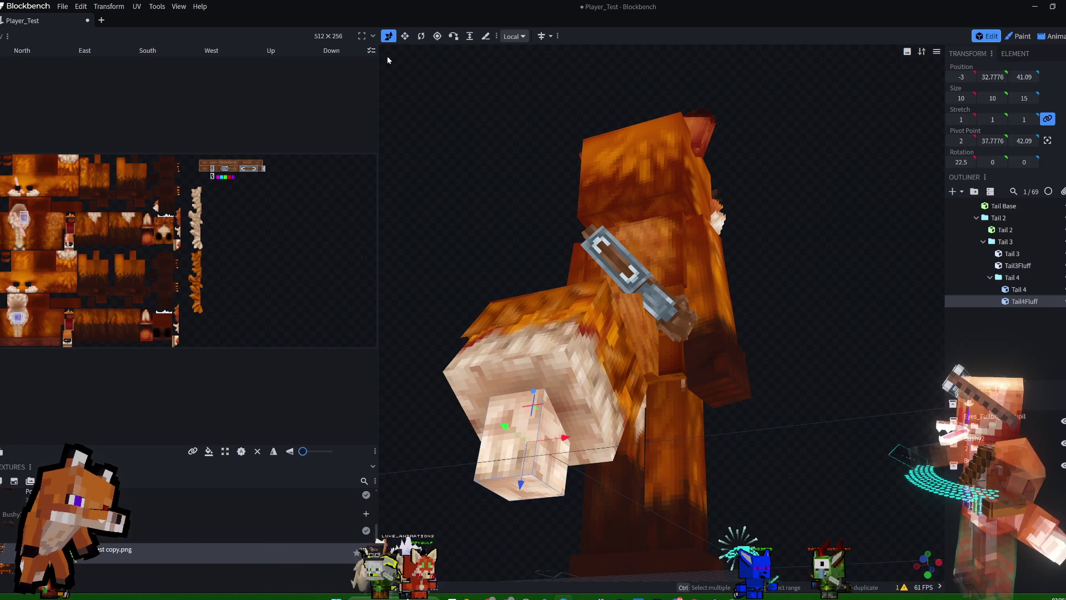
Resize Tail4Fluff to 16 × 16 × 15 around the tail tip and widen the UV panel.
click(405, 35)
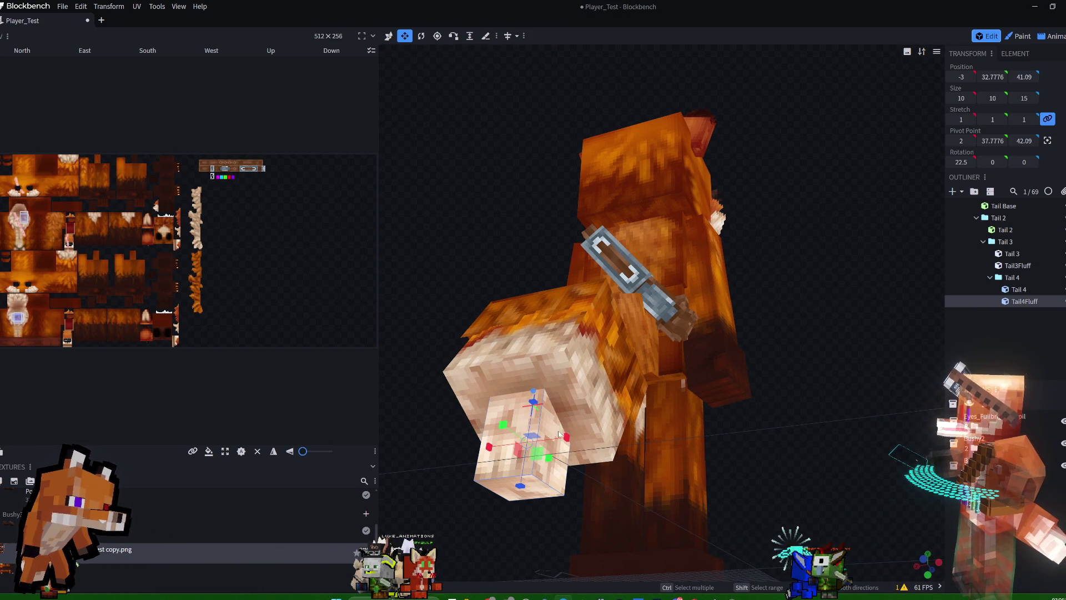
drag(566, 437, 582, 440)
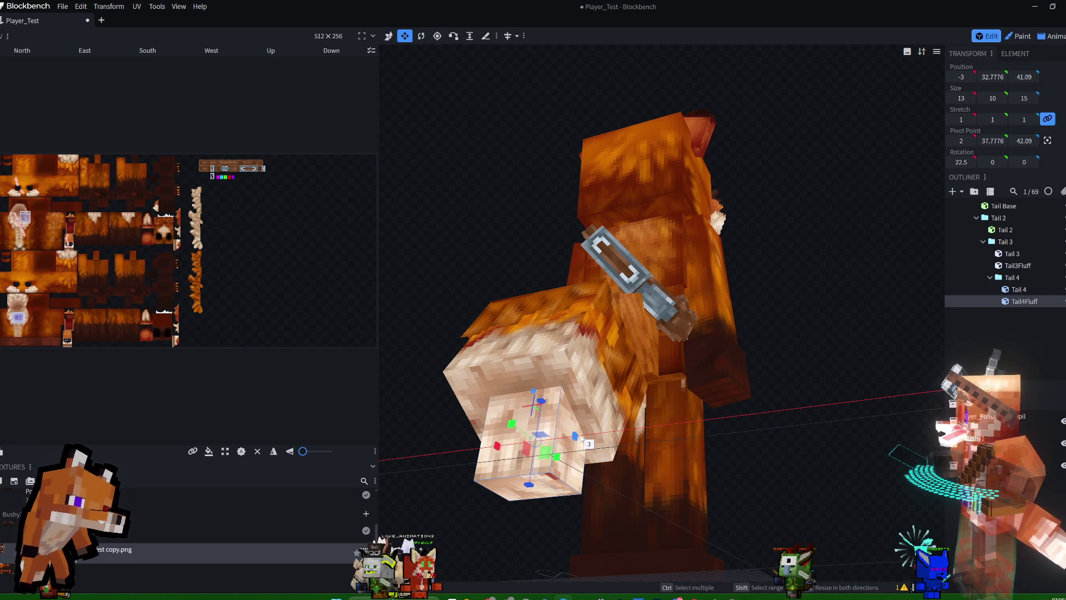
drag(512, 424, 503, 418)
drag(772, 355, 905, 338)
mouse_move(764, 412)
mouse_down()
mouse_move(750, 410)
mouse_move(868, 244)
mouse_move(855, 217)
mouse_move(825, 247)
mouse_move(711, 270)
mouse_up()
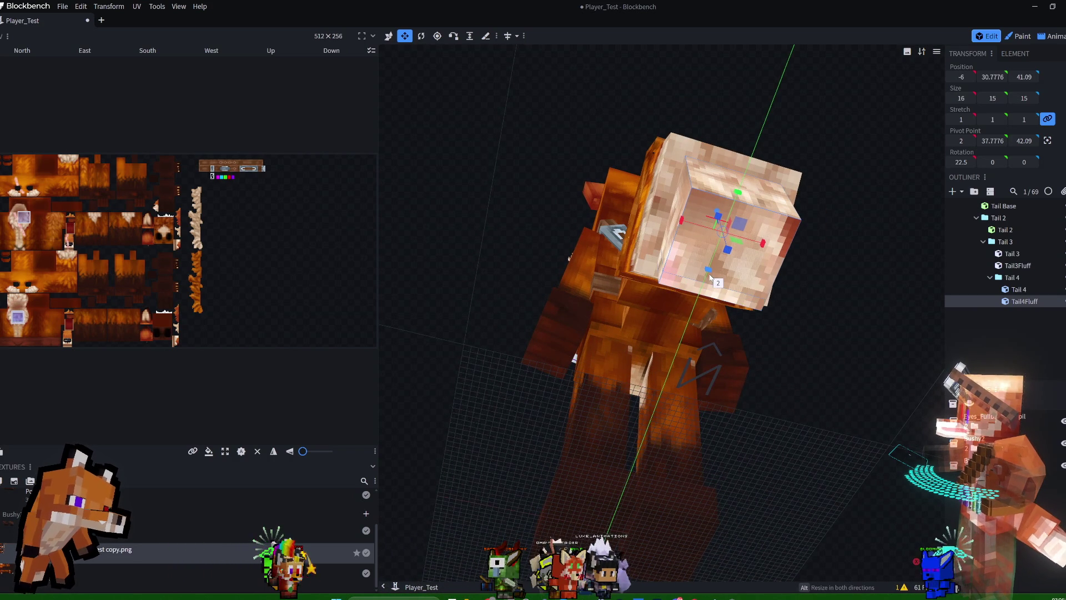
drag(852, 217, 891, 217)
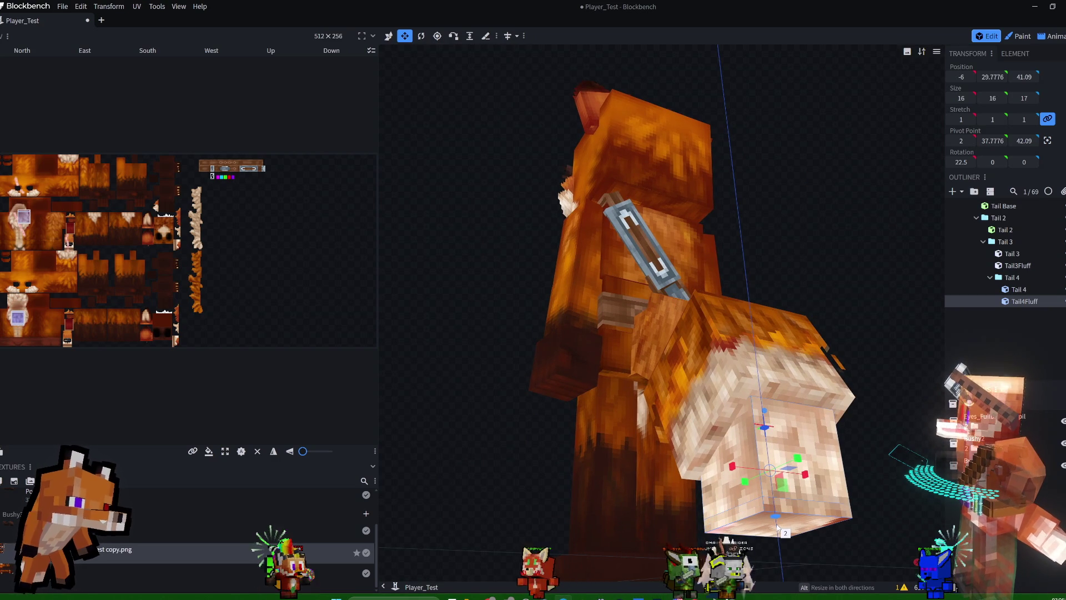
drag(777, 516, 780, 503)
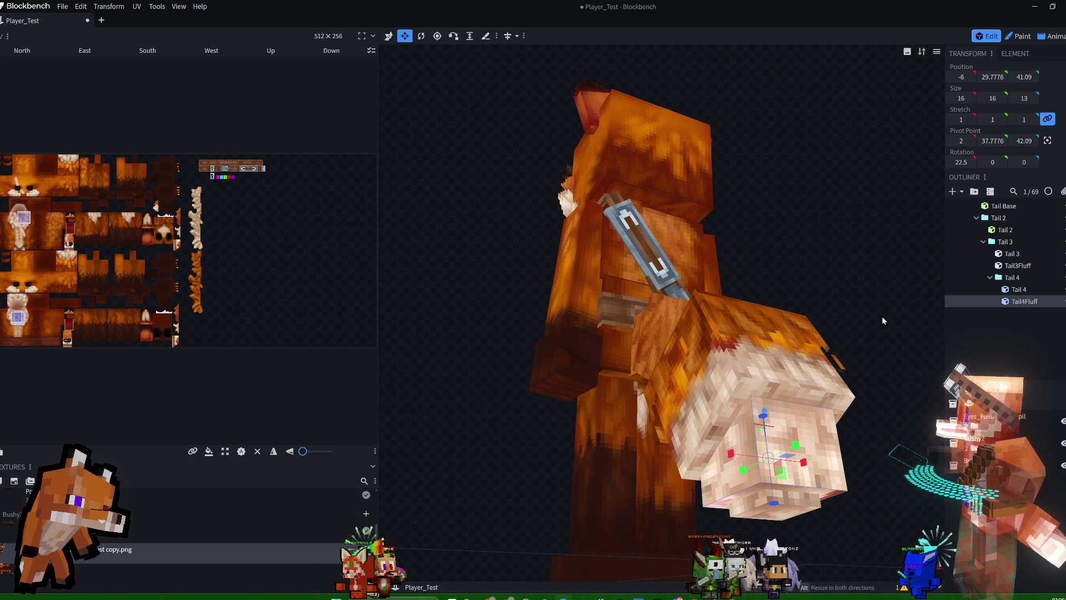
drag(879, 323, 816, 389)
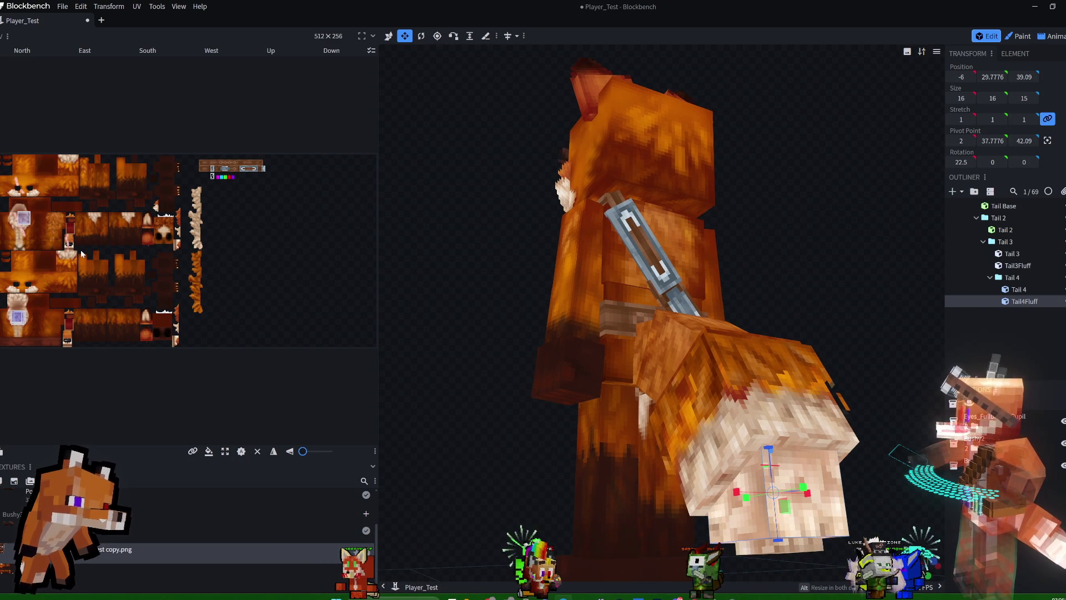
drag(379, 262, 446, 257)
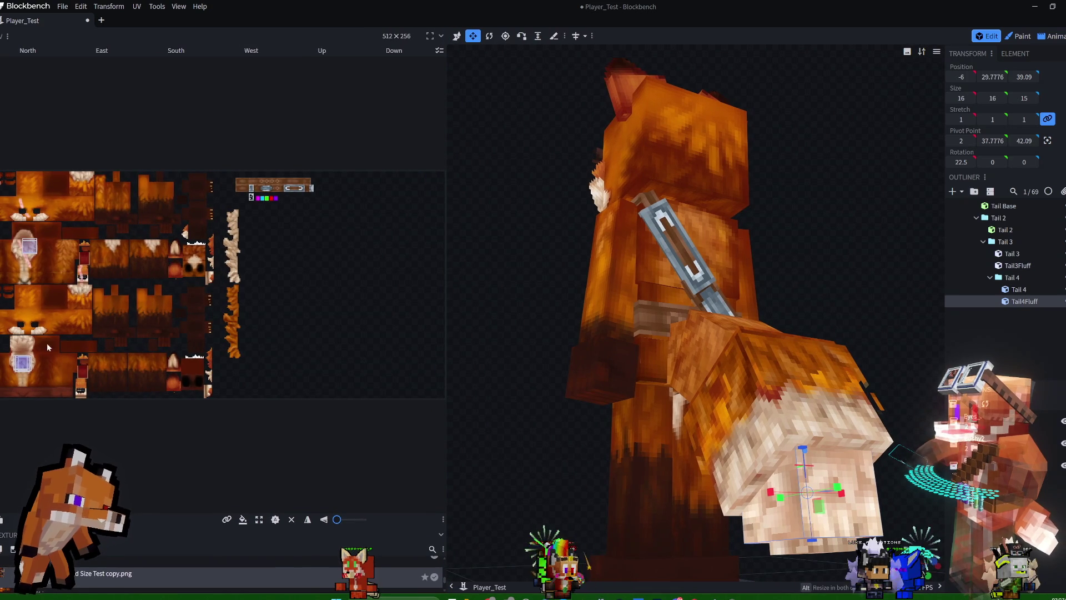
Move Tail4Fluff's faces onto the pale fur strip and rotate the Up and West face textures.
mouse_move(45, 346)
mouse_down()
mouse_move(12, 380)
mouse_move(155, 279)
mouse_move(231, 243)
mouse_move(225, 256)
mouse_up()
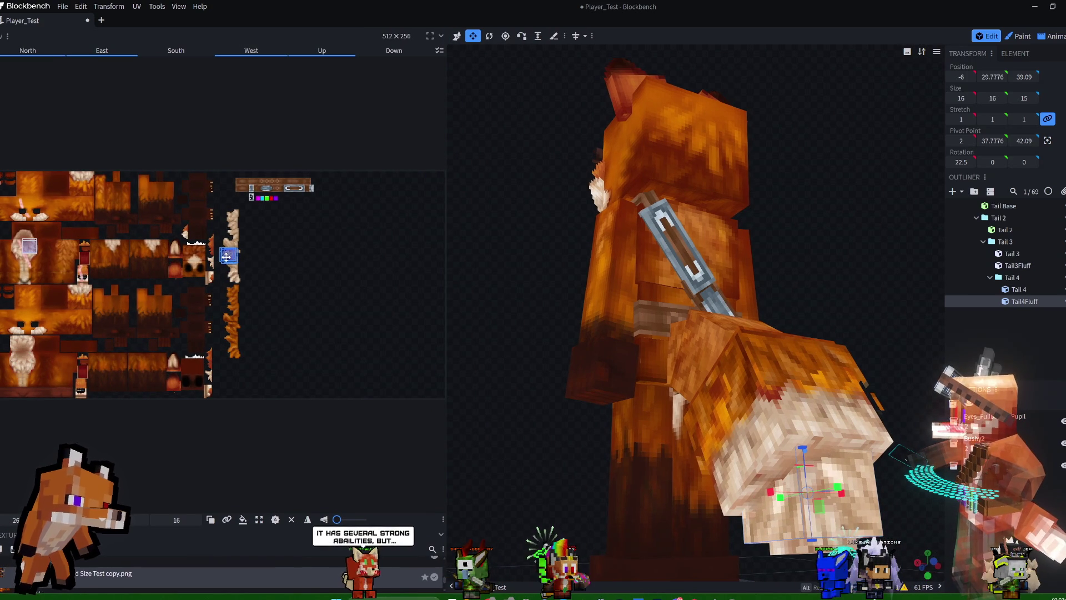
click(792, 460)
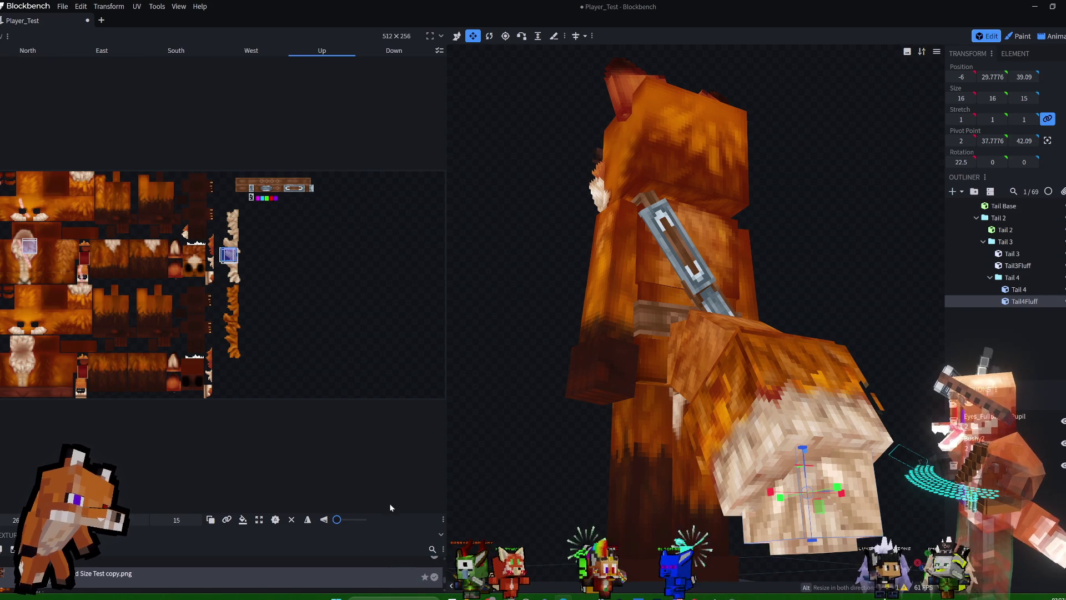
drag(338, 519, 362, 523)
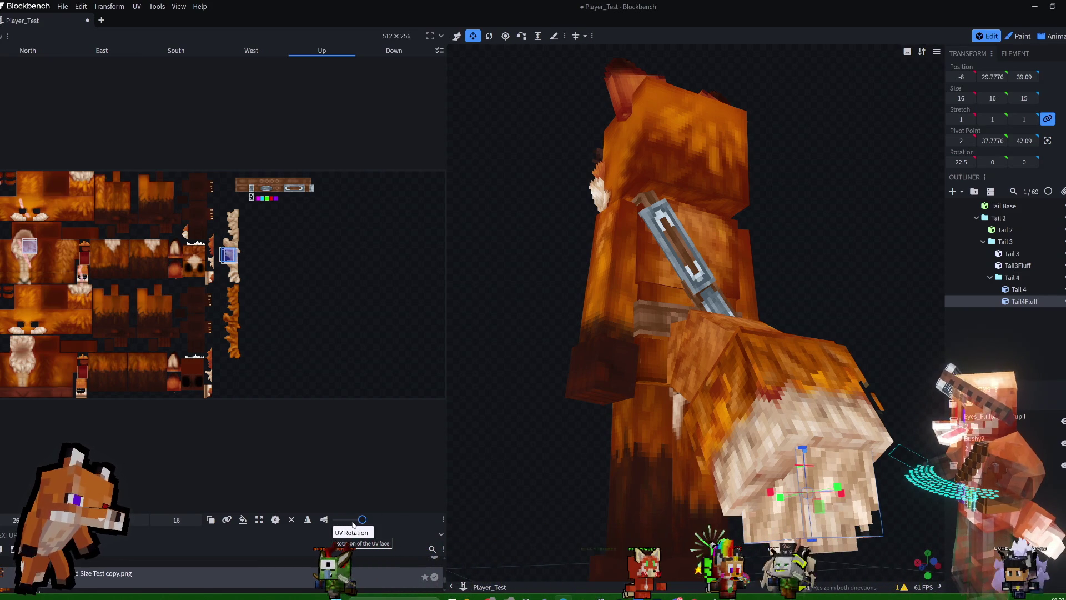
click(243, 524)
mouse_move(888, 272)
mouse_down()
mouse_move(911, 265)
mouse_move(762, 497)
mouse_up()
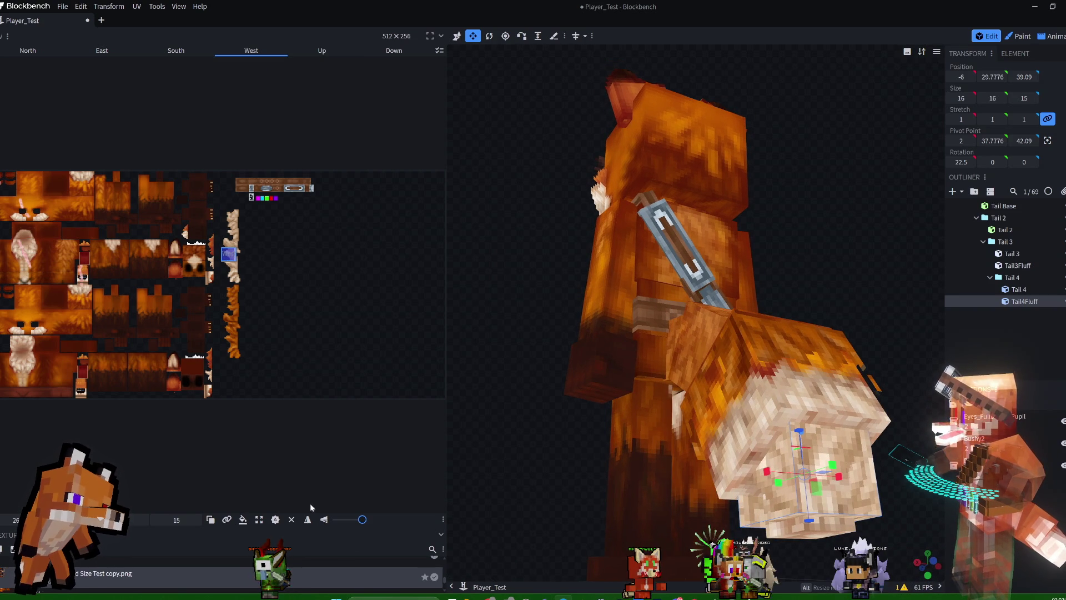
drag(364, 519, 354, 519)
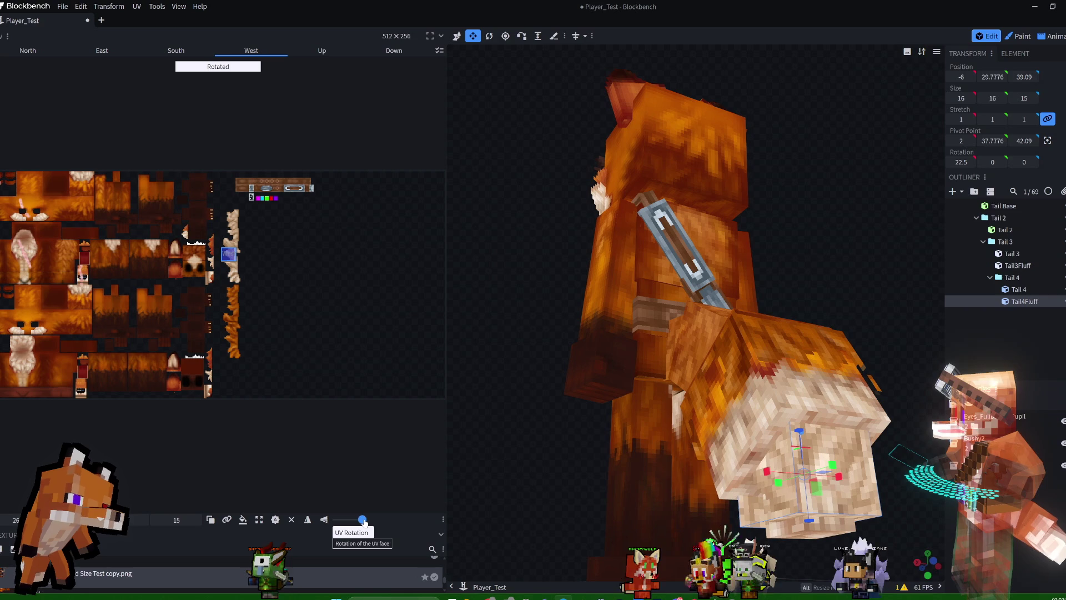
mouse_move(831, 345)
mouse_down()
mouse_move(813, 280)
mouse_move(784, 279)
mouse_up()
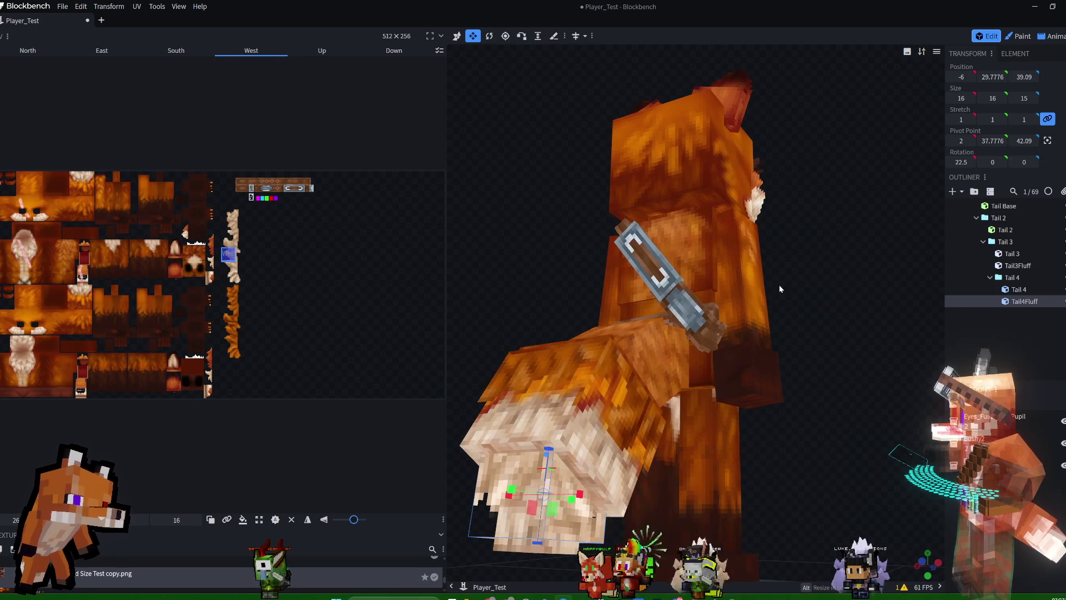
Rotate Tail4Fluff's East and Down face textures to fit the fur.
click(569, 534)
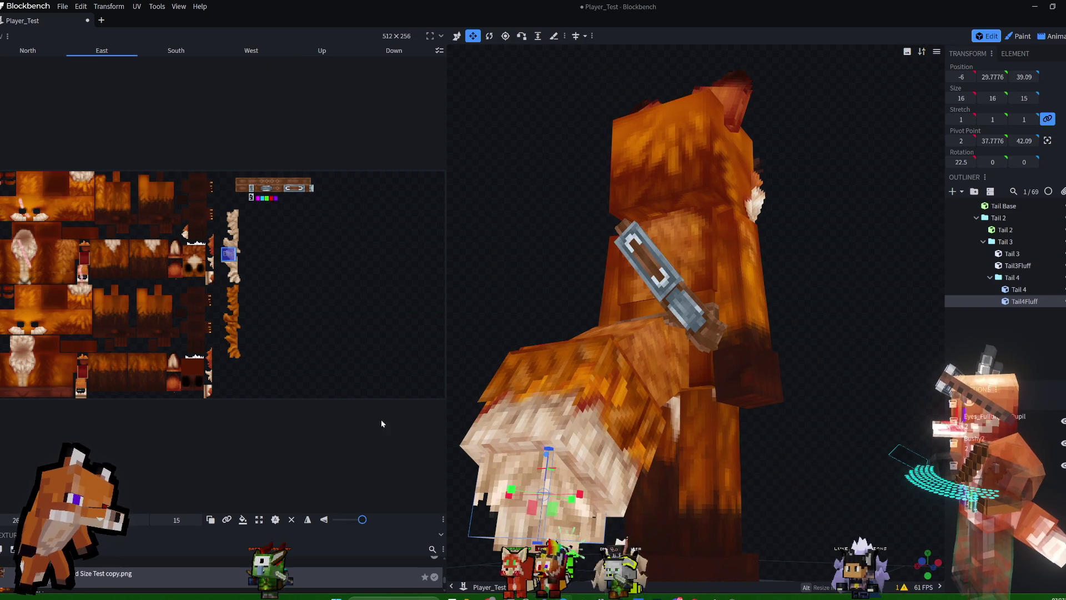
click(362, 520)
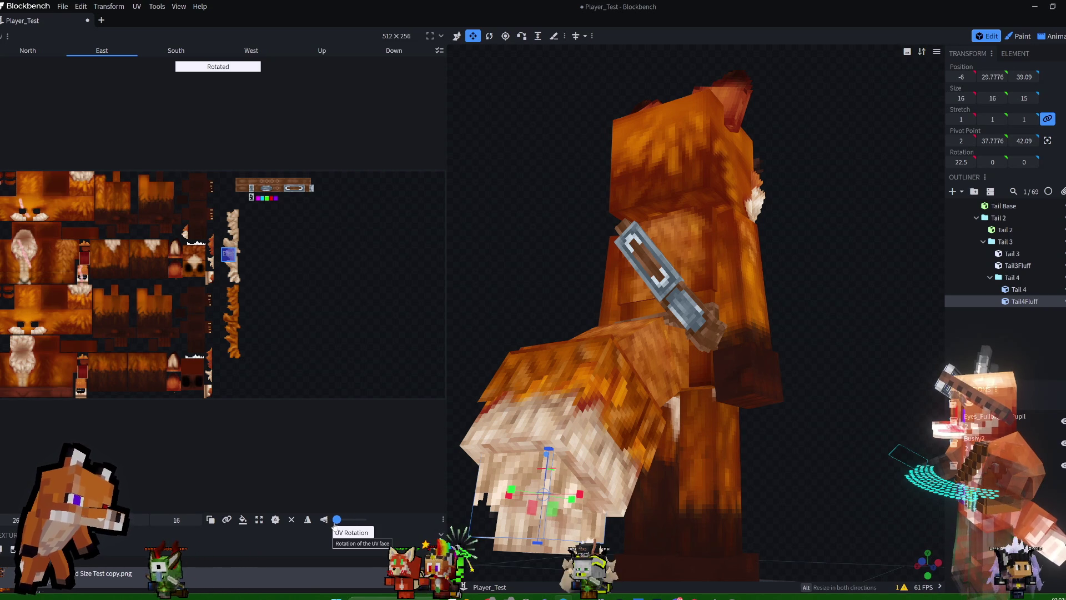
drag(360, 519, 336, 520)
mouse_move(515, 360)
mouse_down()
mouse_move(542, 255)
mouse_move(590, 255)
mouse_move(642, 281)
mouse_move(889, 464)
mouse_up()
drag(877, 267, 906, 274)
click(883, 530)
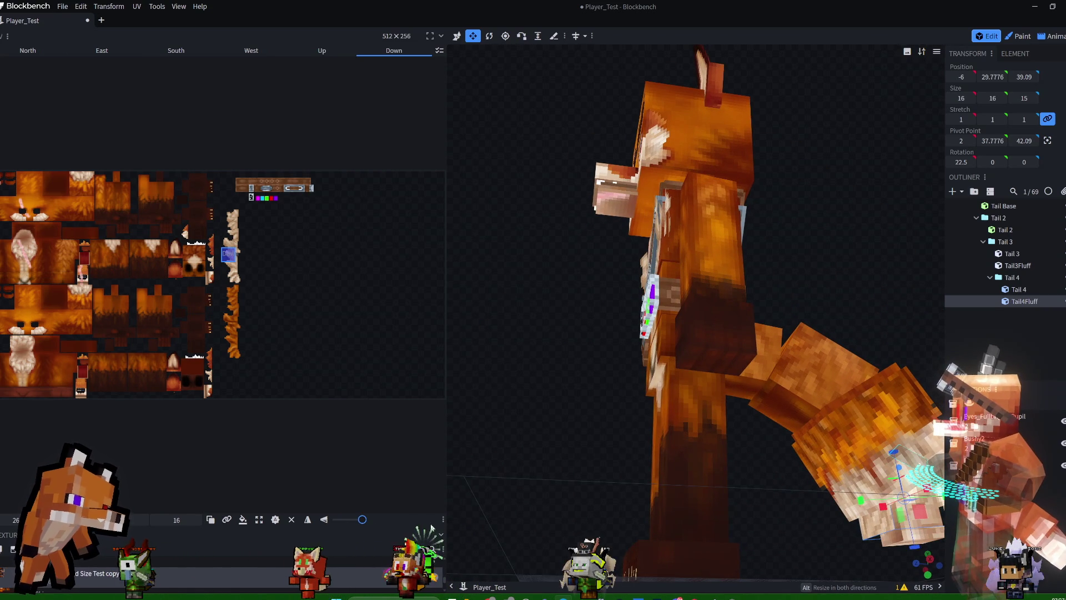
click(354, 520)
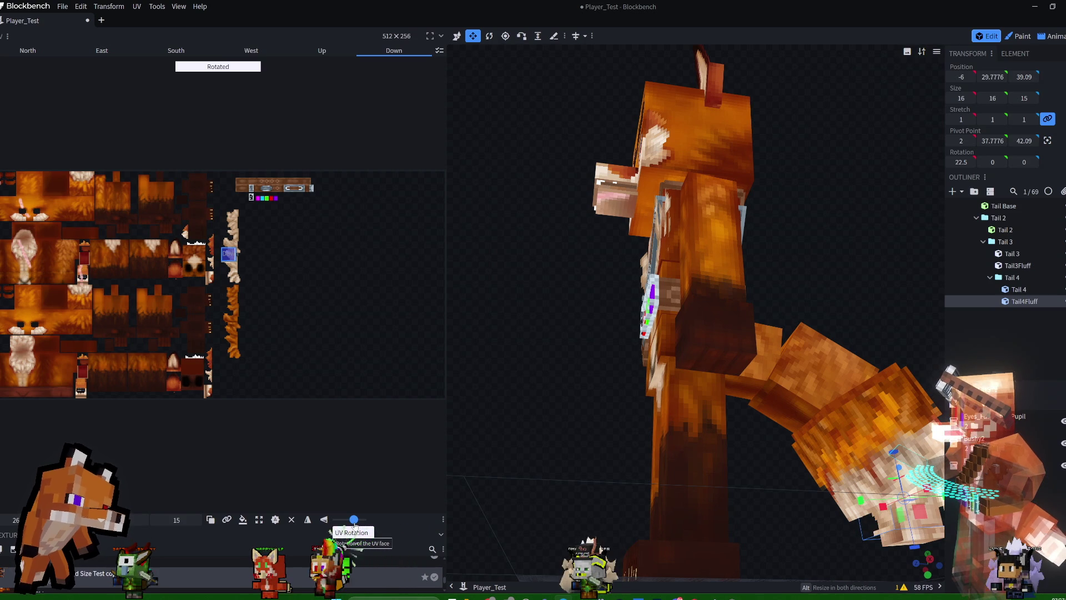
mouse_move(612, 407)
mouse_down()
mouse_move(821, 309)
mouse_move(661, 323)
mouse_up()
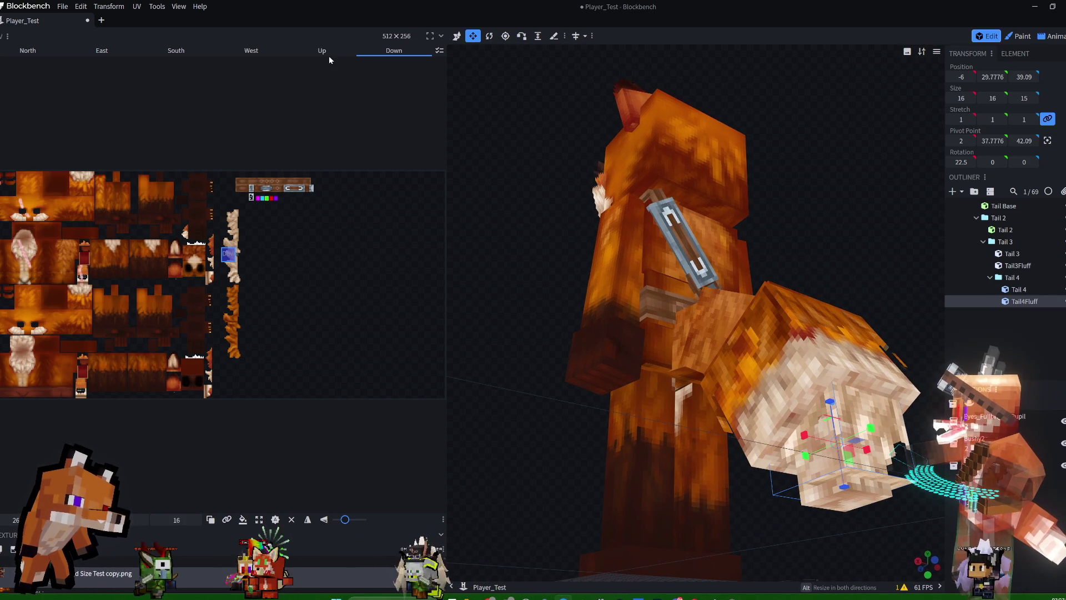
click(795, 498)
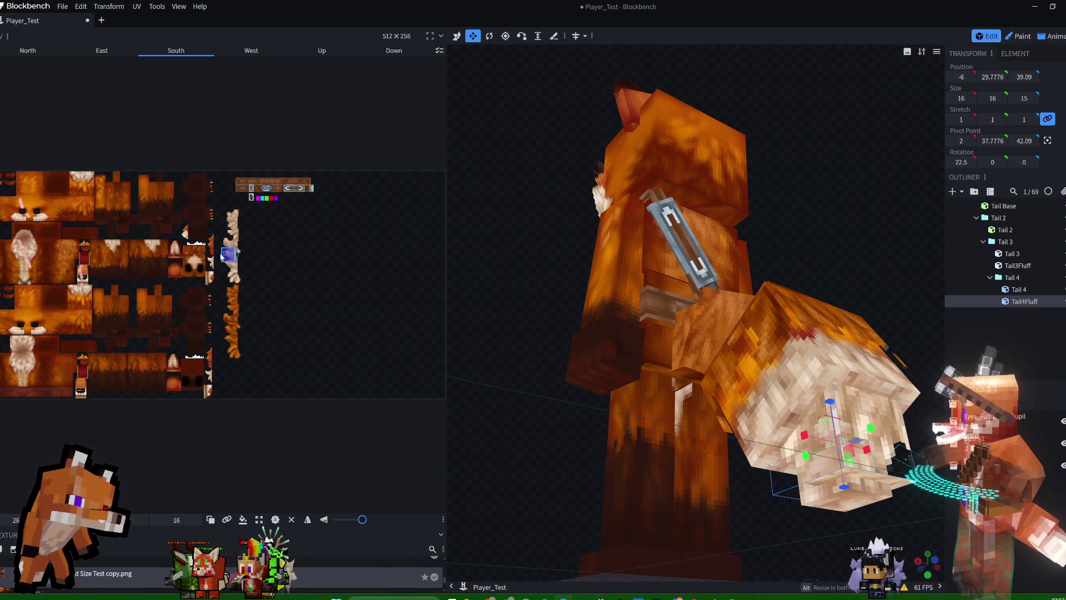
Remove Tail4Fluff's South face and select the faces to remap.
click(292, 519)
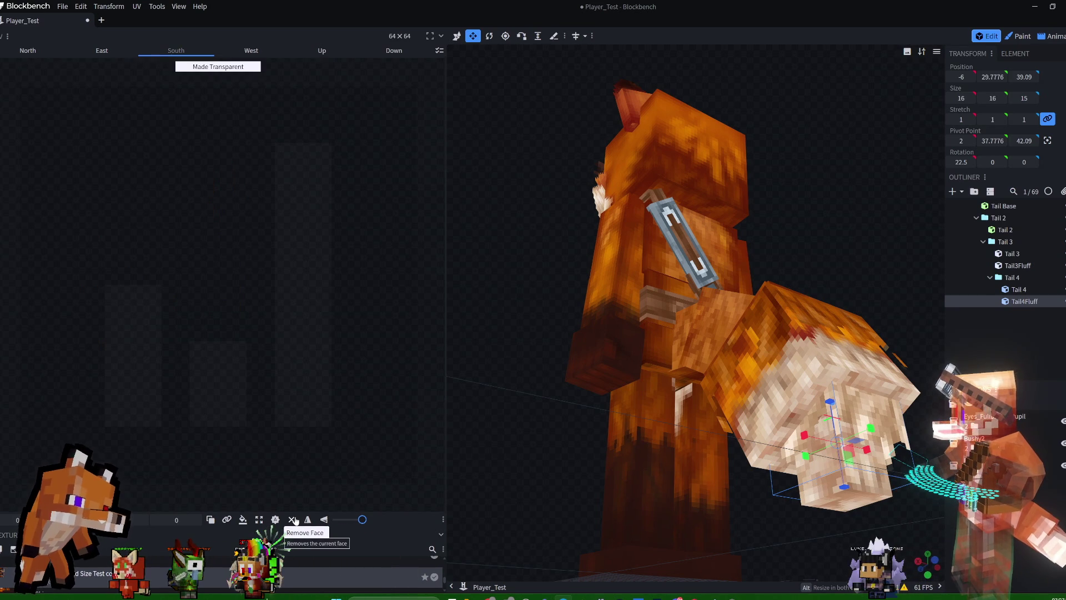
mouse_move(822, 217)
mouse_down()
mouse_move(750, 221)
mouse_move(814, 222)
mouse_move(833, 270)
mouse_move(880, 279)
mouse_move(853, 275)
mouse_up()
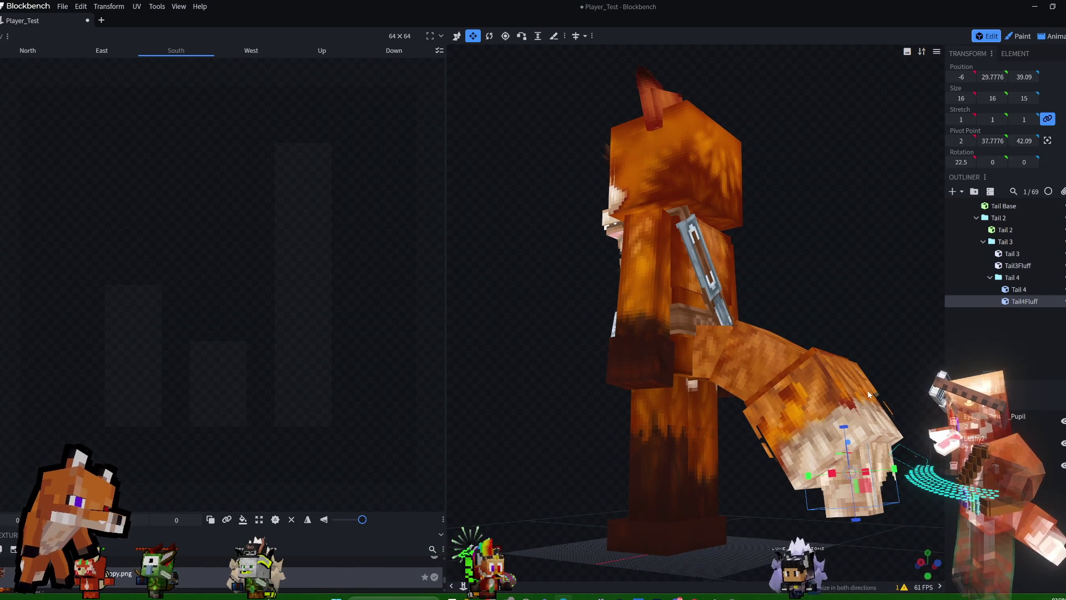
click(896, 496)
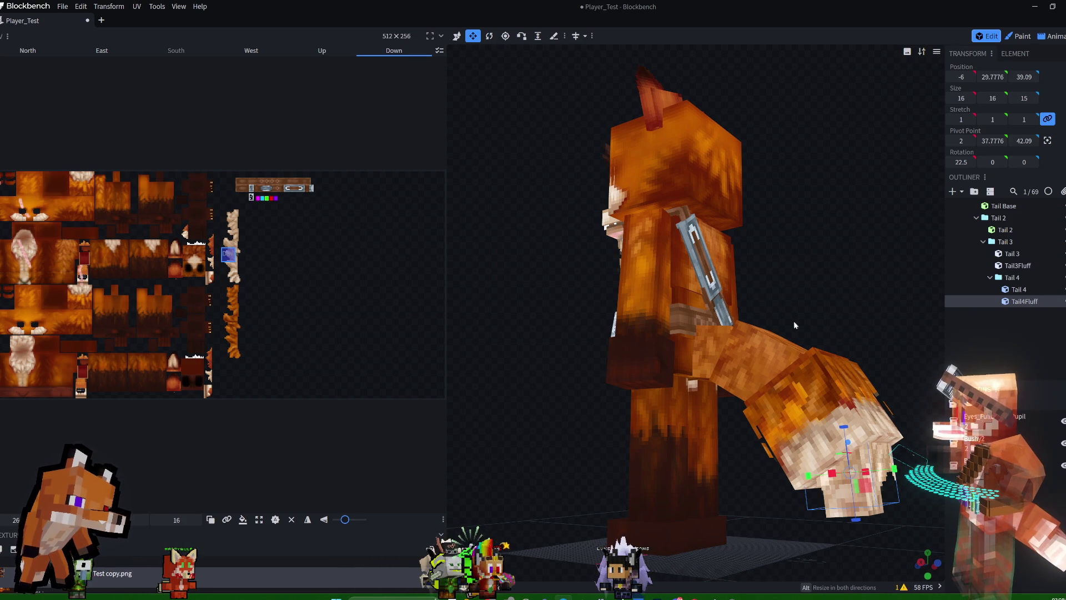
shift+click(322, 50)
shift+click(253, 50)
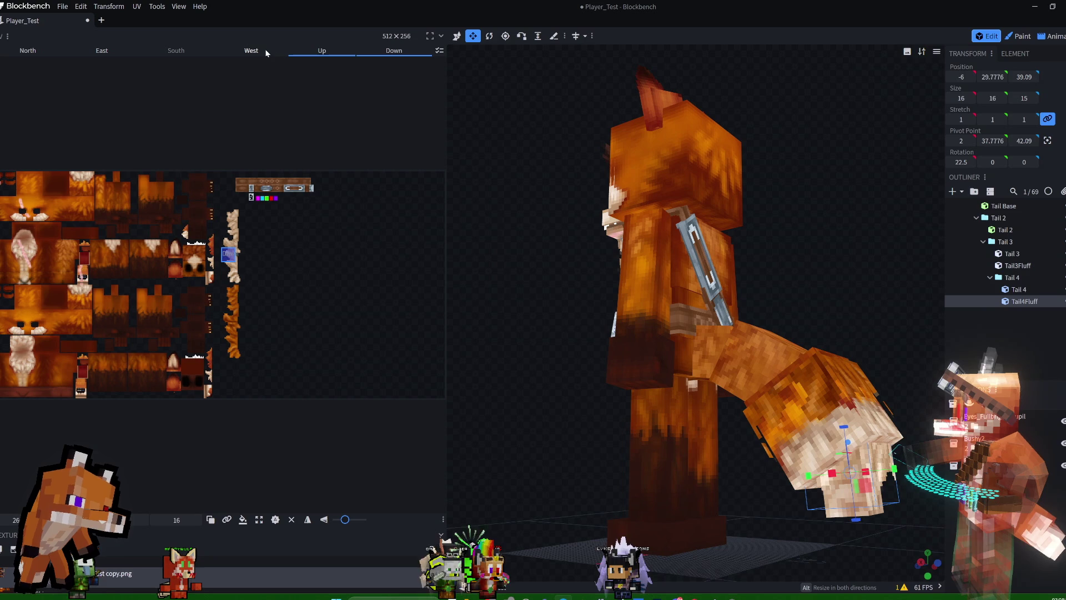
shift+click(23, 50)
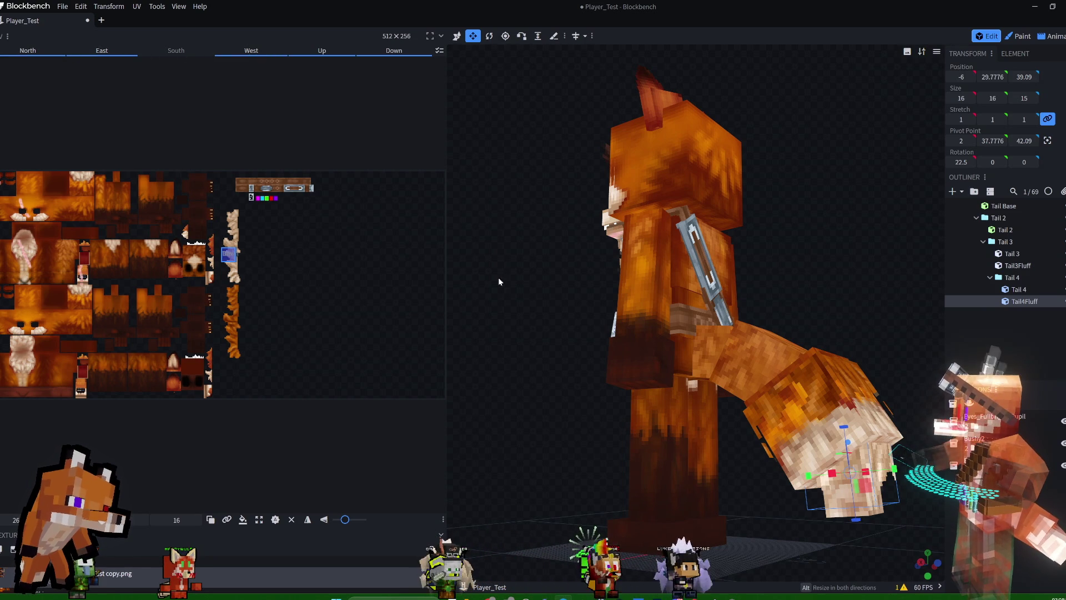
mouse_move(828, 289)
mouse_down()
mouse_move(715, 245)
mouse_move(721, 254)
mouse_up()
click(610, 489)
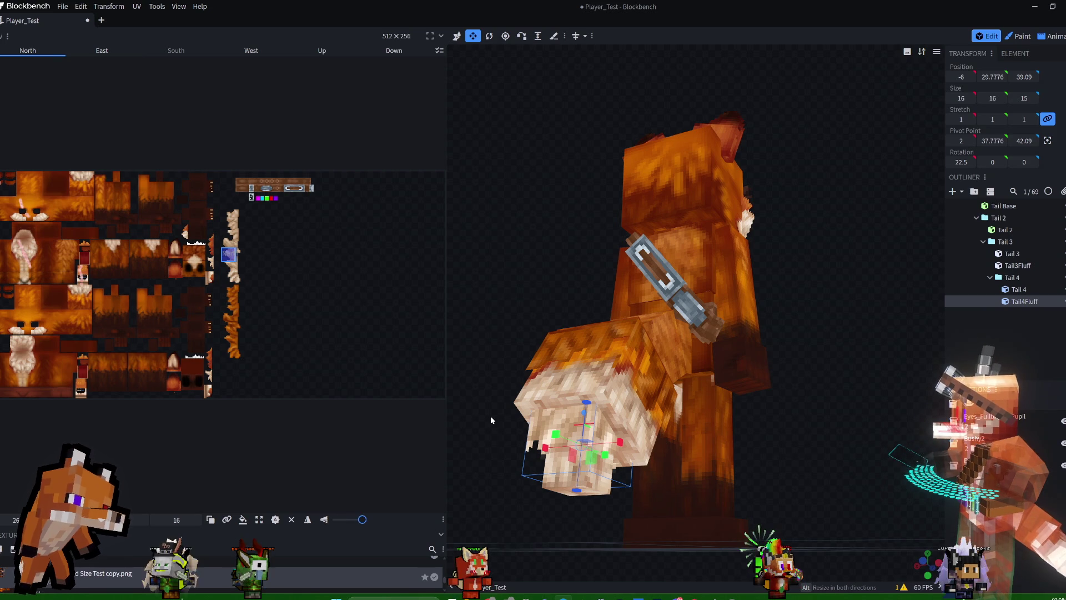
Place Tail4Fluff's face on the pale fur area and save as Bushy3.blockymodel.
mouse_move(226, 257)
mouse_down()
mouse_move(246, 280)
mouse_move(163, 222)
mouse_up()
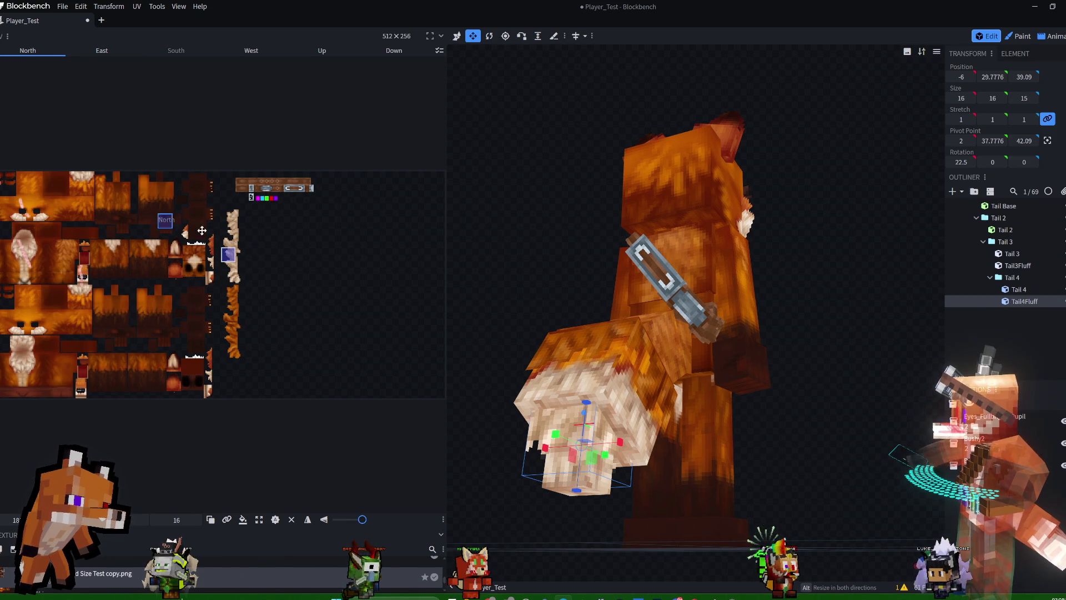
drag(220, 262, 231, 257)
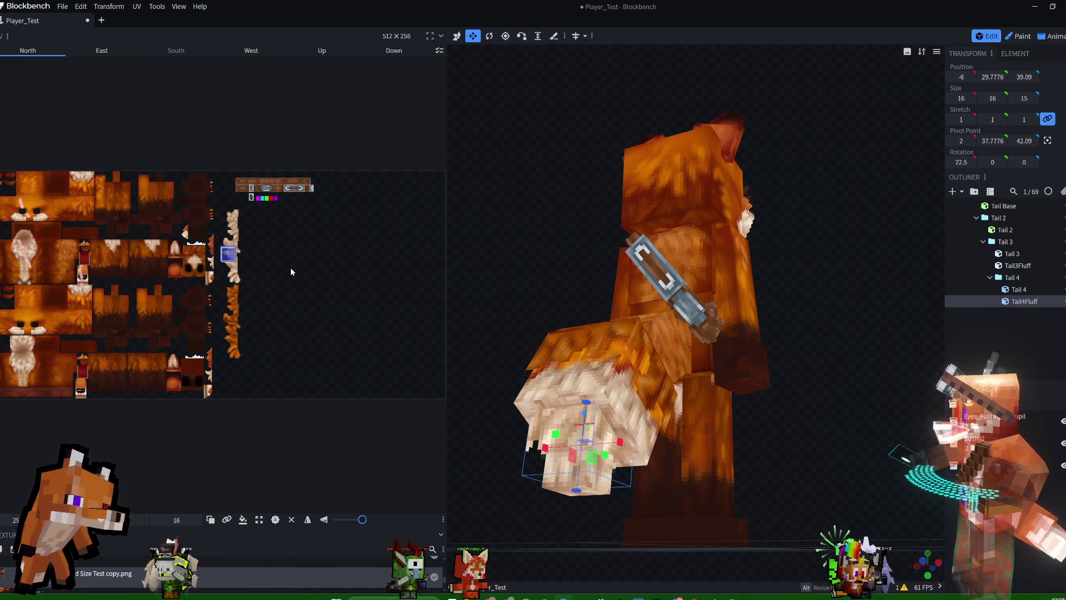
drag(231, 257, 22, 359)
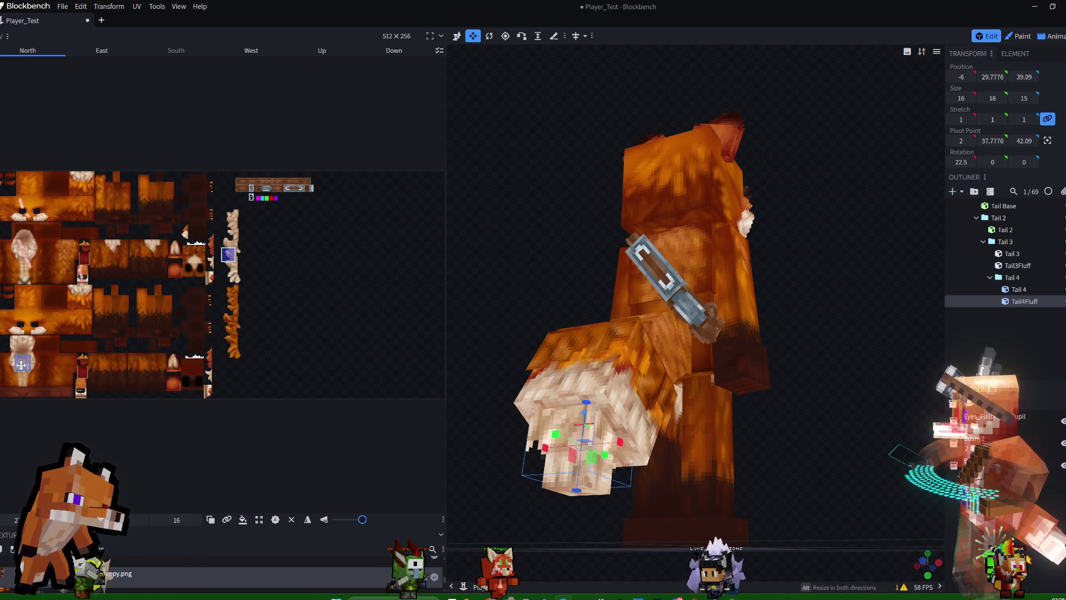
mouse_move(829, 355)
mouse_down()
mouse_move(933, 358)
mouse_move(923, 382)
mouse_up()
key(ctrl+s)
mouse_move(833, 315)
mouse_down()
mouse_move(893, 307)
mouse_move(782, 288)
mouse_move(700, 298)
mouse_move(681, 328)
mouse_up()
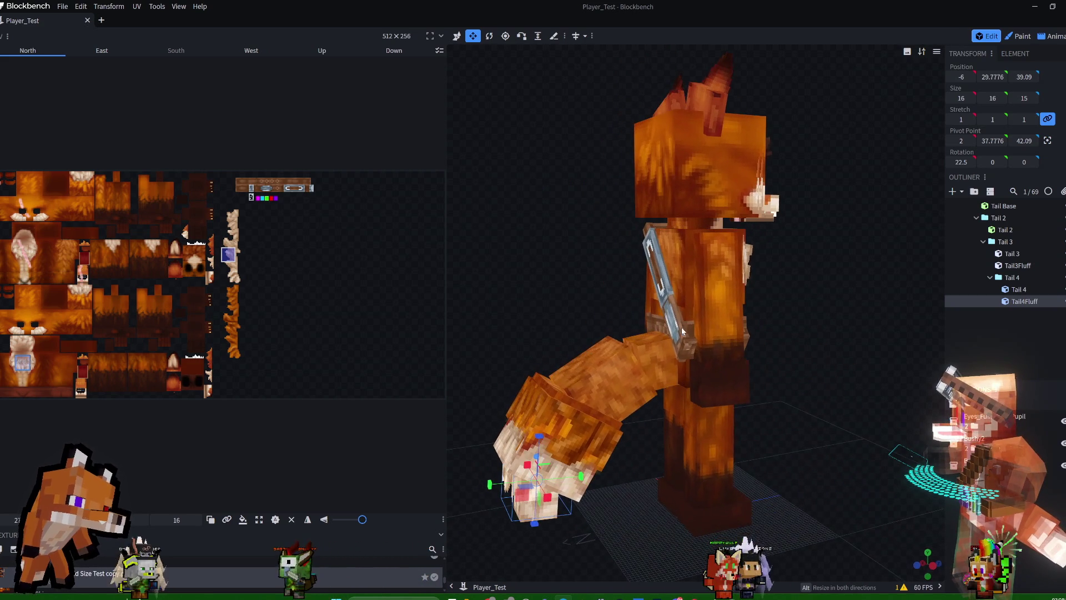
click(588, 371)
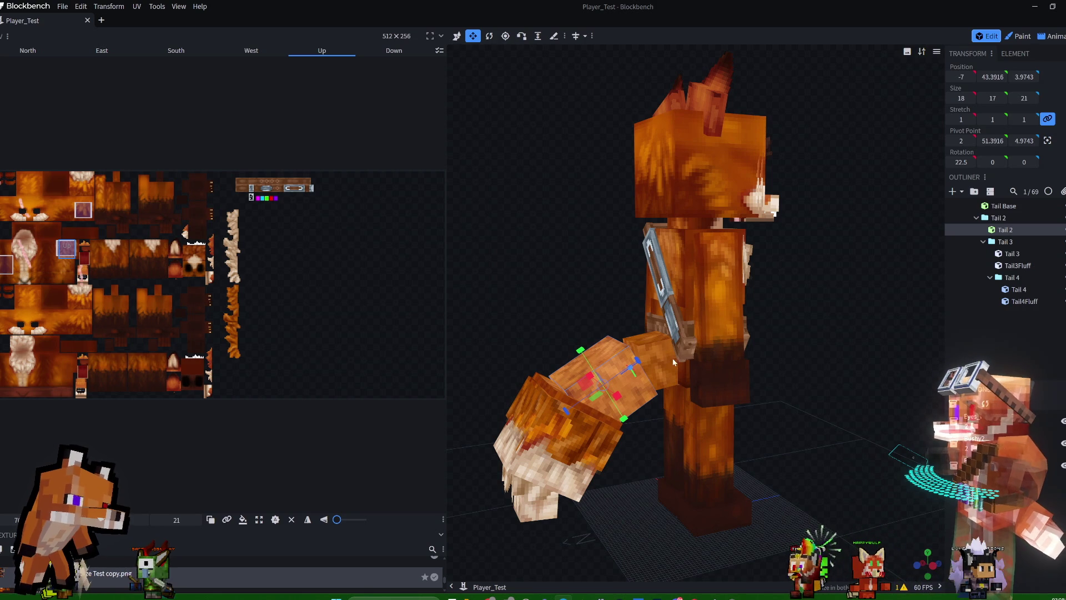
Duplicate the Tail 2 cube to create the Tail2Fluff cube.
mouse_move(605, 299)
mouse_down()
mouse_move(558, 295)
mouse_move(570, 325)
mouse_move(542, 317)
mouse_move(555, 296)
mouse_up()
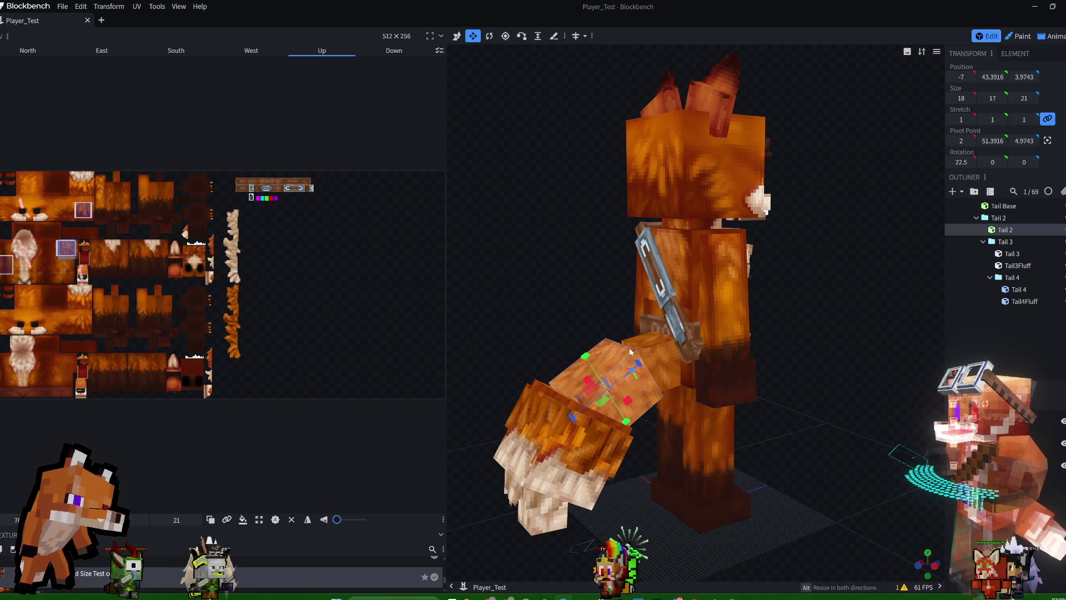
mouse_move(588, 332)
mouse_down()
mouse_move(568, 284)
mouse_move(616, 311)
mouse_up()
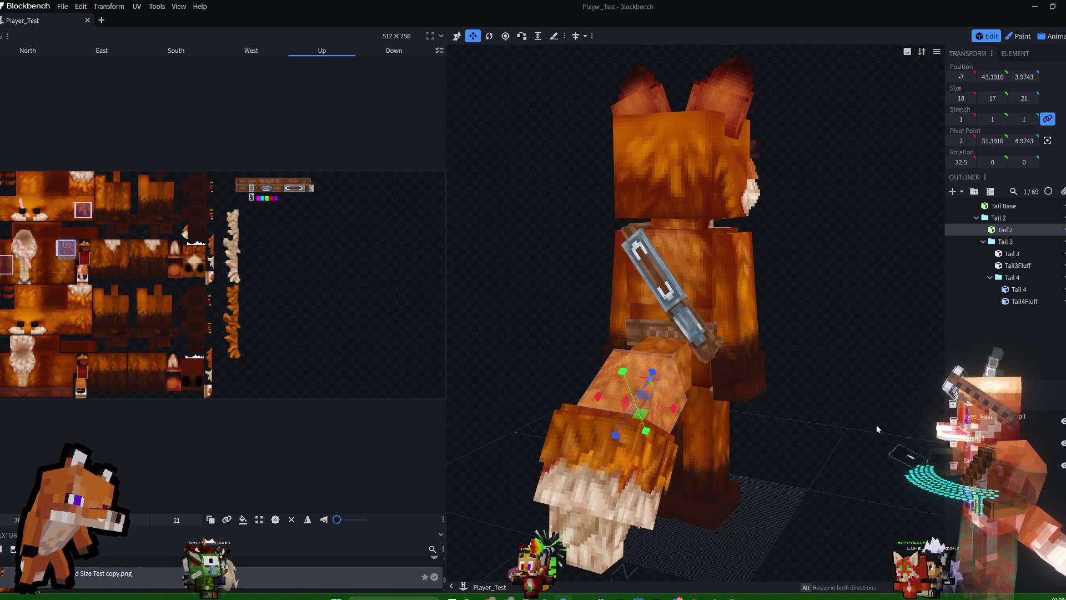
right_click(1011, 232)
click(997, 256)
text(Tail2Fluff)
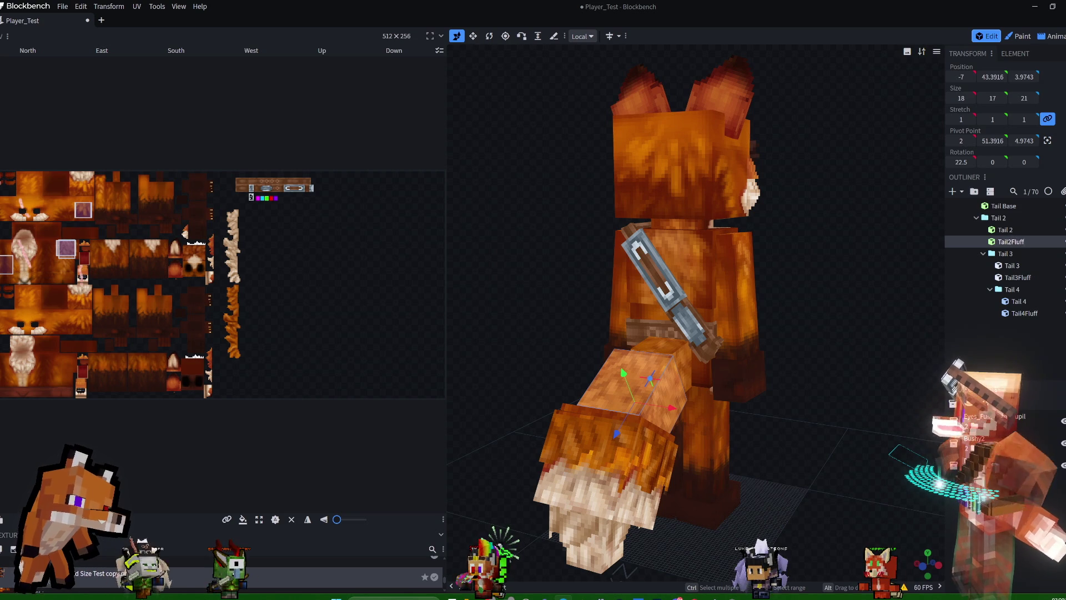
Enlarge Tail2Fluff to 20 × 19 × 21 with the Resize tool.
click(473, 37)
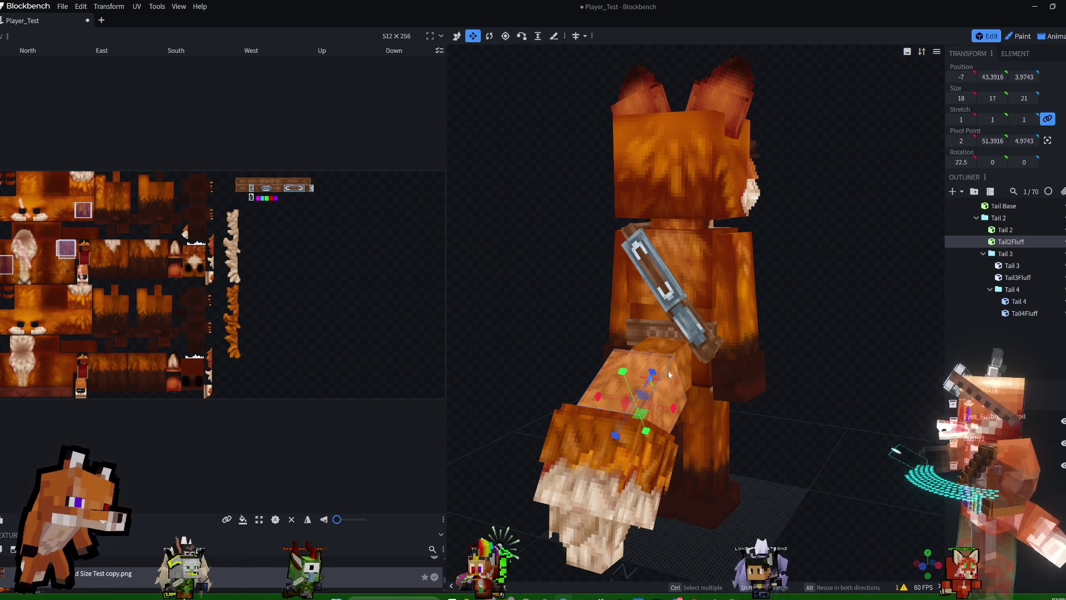
drag(672, 411, 675, 412)
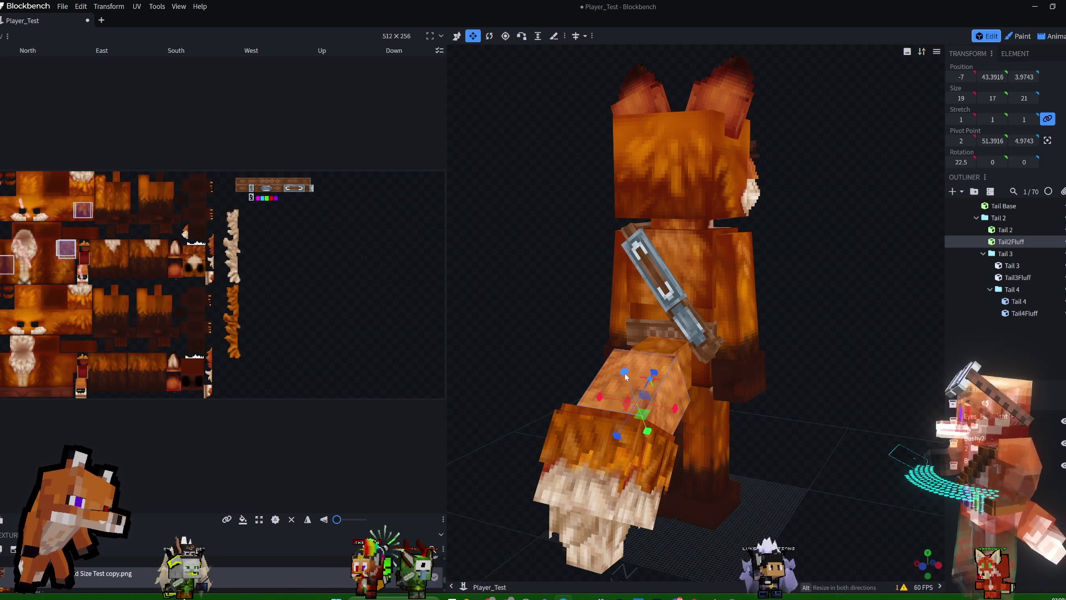
drag(626, 375, 626, 366)
mouse_move(789, 368)
mouse_down()
mouse_move(895, 361)
mouse_move(766, 392)
mouse_up()
mouse_move(844, 328)
mouse_down()
mouse_move(878, 322)
mouse_move(788, 383)
mouse_up()
Map a Tail2Fluff face onto the tail fur strip of the texture.
drag(754, 416, 754, 420)
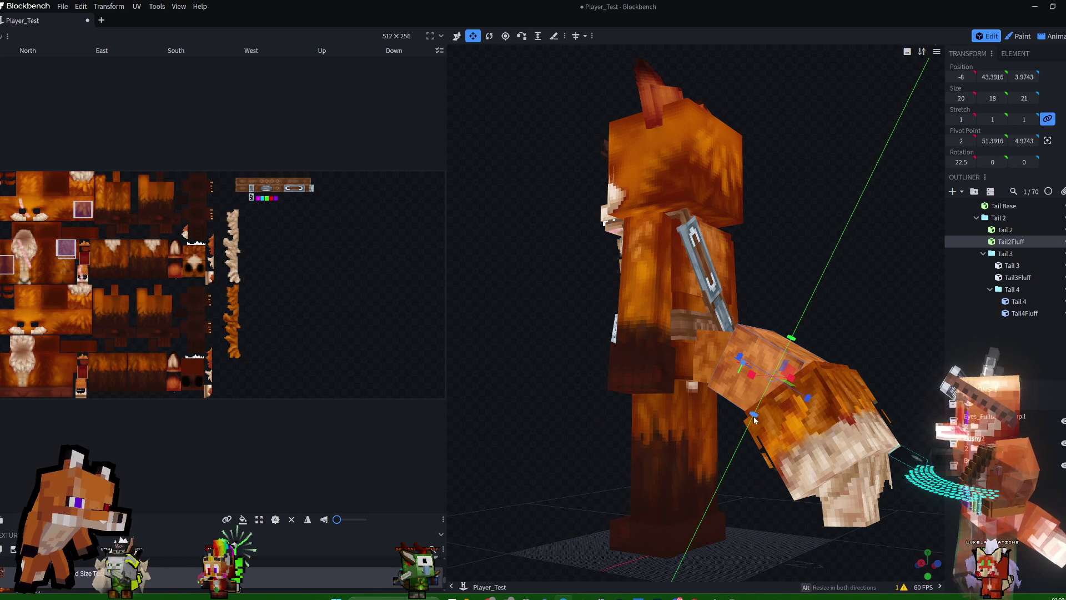
mouse_move(797, 312)
mouse_down()
mouse_move(802, 275)
mouse_move(784, 289)
mouse_move(725, 479)
mouse_move(736, 472)
mouse_up()
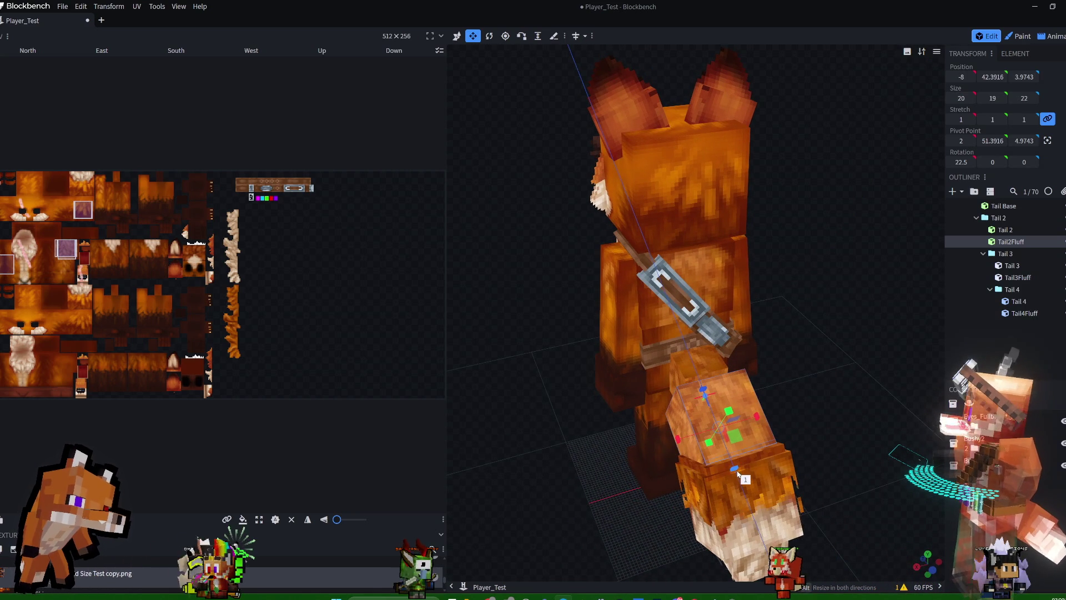
mouse_move(735, 471)
mouse_down()
mouse_move(852, 344)
mouse_move(742, 379)
mouse_move(751, 383)
mouse_up()
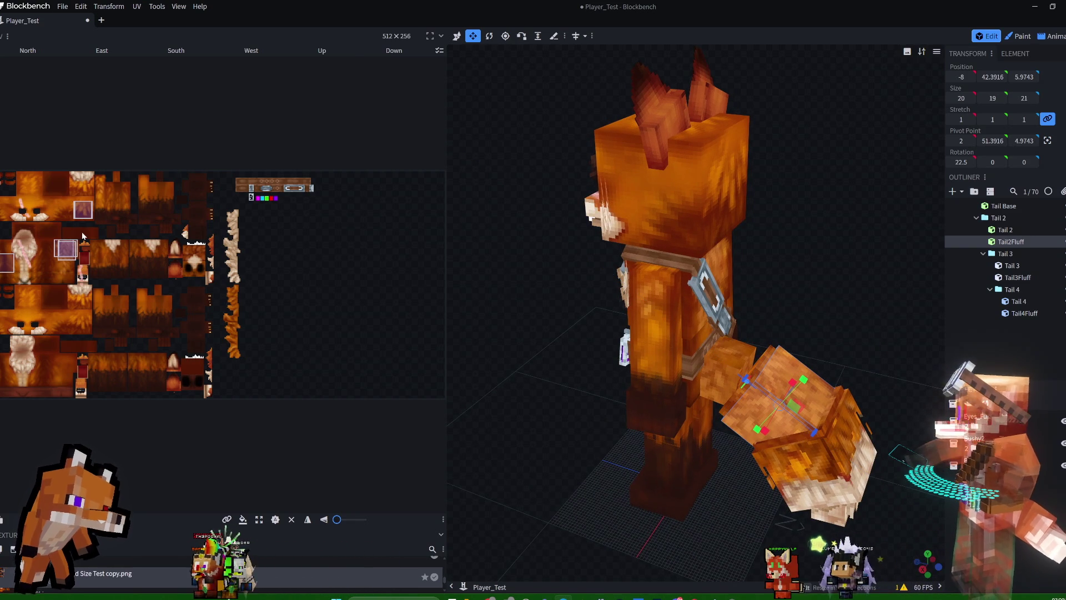
mouse_move(68, 250)
mouse_down()
mouse_move(145, 251)
mouse_move(220, 269)
mouse_move(232, 311)
mouse_up()
mouse_move(690, 268)
middle_down()
mouse_move(864, 251)
mouse_move(856, 205)
mouse_move(896, 210)
mouse_move(883, 241)
middle_up()
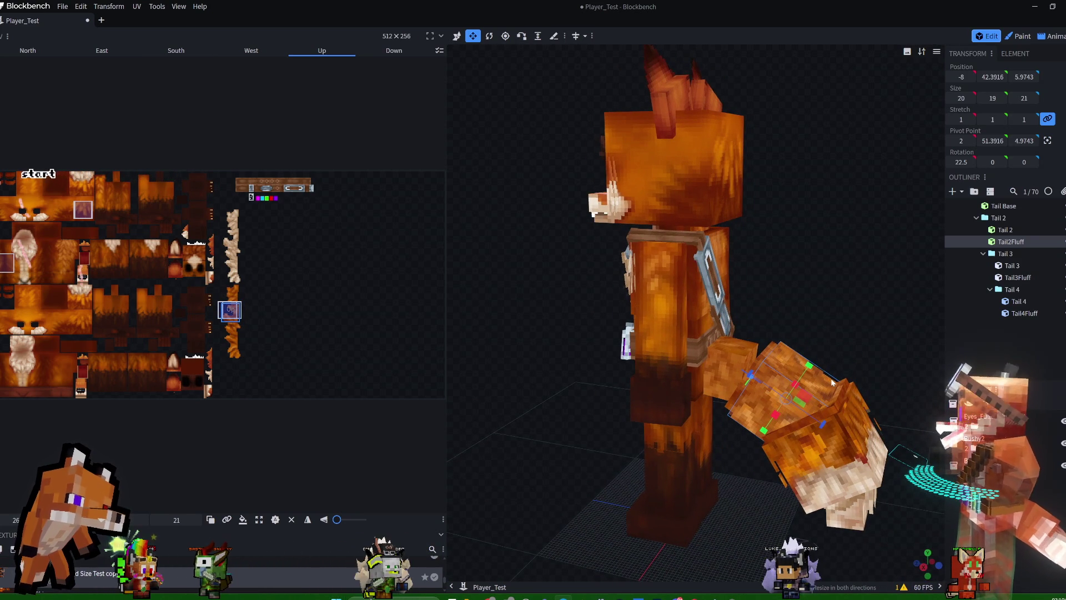
Apply the tail fur mapping to all Tail2Fluff faces and nudge it one pixel left.
click(337, 523)
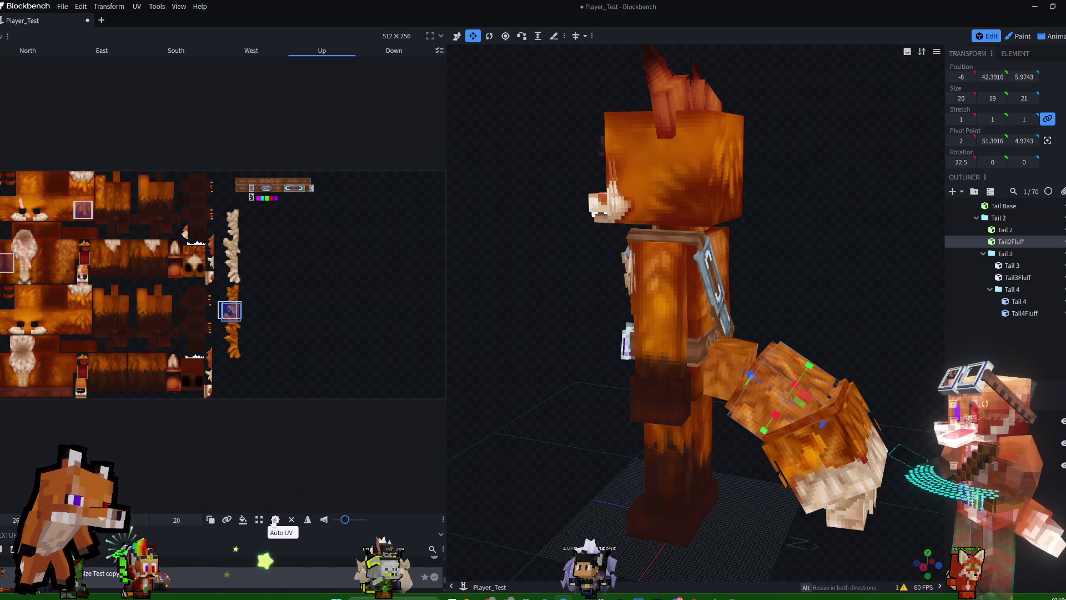
click(242, 519)
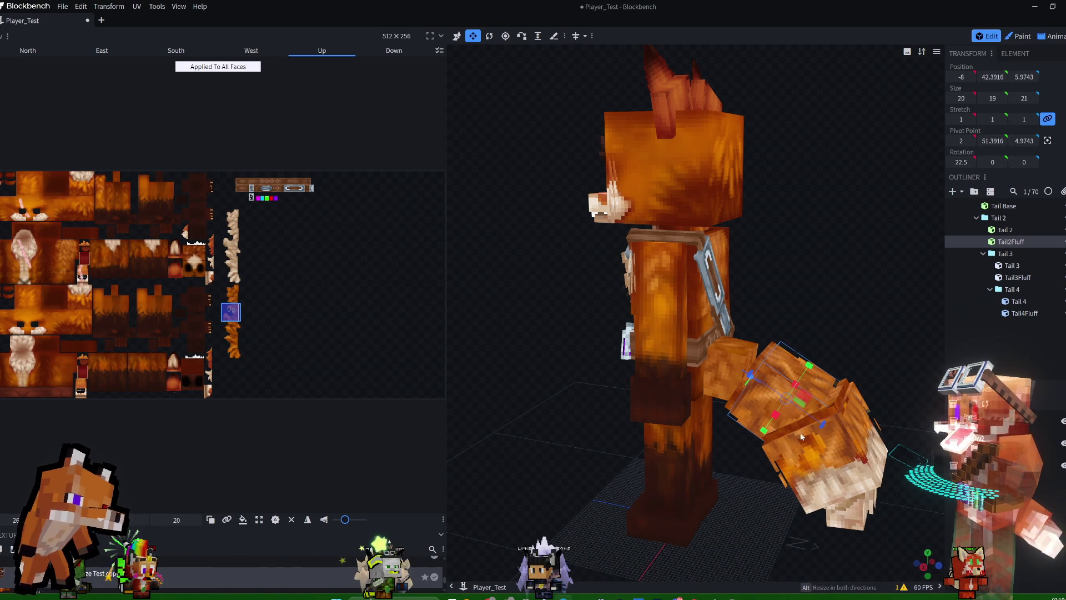
drag(237, 310, 234, 303)
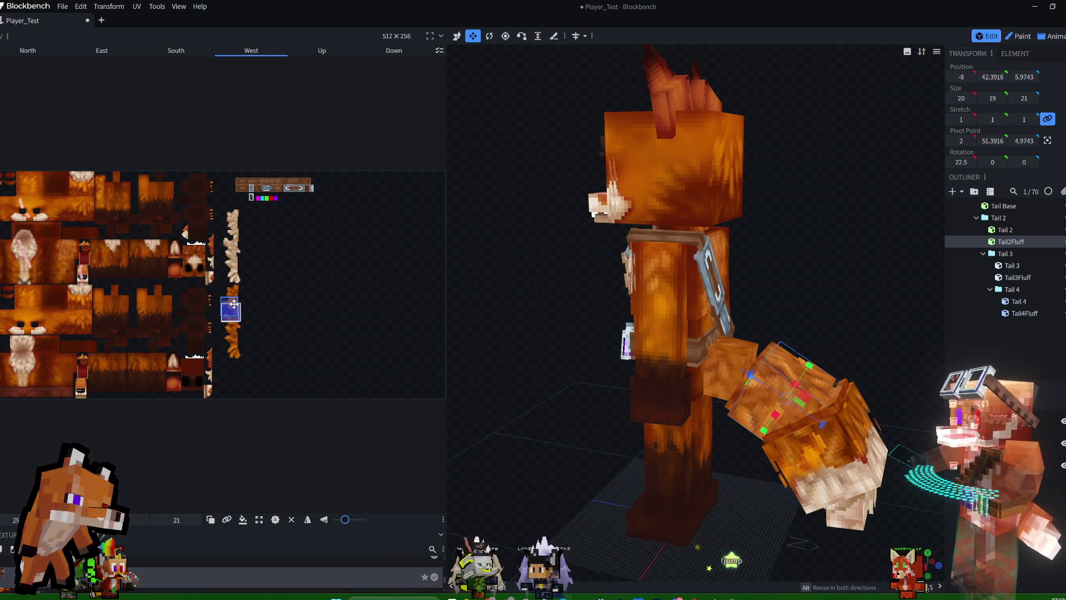
Rotate the fur texture on Tail2Fluff's West and East faces.
drag(344, 520, 338, 520)
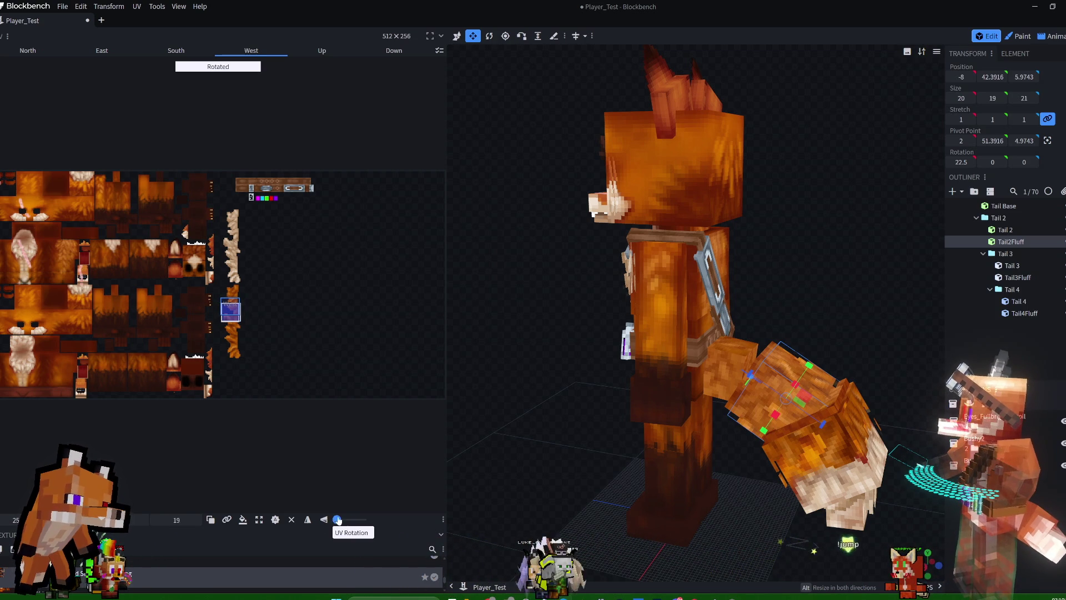
mouse_move(922, 333)
mouse_down()
mouse_move(714, 339)
mouse_move(682, 358)
mouse_up()
click(635, 398)
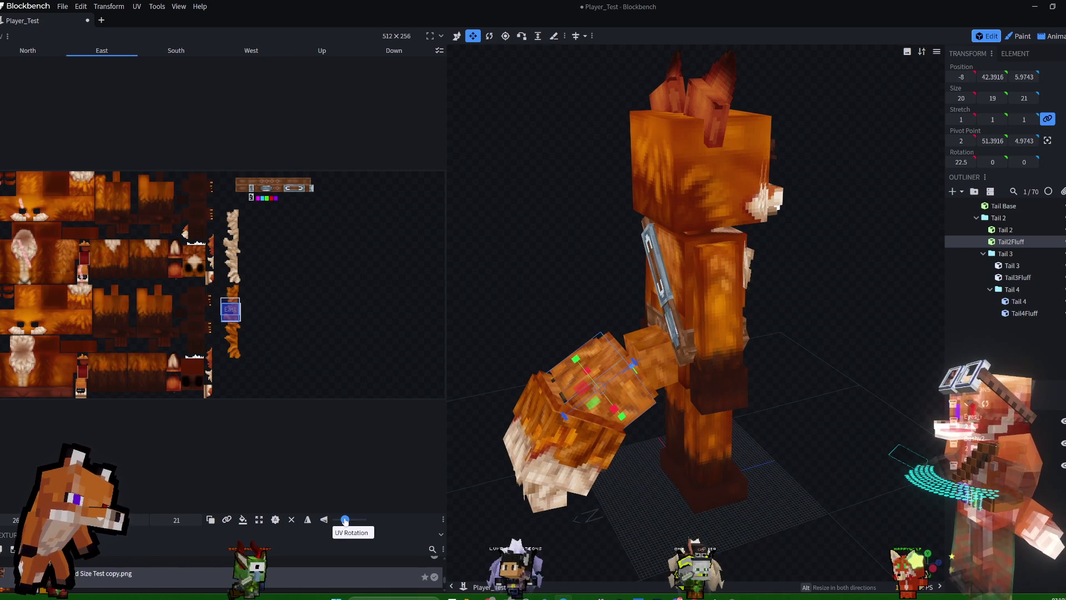
drag(345, 519, 352, 519)
mouse_move(483, 311)
mouse_down()
mouse_move(532, 241)
mouse_move(619, 234)
mouse_move(550, 229)
mouse_up()
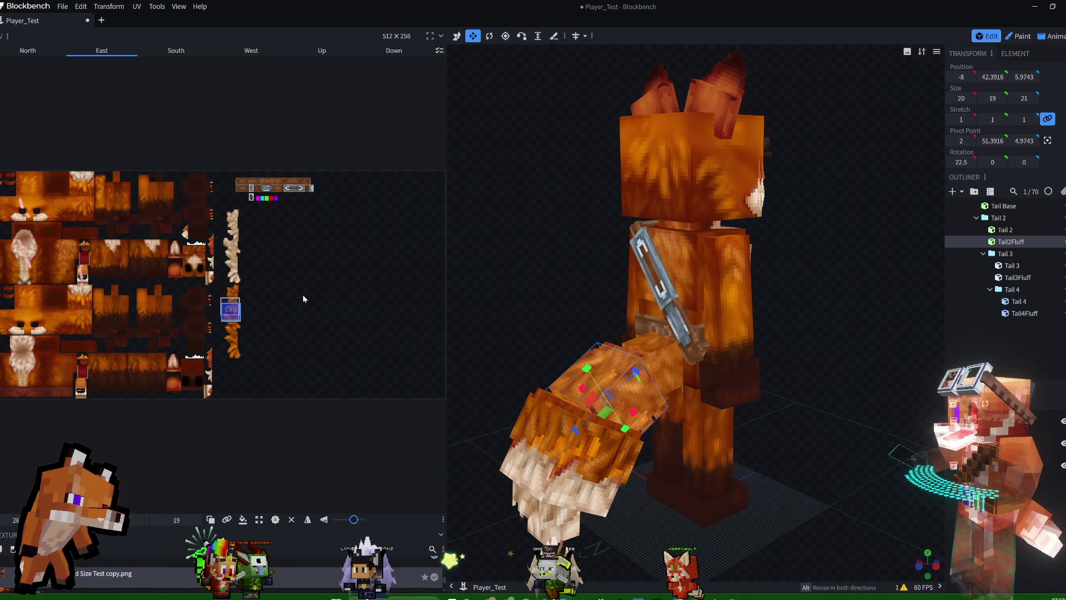
click(714, 429)
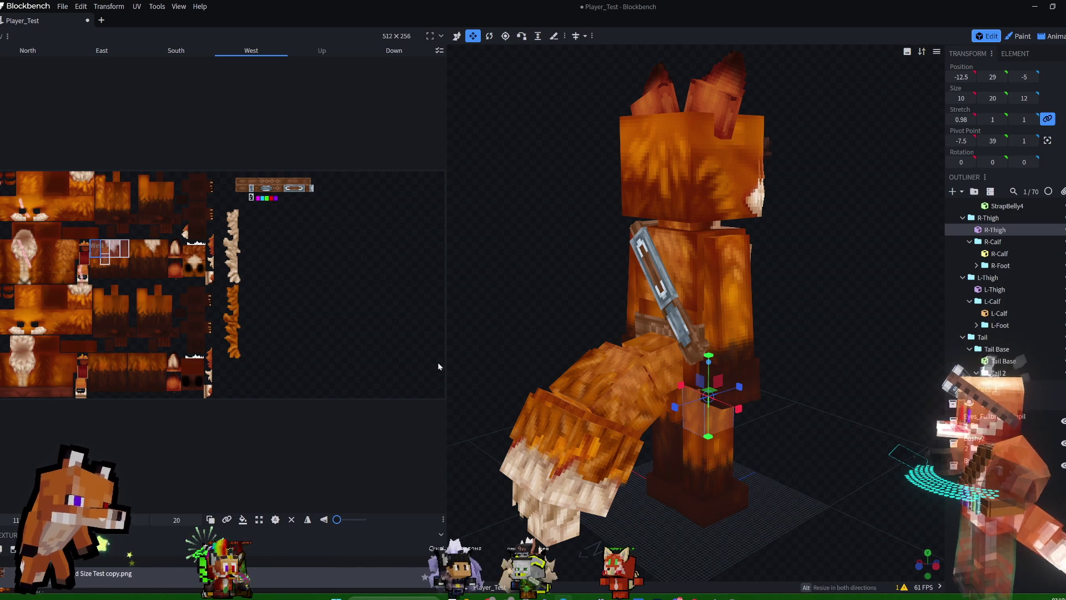
click(635, 395)
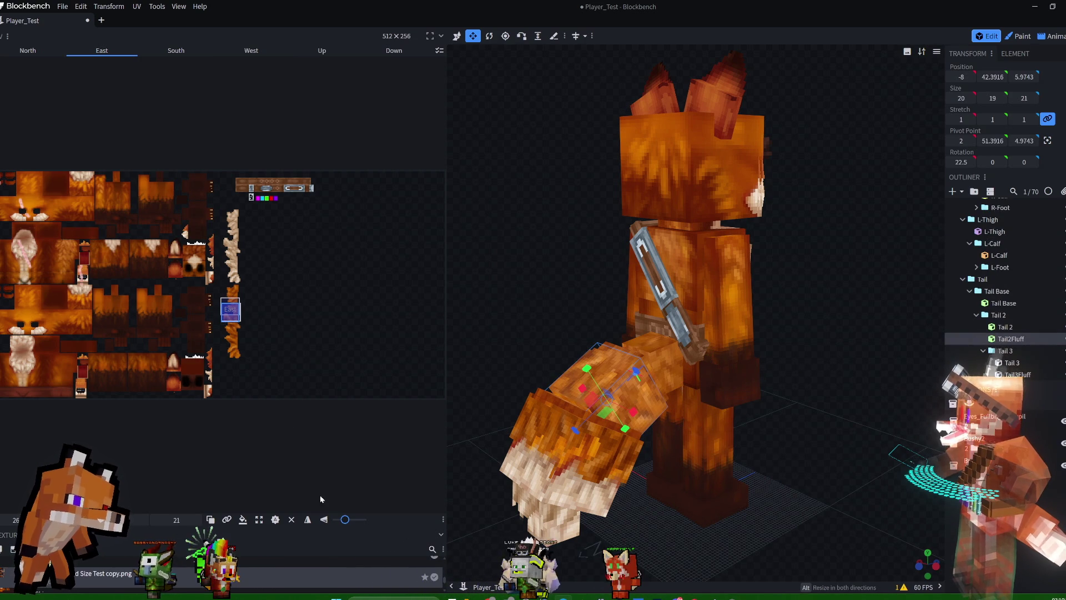
Rotate the Down face's fur texture and shift its UV slightly down on the strip.
drag(344, 520, 354, 520)
mouse_move(803, 343)
mouse_down()
mouse_move(783, 298)
mouse_move(682, 257)
mouse_move(602, 427)
mouse_up()
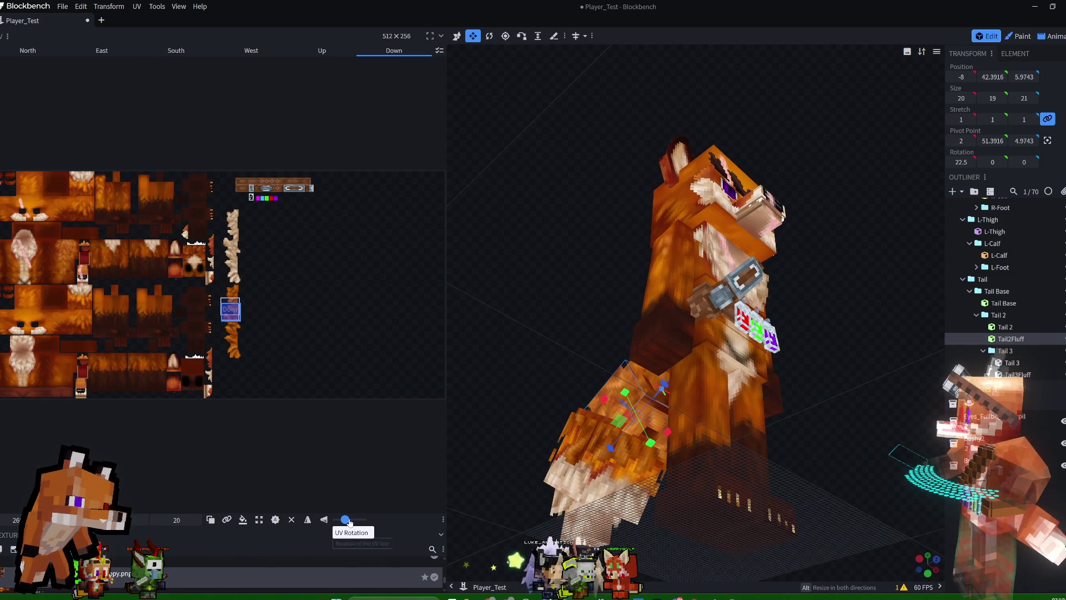
drag(346, 520, 362, 520)
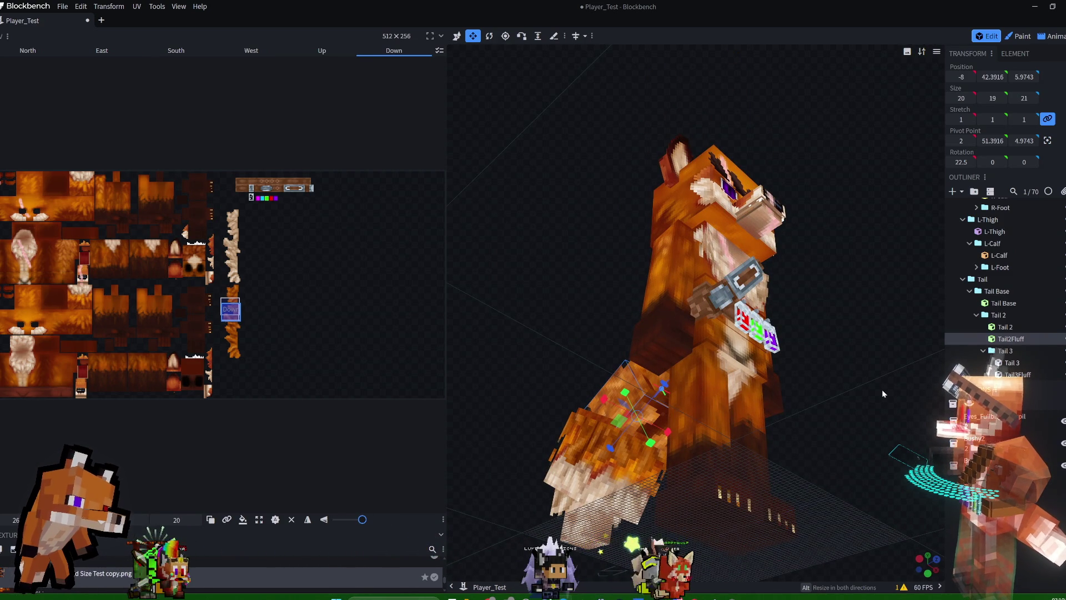
mouse_move(877, 391)
mouse_down()
mouse_move(915, 412)
mouse_move(924, 445)
mouse_move(907, 538)
mouse_move(921, 492)
mouse_move(877, 449)
mouse_move(800, 451)
mouse_up()
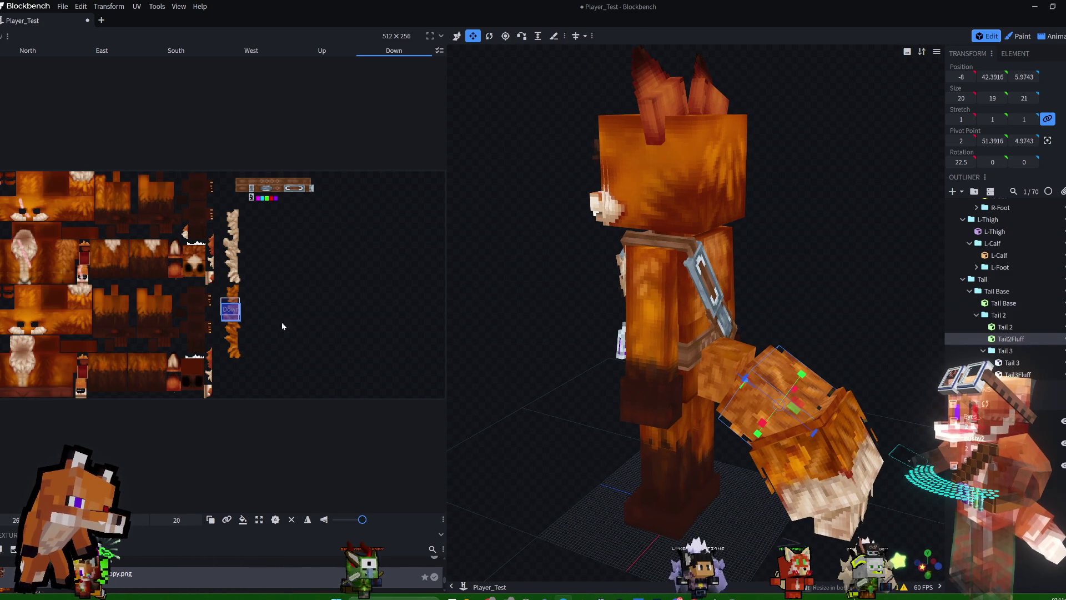
drag(446, 312, 569, 319)
drag(297, 384, 293, 409)
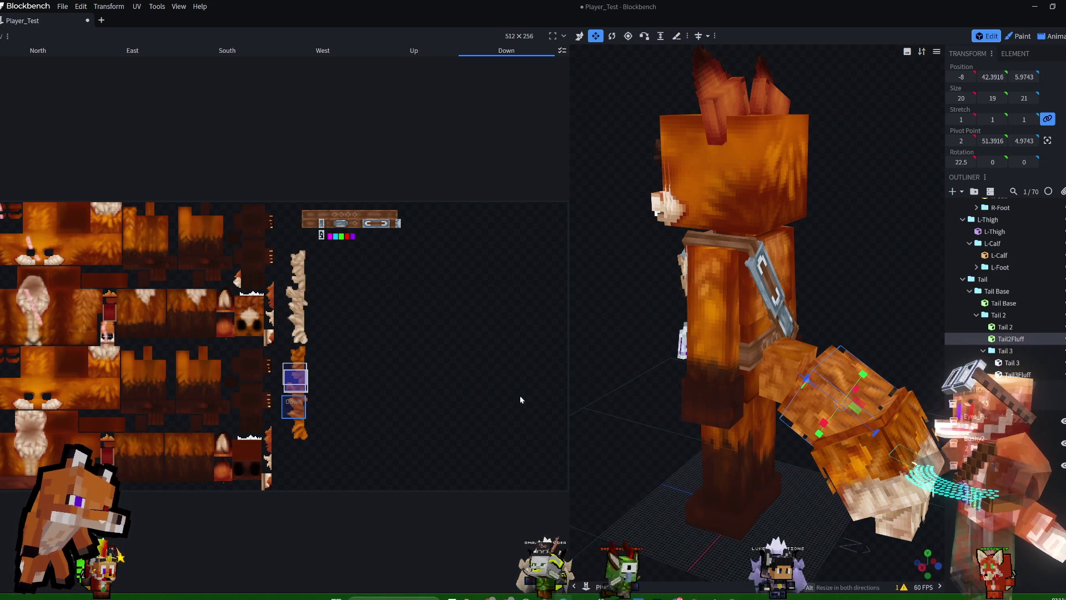
click(888, 392)
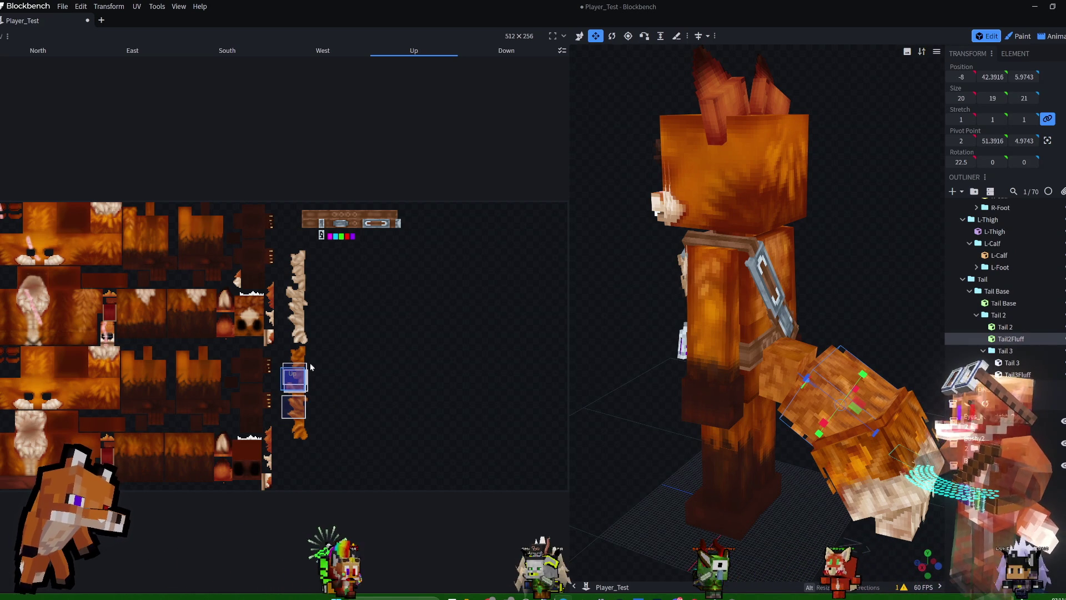
click(298, 363)
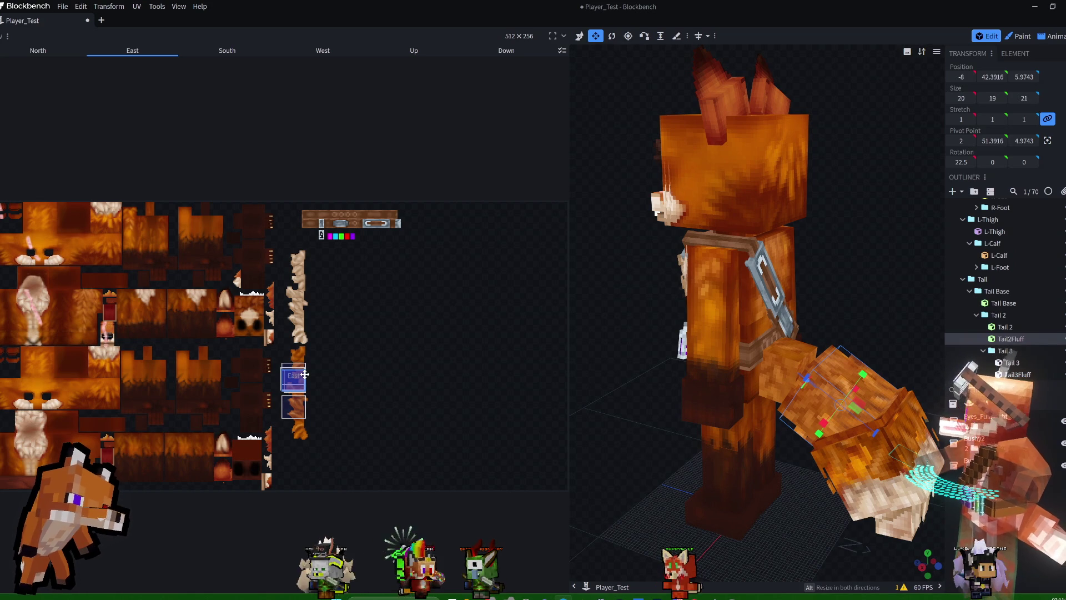
mouse_move(802, 331)
mouse_down()
mouse_move(685, 321)
mouse_move(680, 302)
mouse_move(765, 322)
mouse_move(709, 314)
mouse_move(752, 359)
mouse_up()
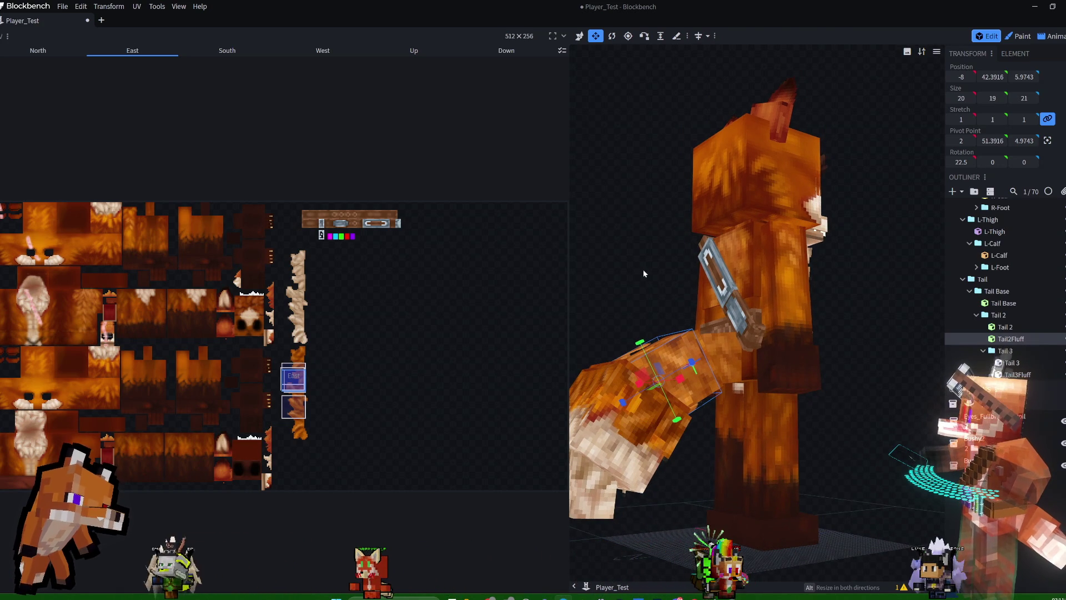
click(666, 341)
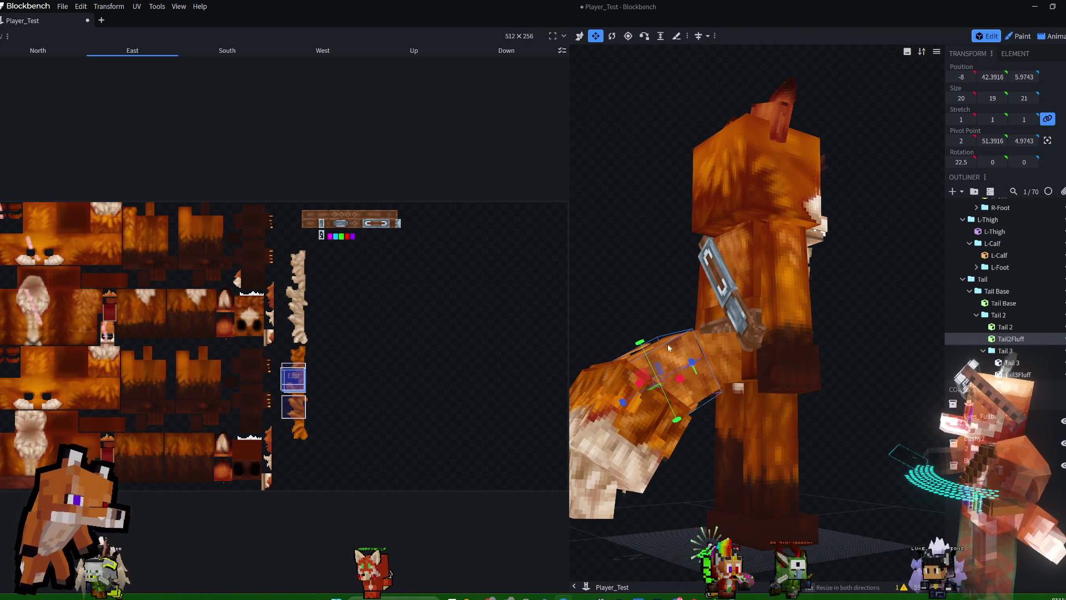
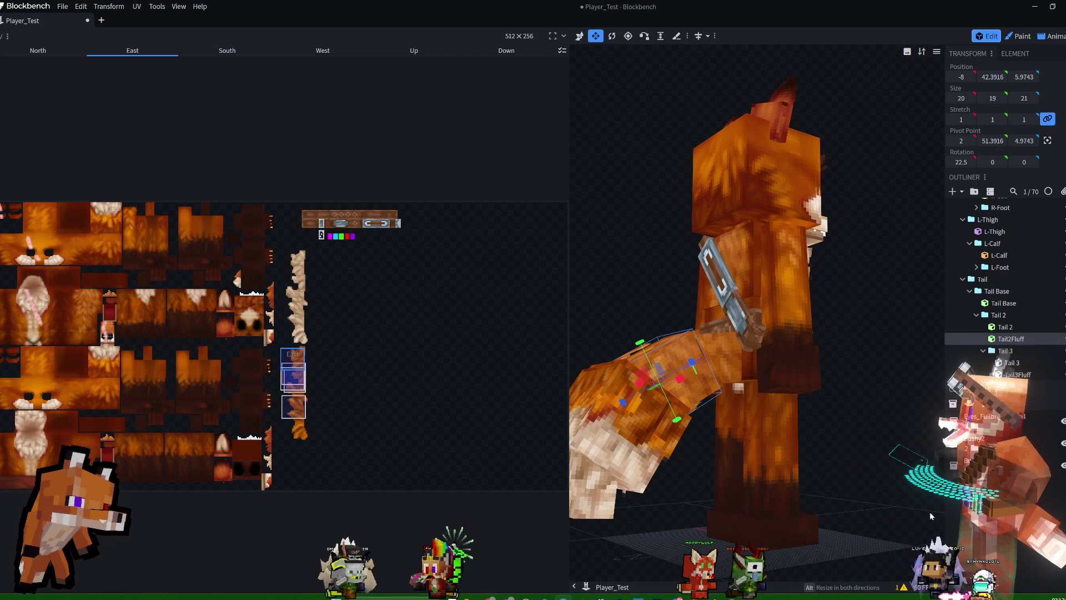
Select the Tail Base cube of the fox's tail.
mouse_move(622, 289)
mouse_down()
mouse_move(681, 294)
mouse_move(825, 346)
mouse_move(876, 320)
mouse_move(858, 298)
mouse_move(818, 292)
mouse_move(854, 295)
mouse_move(831, 321)
mouse_up()
click(799, 358)
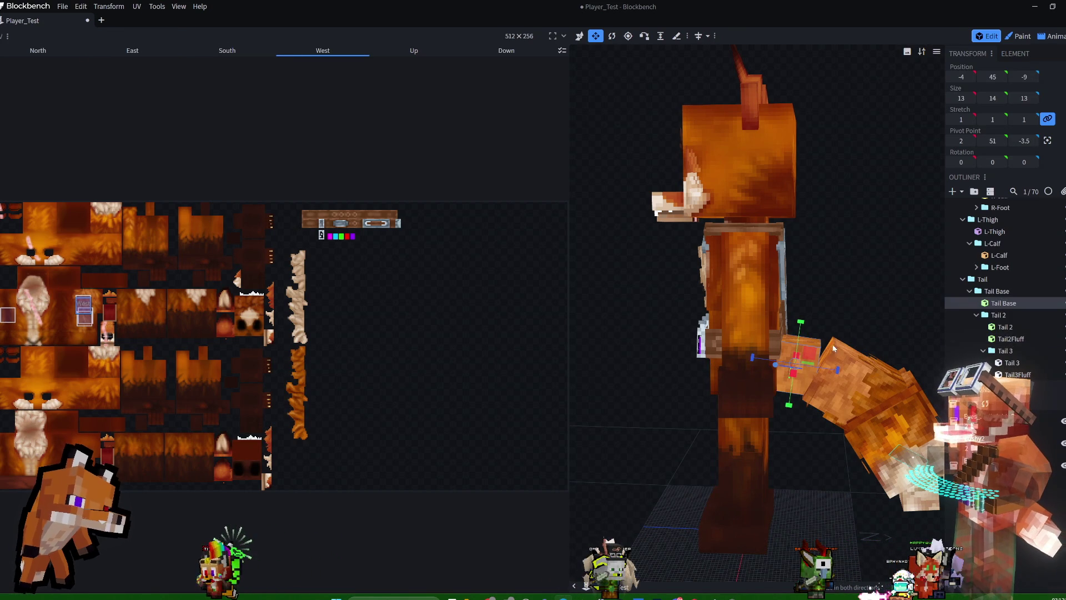
mouse_move(880, 262)
mouse_down()
mouse_move(822, 262)
mouse_move(860, 279)
mouse_up()
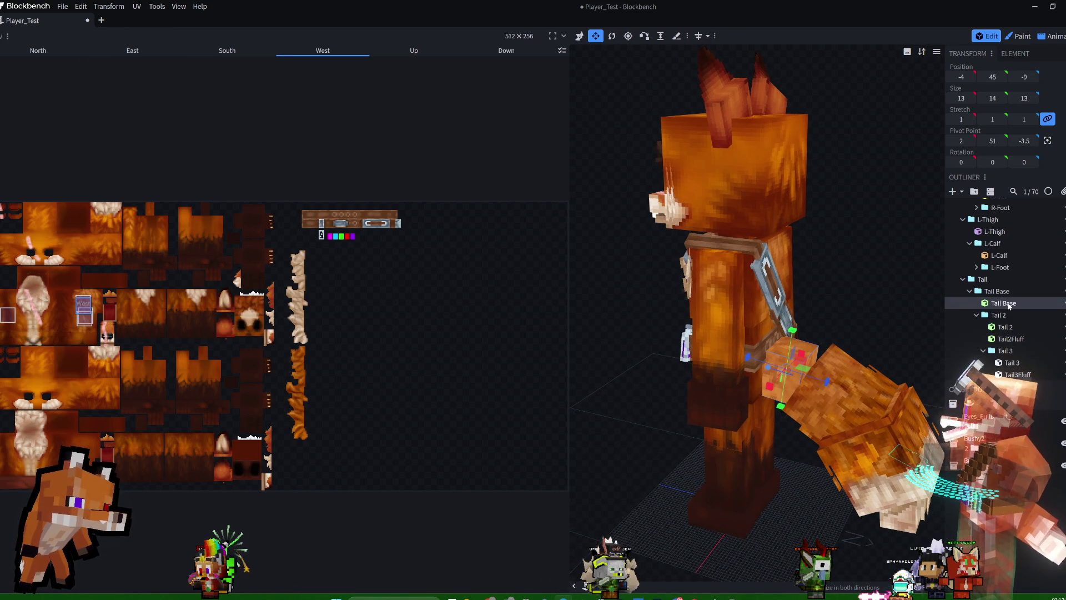
Duplicate Tail Base, name the copy Tail Base Fluff, and shift it one unit along Z.
right_click(1008, 304)
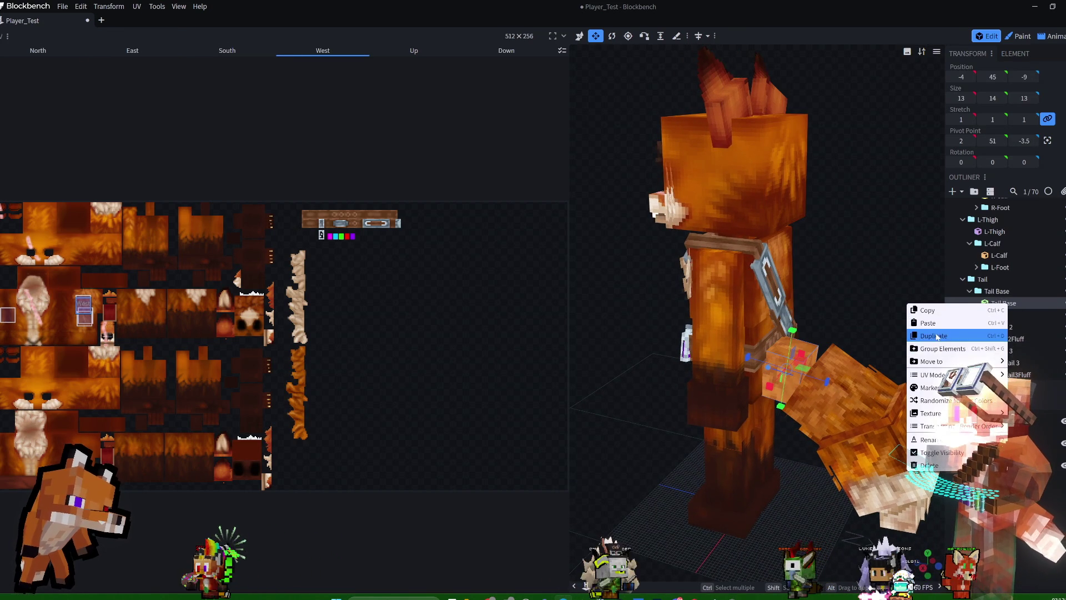
click(938, 336)
double_click(1016, 315)
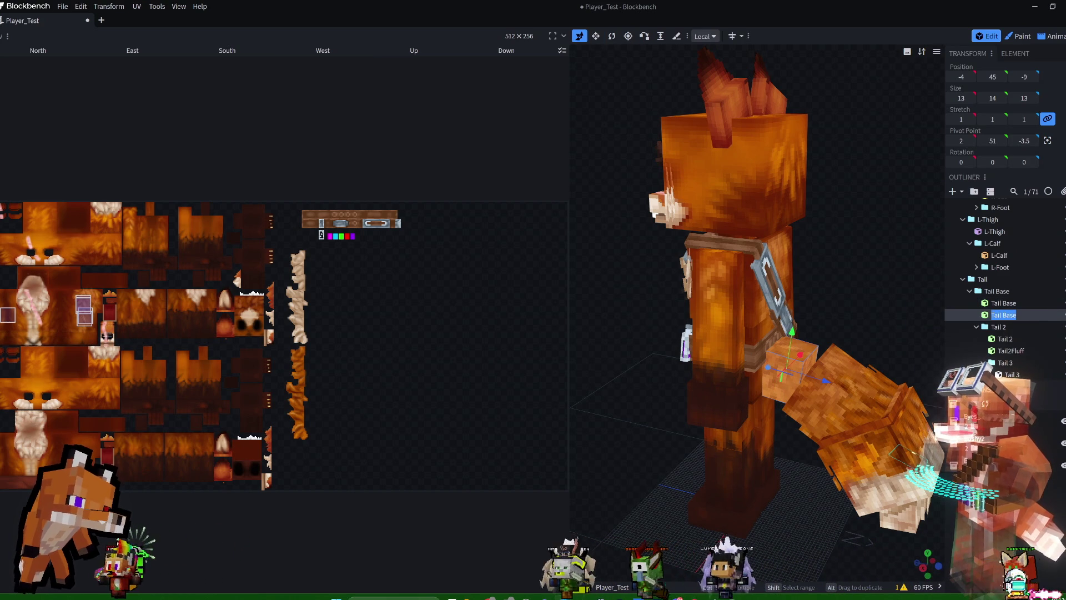
text(Fluff)
key(Return)
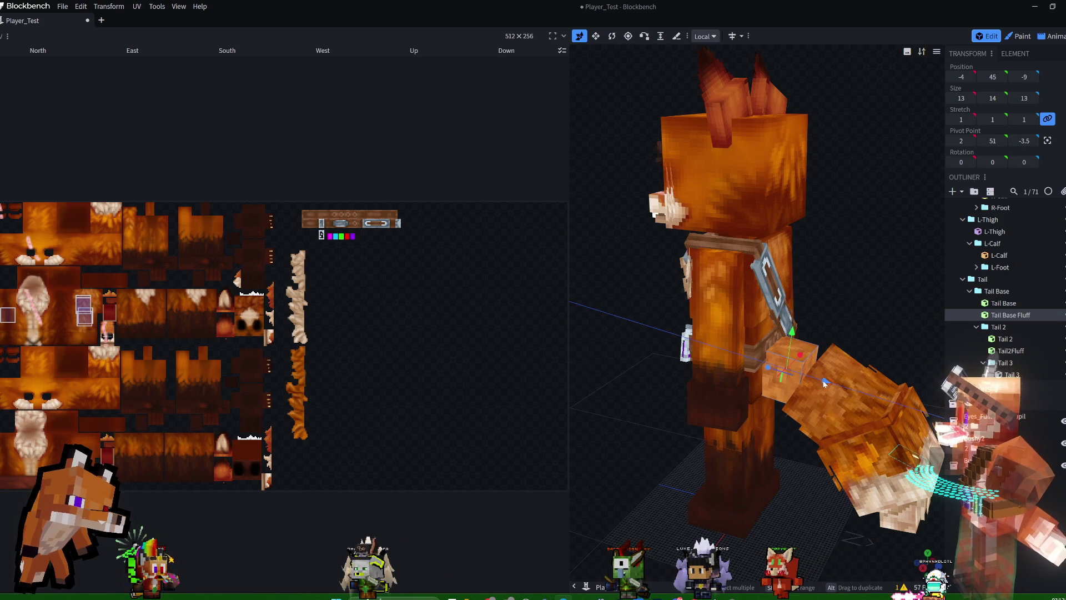
drag(824, 381, 827, 383)
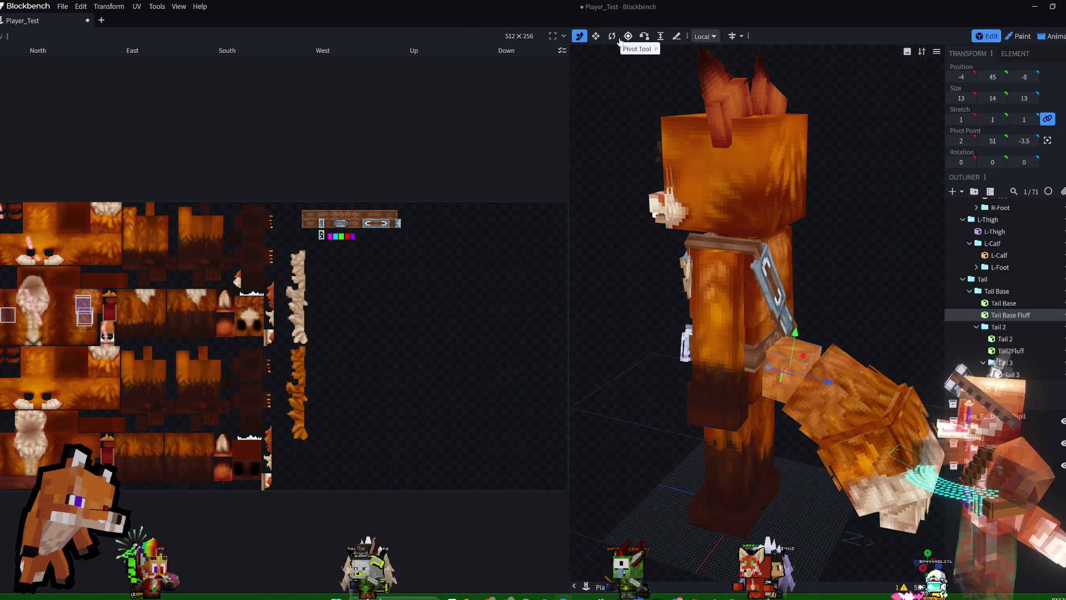
Resize the Tail Base Fluff cube to 15 × 16 × 16 around the tail base.
click(595, 36)
drag(827, 382, 839, 390)
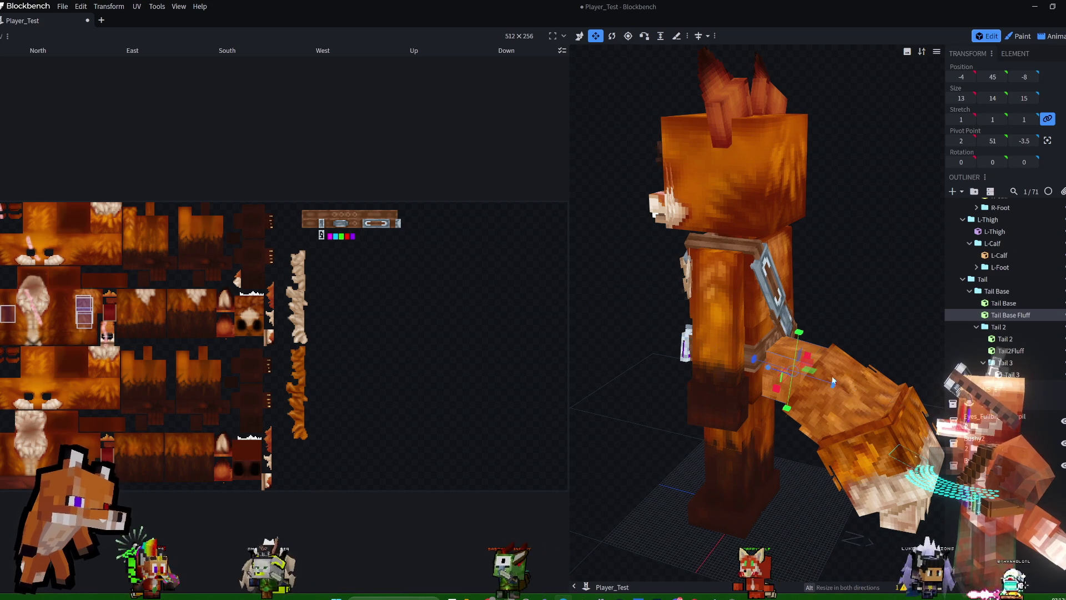
drag(797, 333, 797, 335)
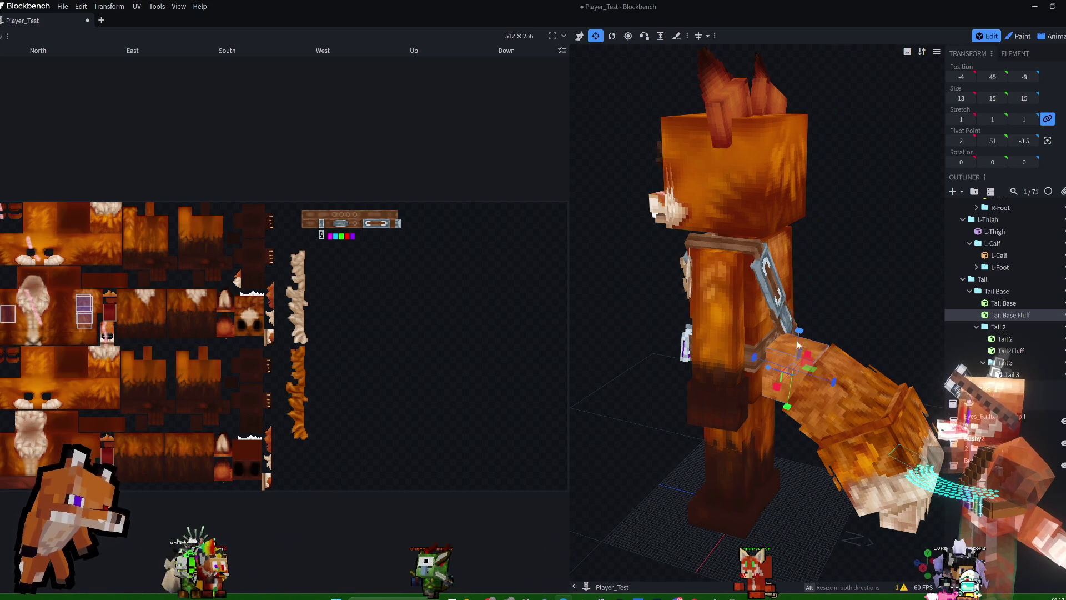
drag(777, 387, 779, 391)
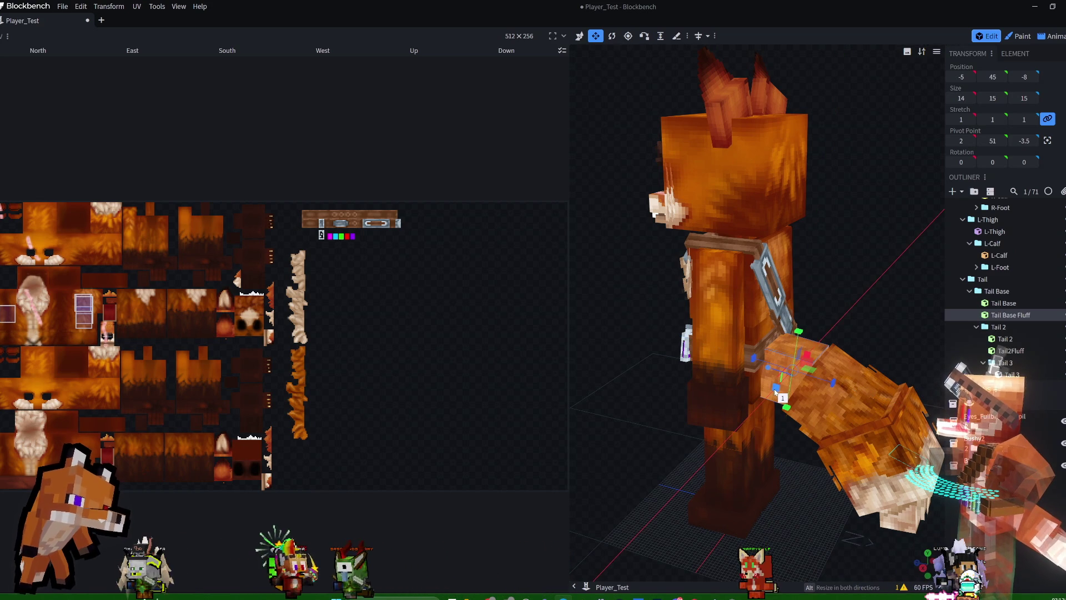
drag(826, 357, 769, 371)
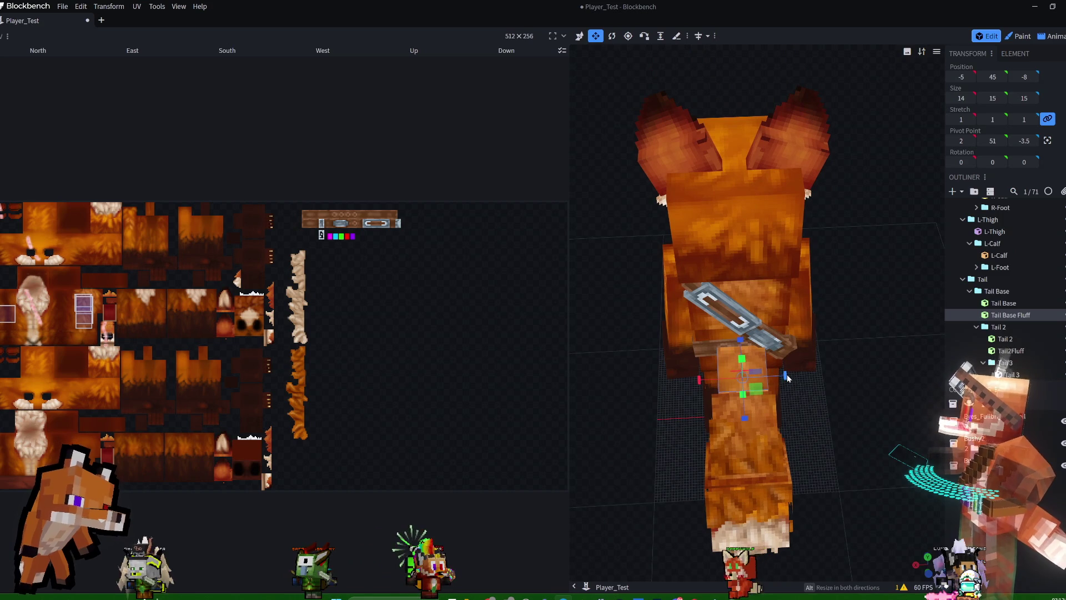
drag(845, 378, 922, 278)
drag(790, 389, 685, 304)
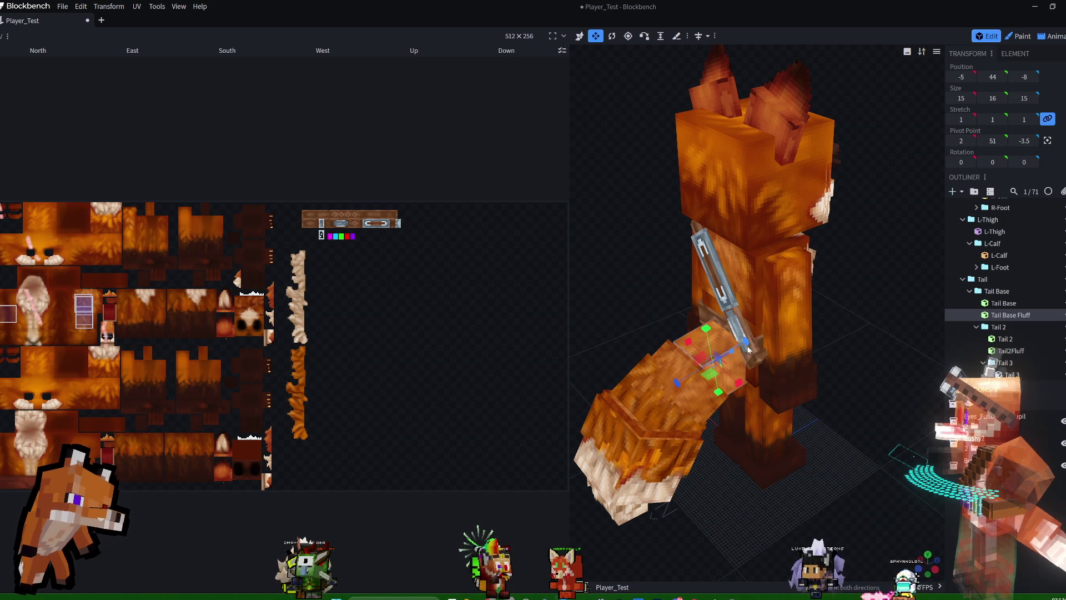
drag(746, 345, 750, 345)
mouse_move(854, 327)
mouse_down()
mouse_move(964, 282)
mouse_move(828, 302)
mouse_up()
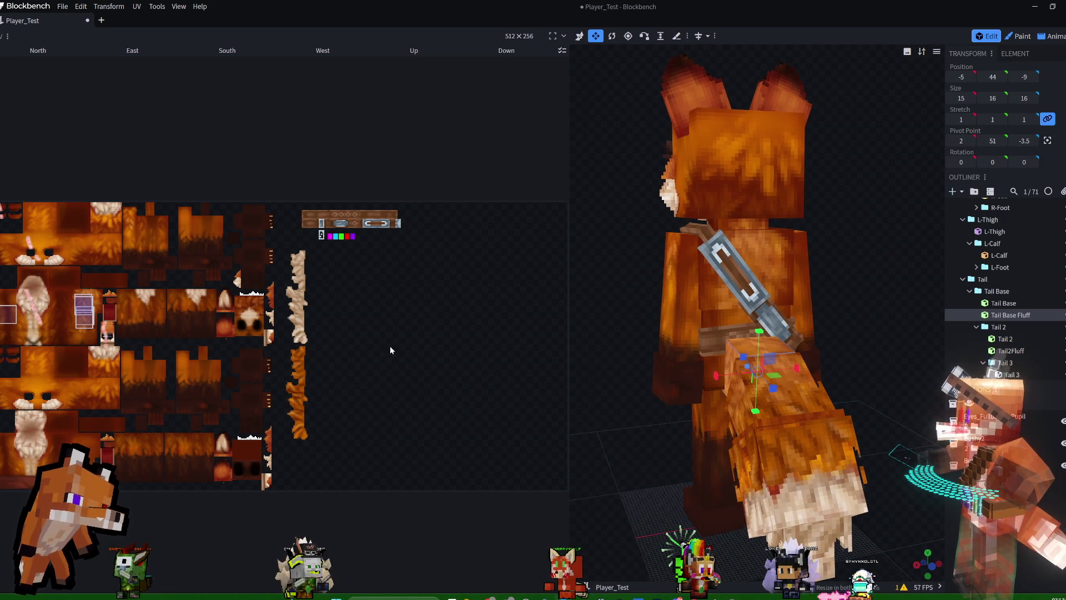
Select the fluff cube's Up face in the UV editor and widen the 3D view.
mouse_move(101, 290)
mouse_down()
mouse_move(77, 332)
mouse_move(295, 366)
mouse_move(293, 382)
mouse_up()
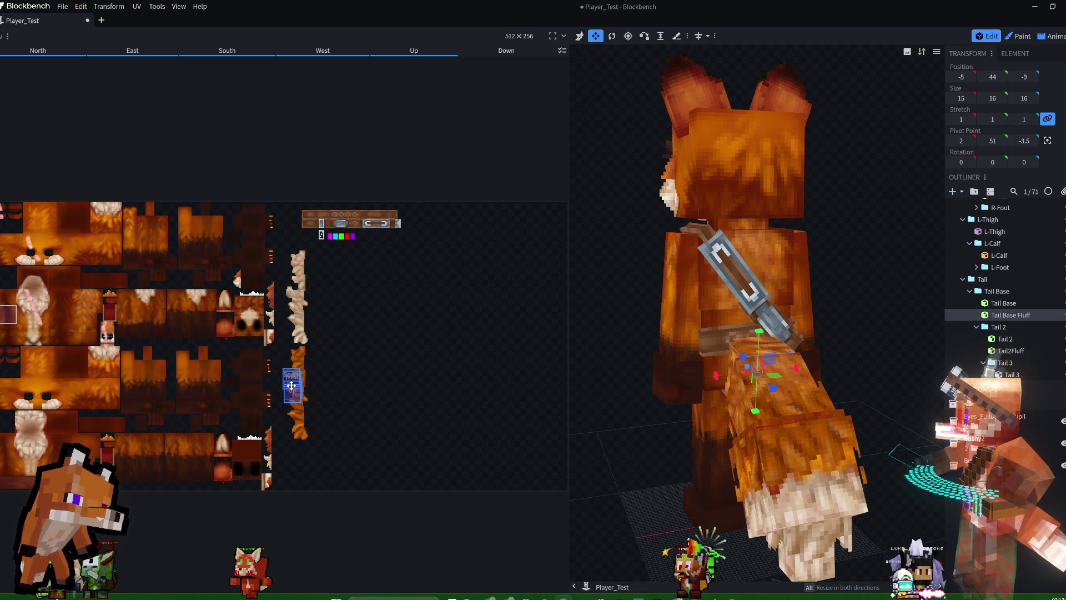
mouse_move(875, 322)
mouse_down()
mouse_move(897, 362)
mouse_move(745, 368)
mouse_up()
click(741, 358)
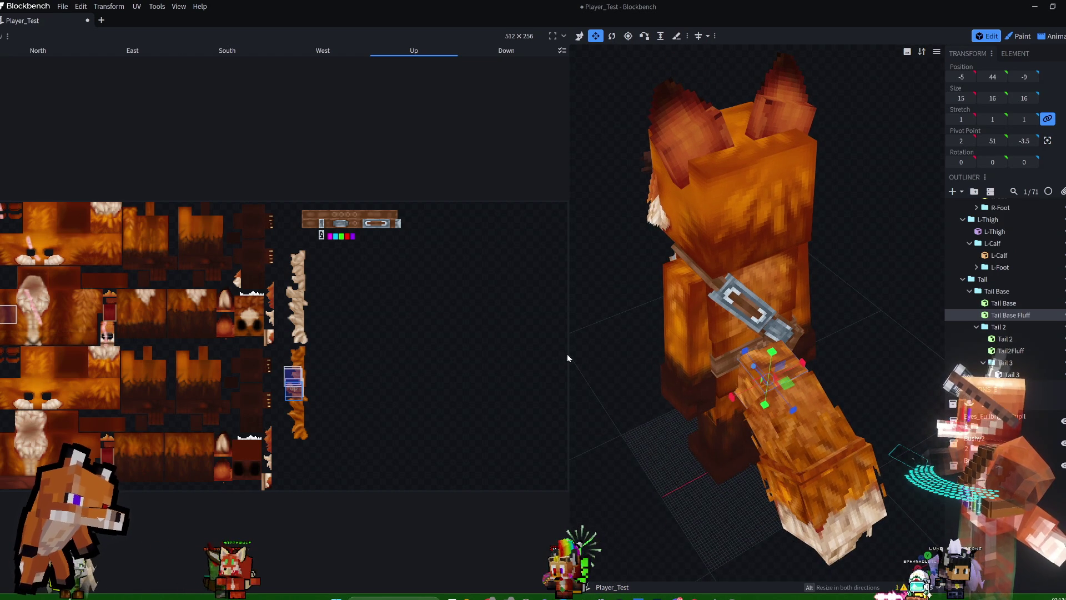
mouse_move(569, 355)
mouse_down()
mouse_move(458, 363)
mouse_move(473, 365)
mouse_up()
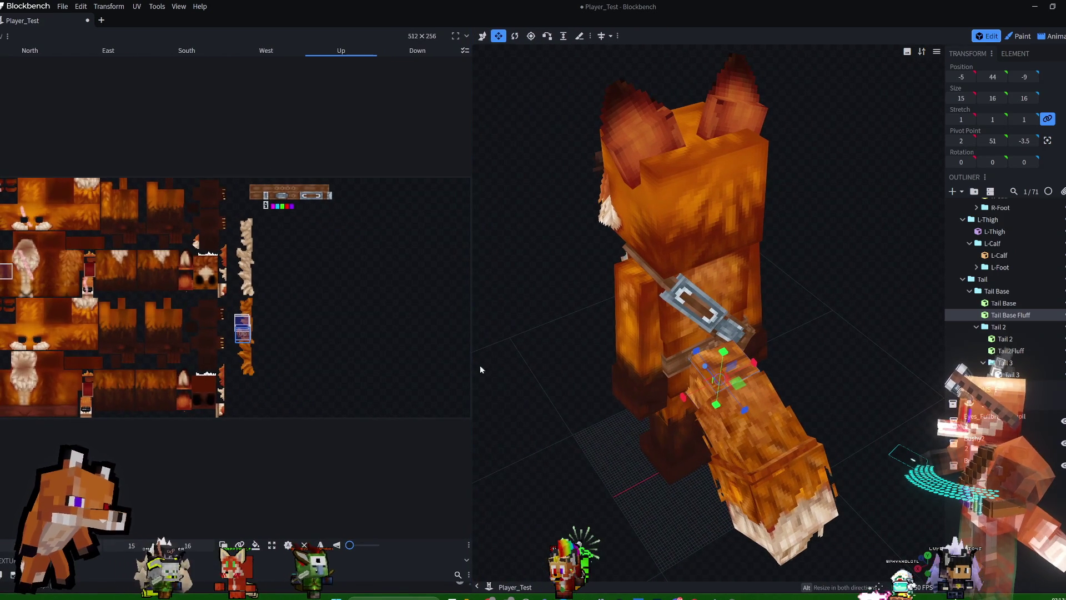
Rotate the fluff cube's face UVs and nudge the UV boxes upward to match the tail fur.
click(359, 545)
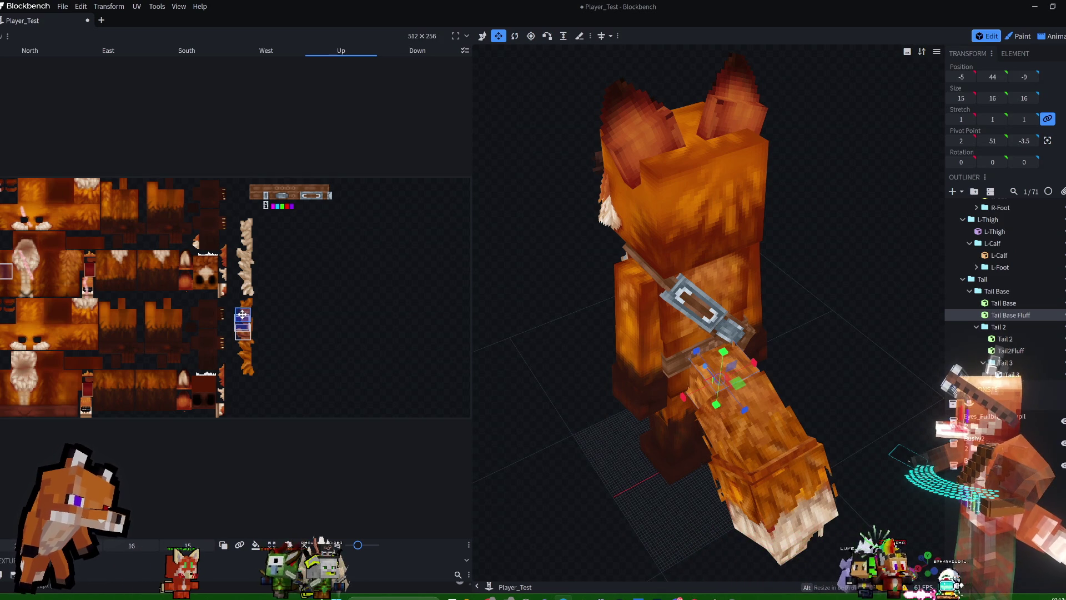
mouse_move(764, 338)
mouse_down()
mouse_move(897, 325)
mouse_move(841, 297)
mouse_move(858, 279)
mouse_move(895, 275)
mouse_move(885, 301)
mouse_move(871, 290)
mouse_move(883, 297)
mouse_move(851, 301)
mouse_move(881, 307)
mouse_move(857, 302)
mouse_up()
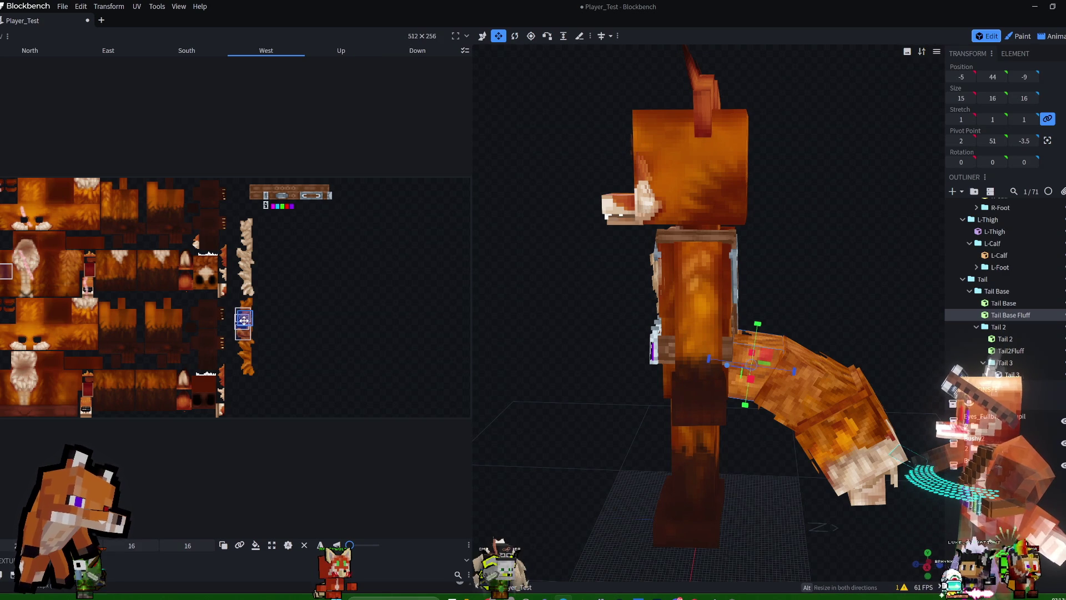
mouse_move(761, 355)
mouse_down()
mouse_move(638, 275)
mouse_move(678, 392)
mouse_up()
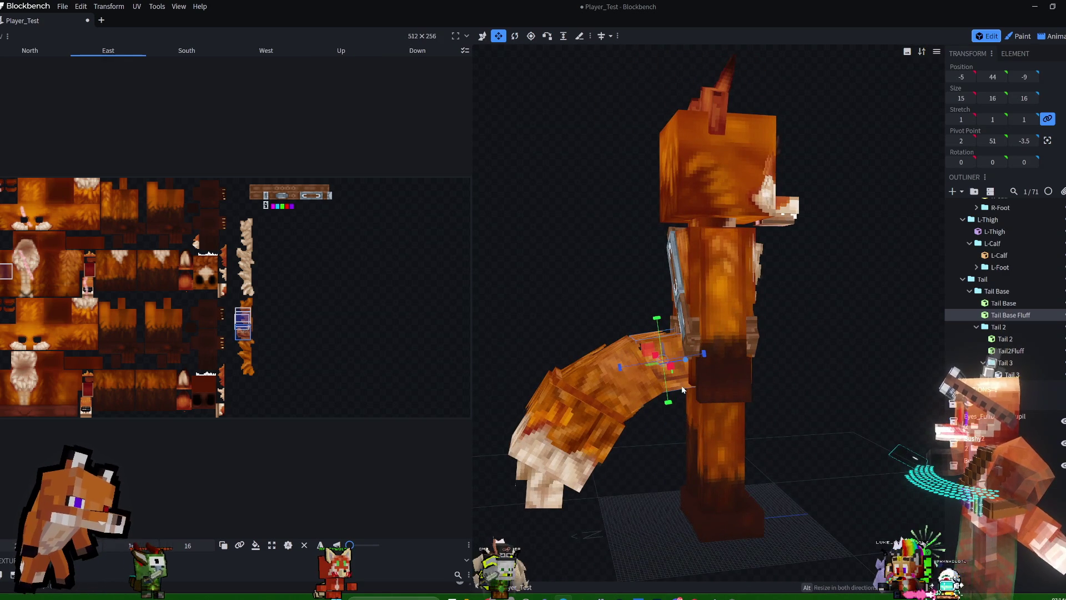
drag(242, 333, 240, 325)
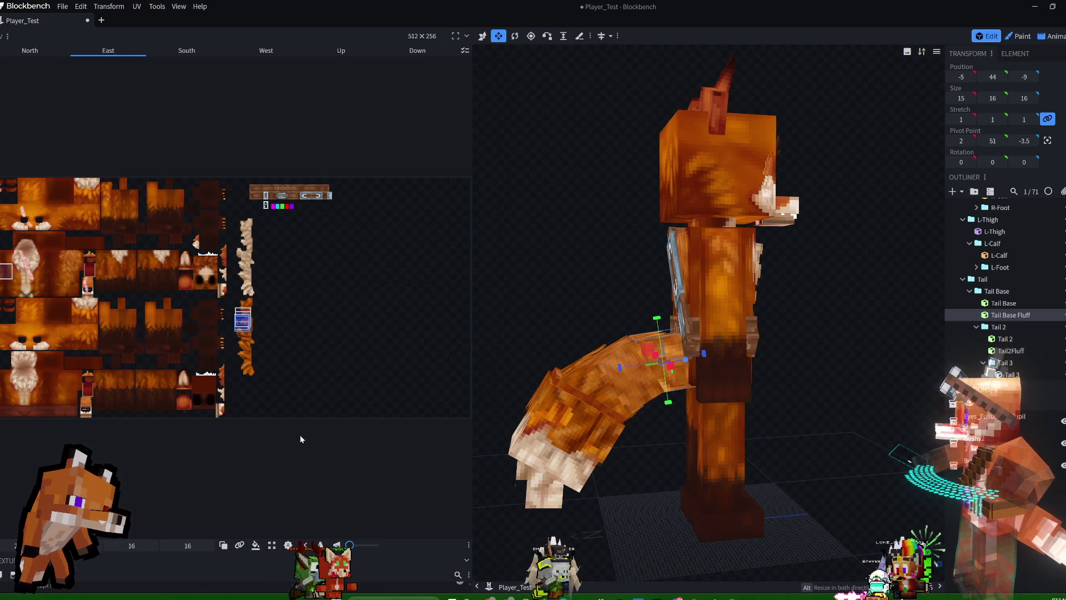
drag(351, 546, 358, 544)
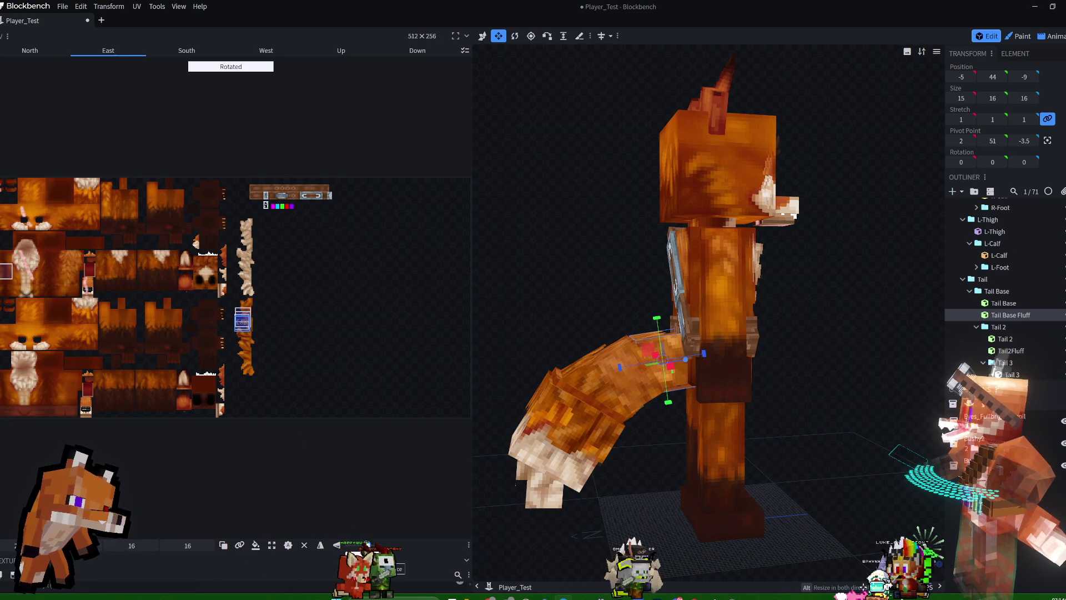
drag(242, 323, 241, 318)
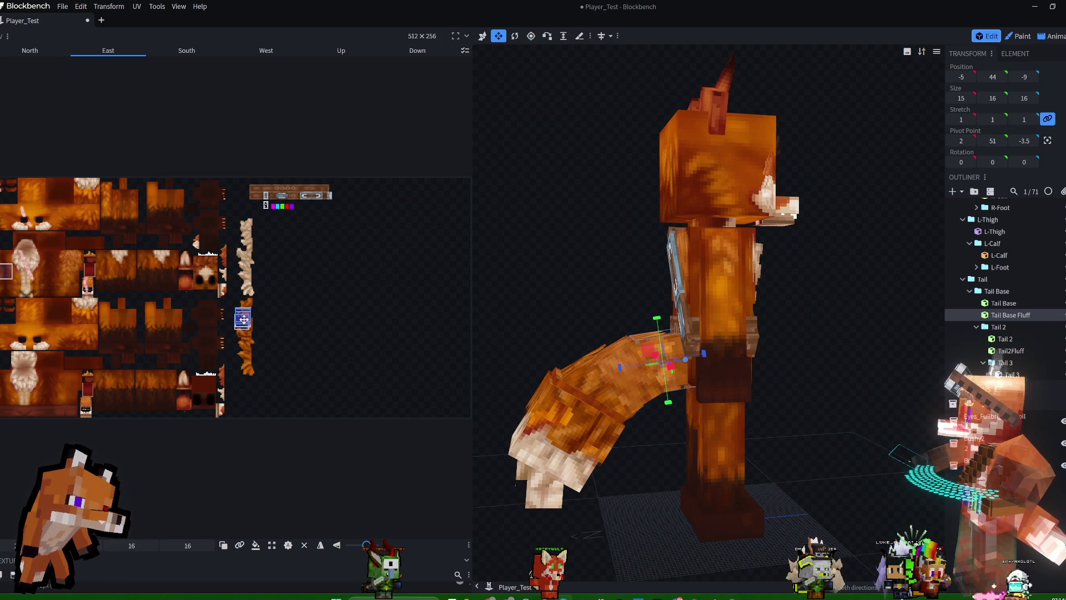
mouse_move(478, 359)
mouse_down()
mouse_move(554, 244)
mouse_move(544, 172)
mouse_move(541, 205)
mouse_move(660, 396)
mouse_up()
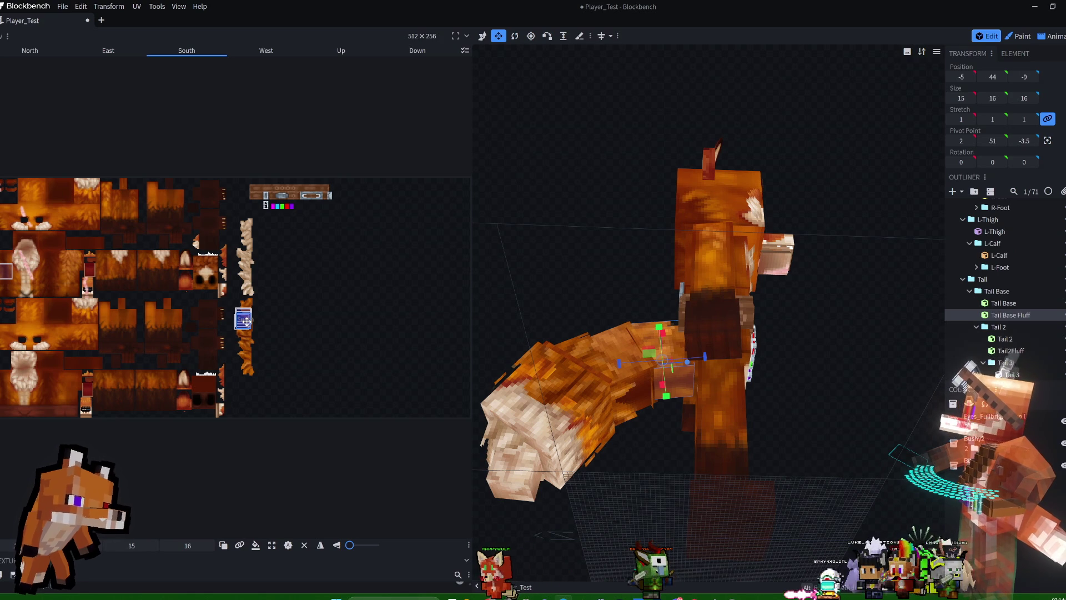
Move the fluff cube's Down face UV further down the texture.
mouse_move(517, 256)
mouse_down()
mouse_move(819, 315)
mouse_move(810, 318)
mouse_up()
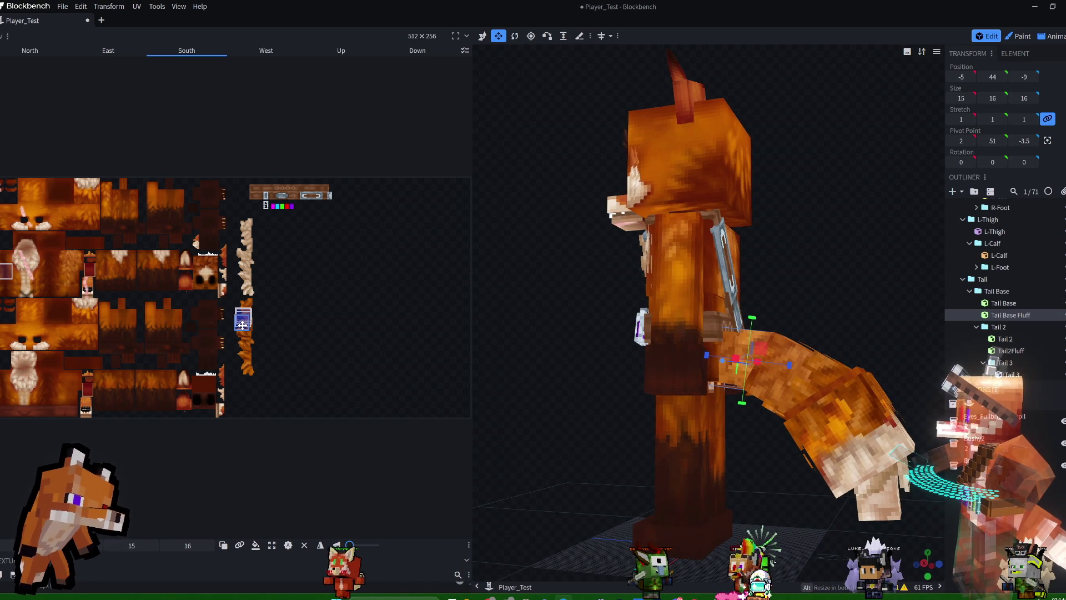
drag(858, 312, 638, 257)
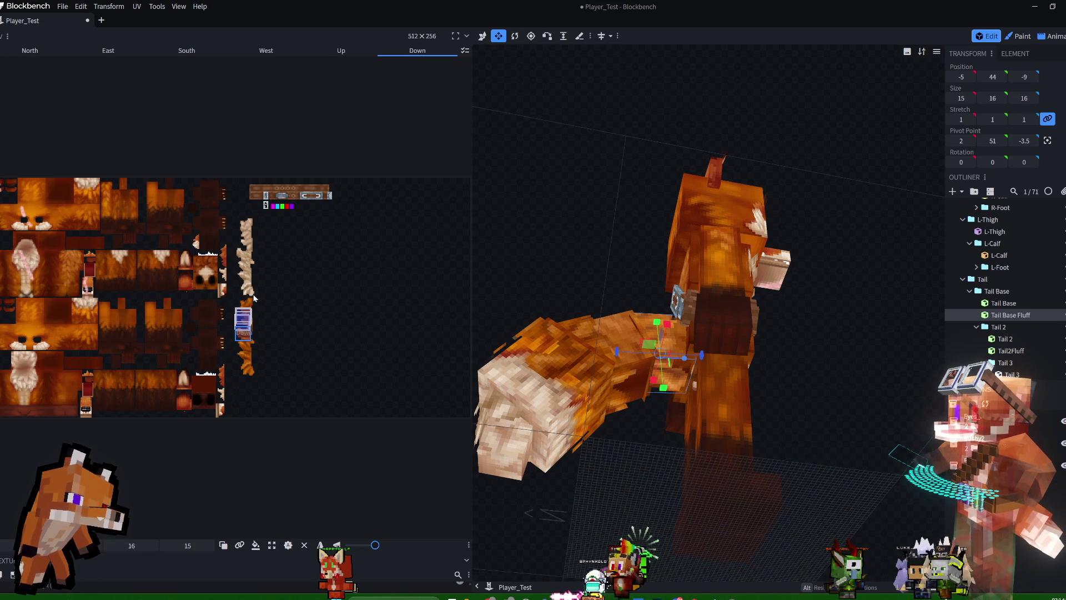
mouse_move(243, 334)
mouse_down()
mouse_move(244, 349)
mouse_move(244, 314)
mouse_up()
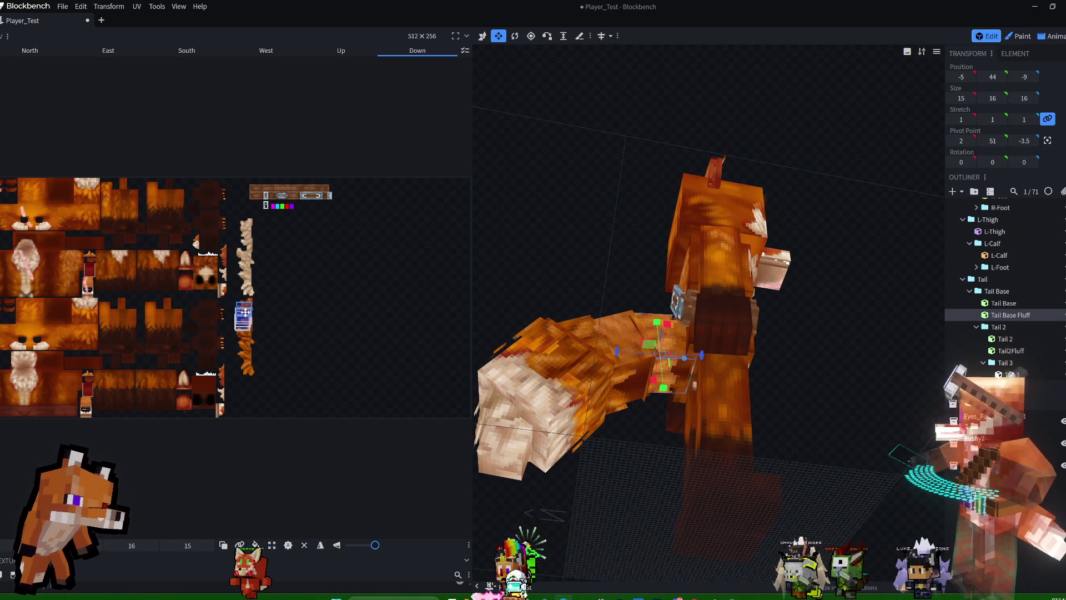
Lengthen the Tail Base Fluff cube to 17 along Z.
mouse_move(601, 255)
mouse_down()
mouse_move(590, 282)
mouse_move(544, 273)
mouse_move(626, 279)
mouse_move(561, 276)
mouse_move(684, 340)
mouse_up()
mouse_move(783, 338)
mouse_down()
mouse_move(840, 333)
mouse_move(755, 298)
mouse_move(653, 288)
mouse_move(584, 304)
mouse_move(634, 381)
mouse_move(625, 372)
mouse_up()
mouse_move(614, 256)
mouse_down()
mouse_move(614, 228)
mouse_move(564, 221)
mouse_move(604, 252)
mouse_move(803, 244)
mouse_move(819, 271)
mouse_move(624, 238)
mouse_move(597, 241)
mouse_move(603, 264)
mouse_up()
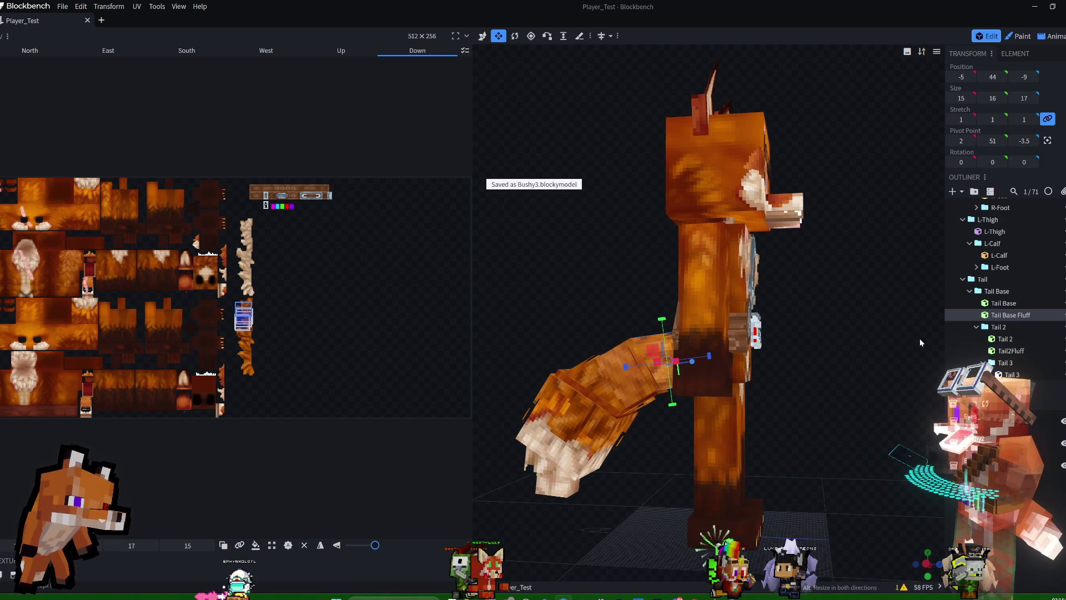
mouse_move(858, 343)
mouse_down()
mouse_move(940, 359)
mouse_move(825, 348)
mouse_move(908, 321)
mouse_move(895, 315)
mouse_move(945, 334)
mouse_move(852, 304)
mouse_move(819, 248)
mouse_move(899, 276)
mouse_move(995, 235)
mouse_up()
mouse_move(894, 247)
mouse_down()
mouse_move(827, 230)
mouse_move(893, 244)
mouse_move(898, 258)
mouse_up()
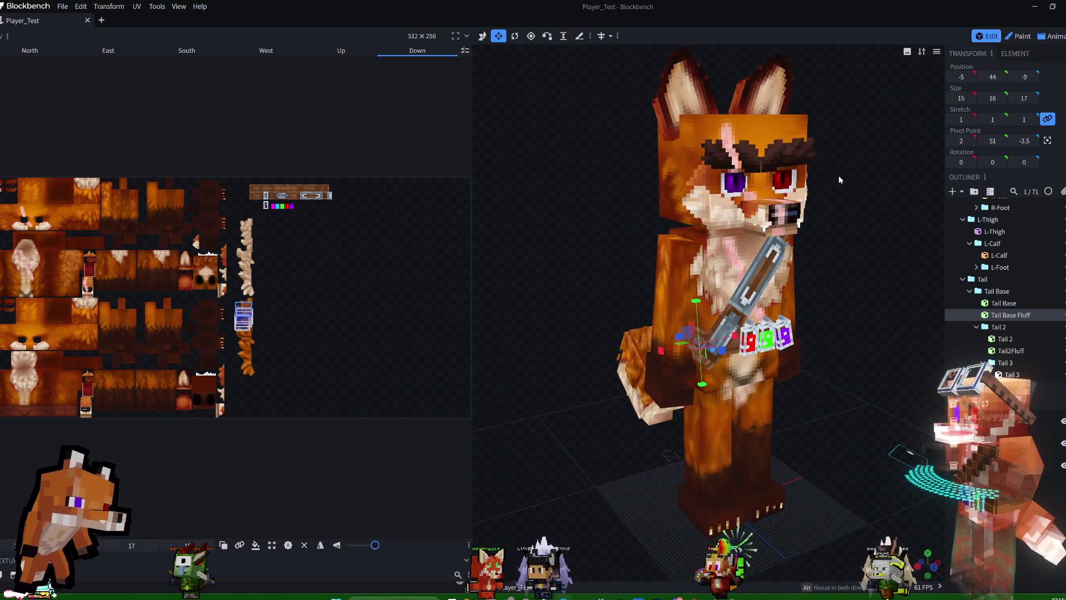
Duplicate the earLeft cube and nudge the copy back one unit.
click(680, 97)
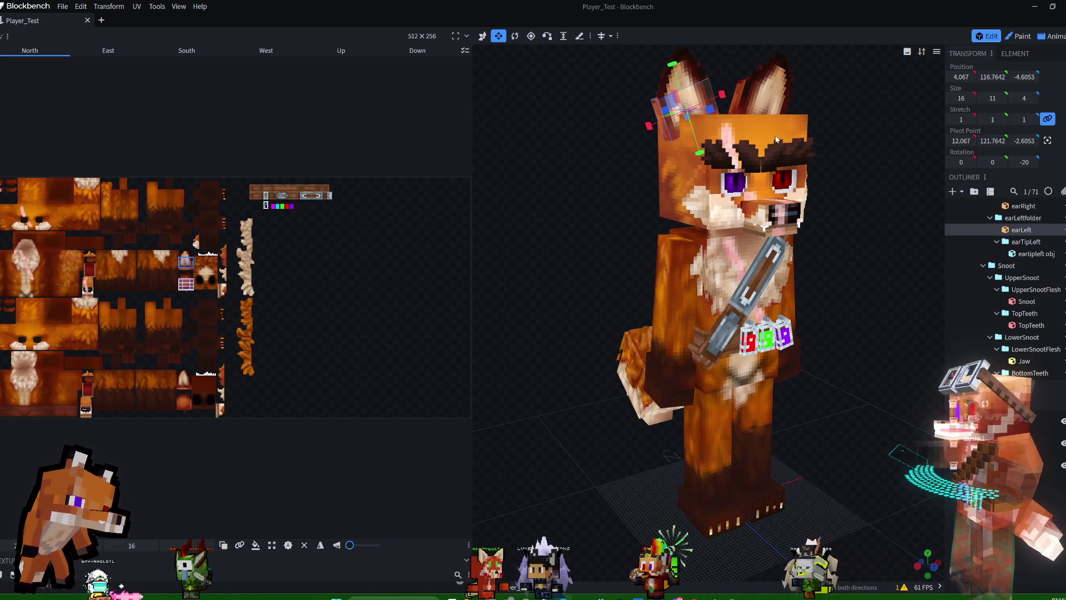
drag(842, 141, 889, 126)
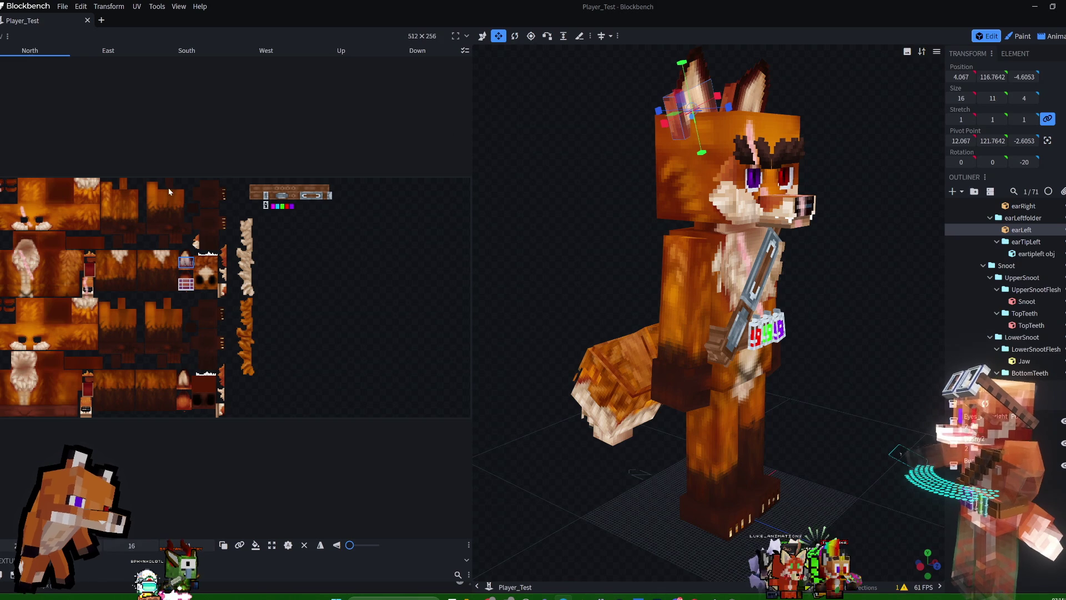
right_click(1025, 233)
click(955, 261)
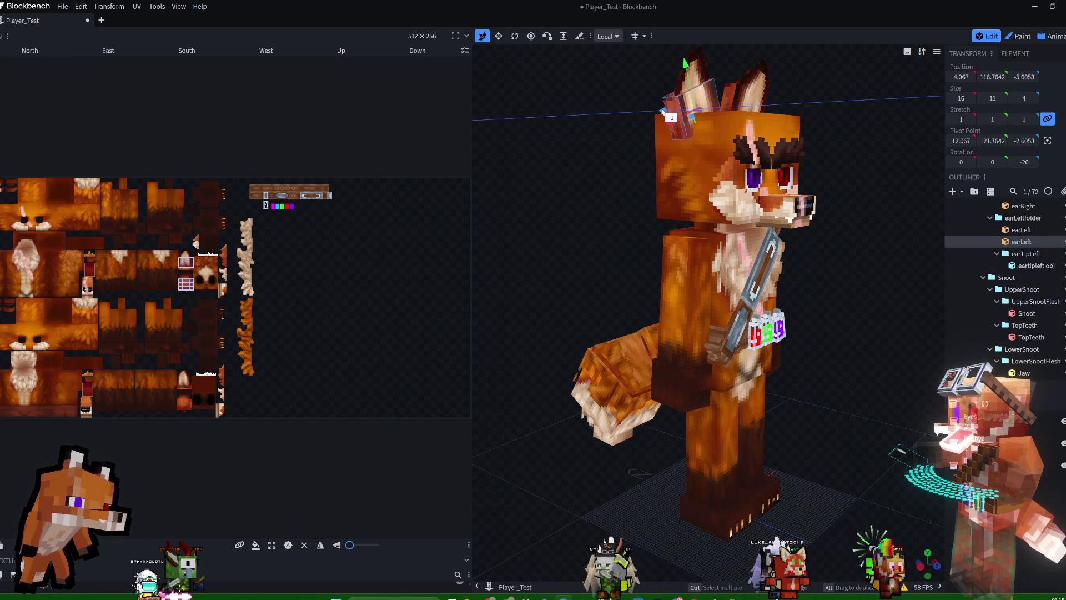
drag(662, 111, 663, 112)
Narrow the ear copy's X size from 16 to 3 into a thin slab.
drag(869, 88, 852, 144)
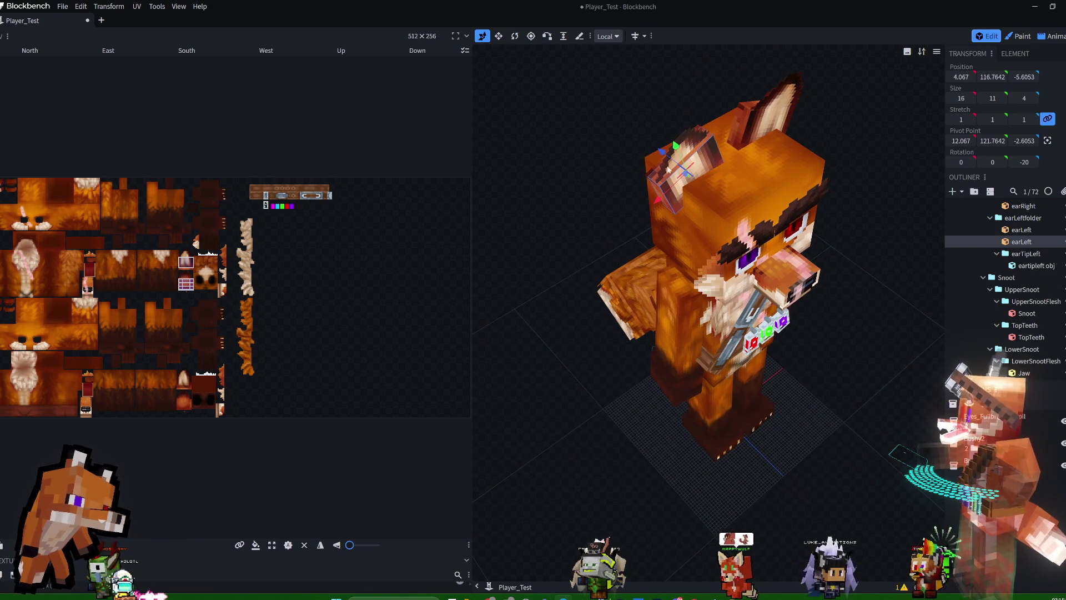
key(s)
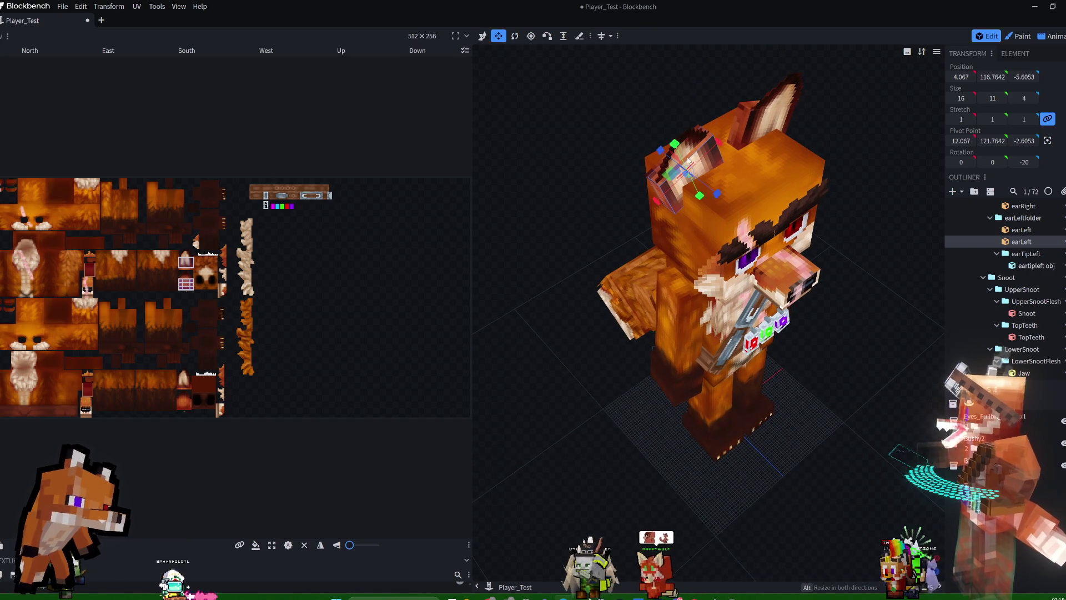
drag(656, 201, 676, 194)
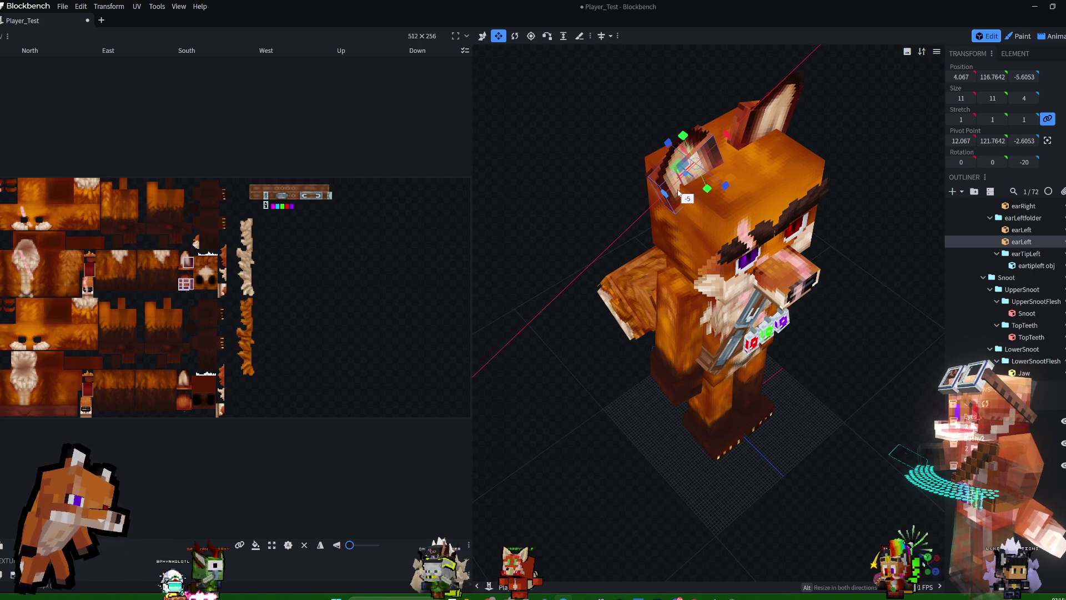
drag(726, 134, 705, 164)
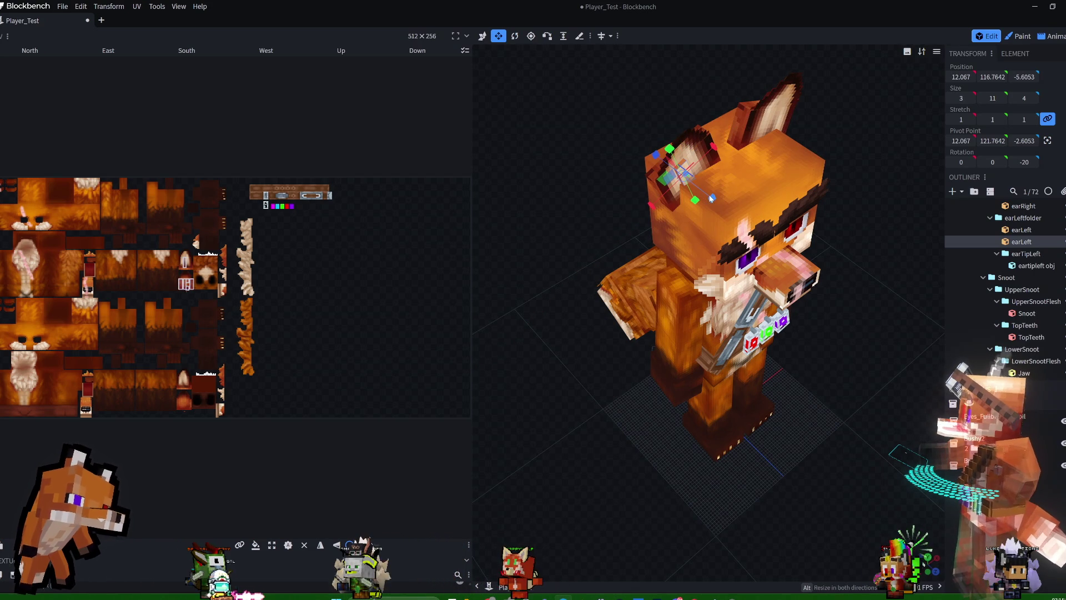
mouse_move(714, 195)
mouse_down()
mouse_move(698, 85)
mouse_move(668, 59)
mouse_up()
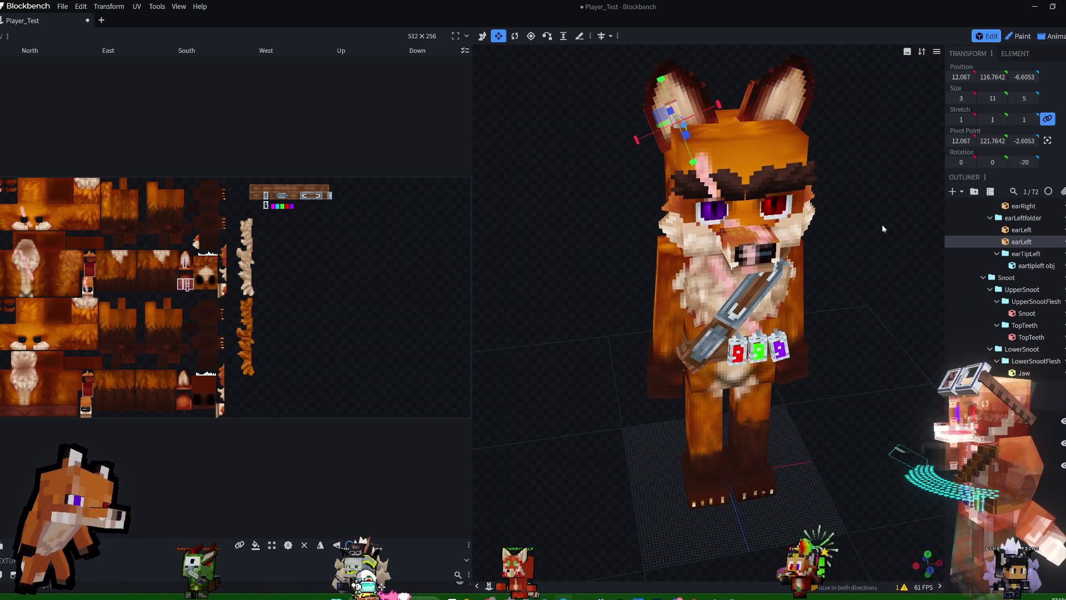
double_click(1021, 241)
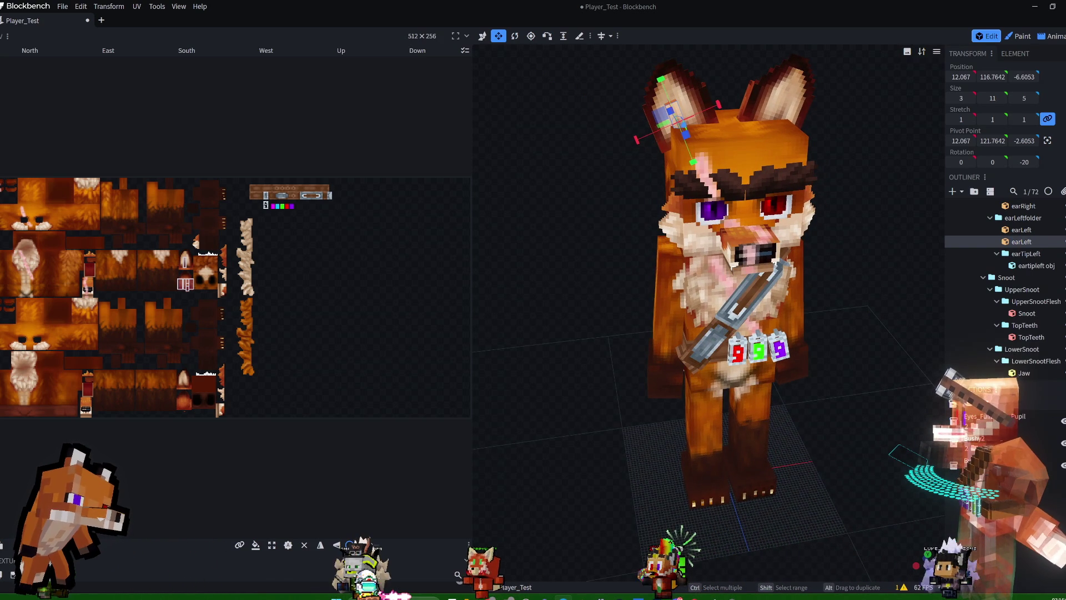
Name the copy earLeftFluff, move it back two units, and thin it to 1 unit.
text(Fluff)
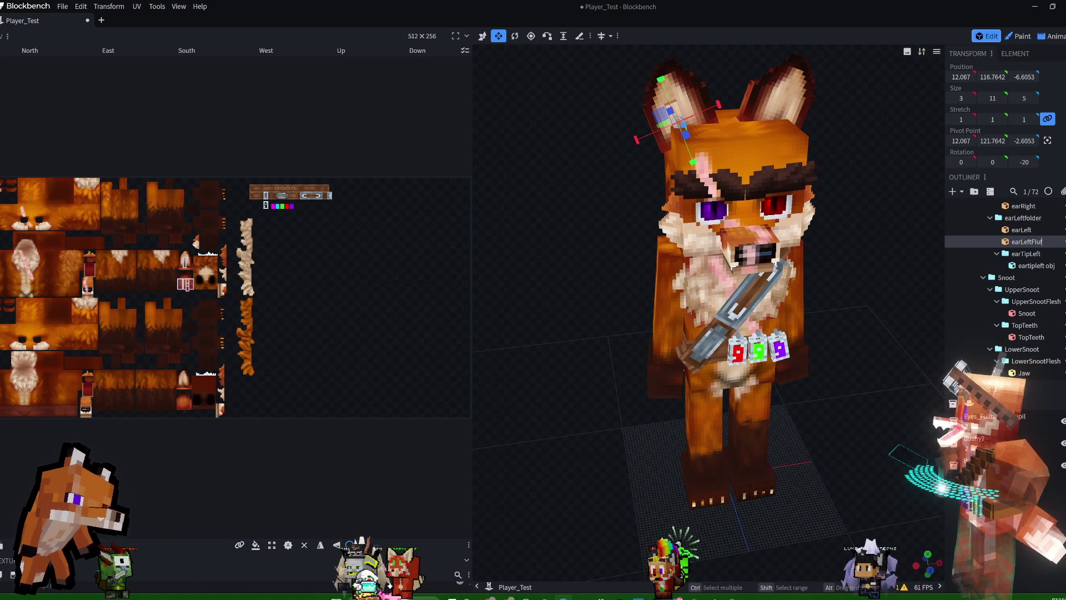
key(Return)
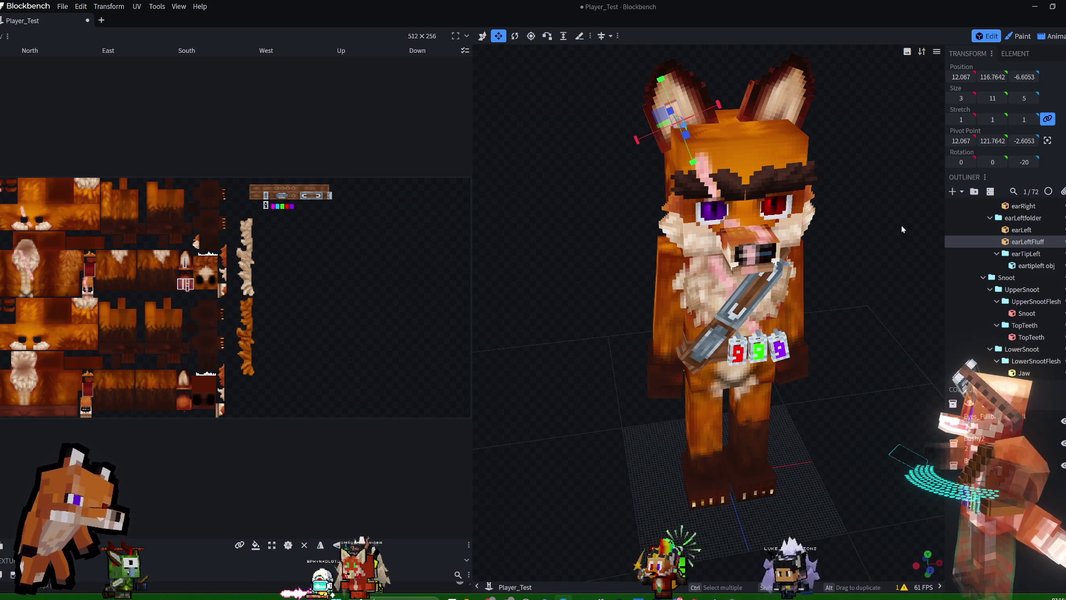
mouse_move(841, 129)
mouse_down()
mouse_move(899, 110)
mouse_move(950, 127)
mouse_move(752, 154)
mouse_up()
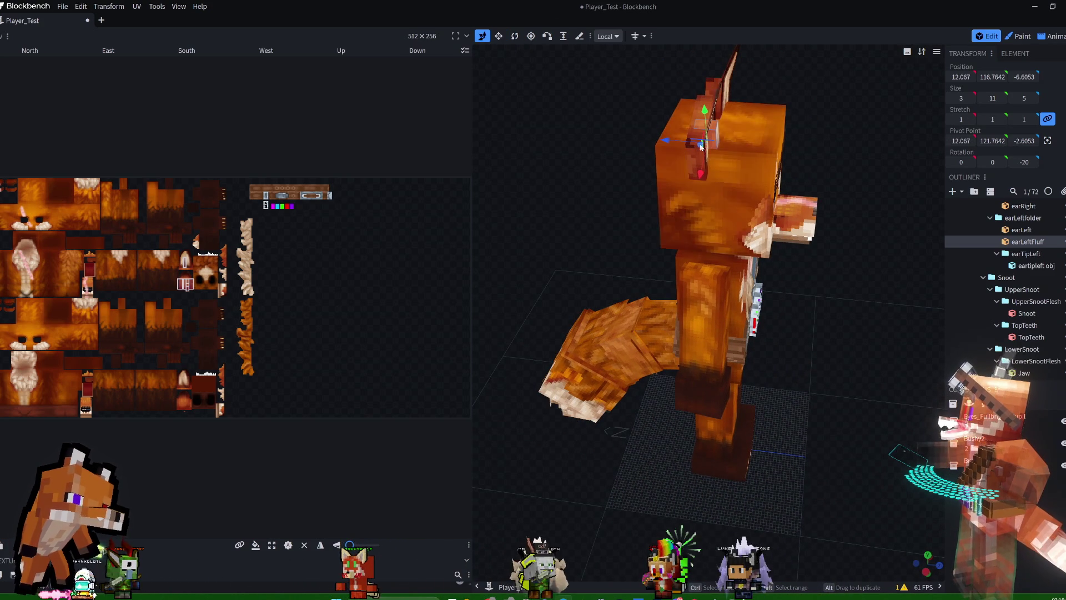
drag(666, 140, 673, 143)
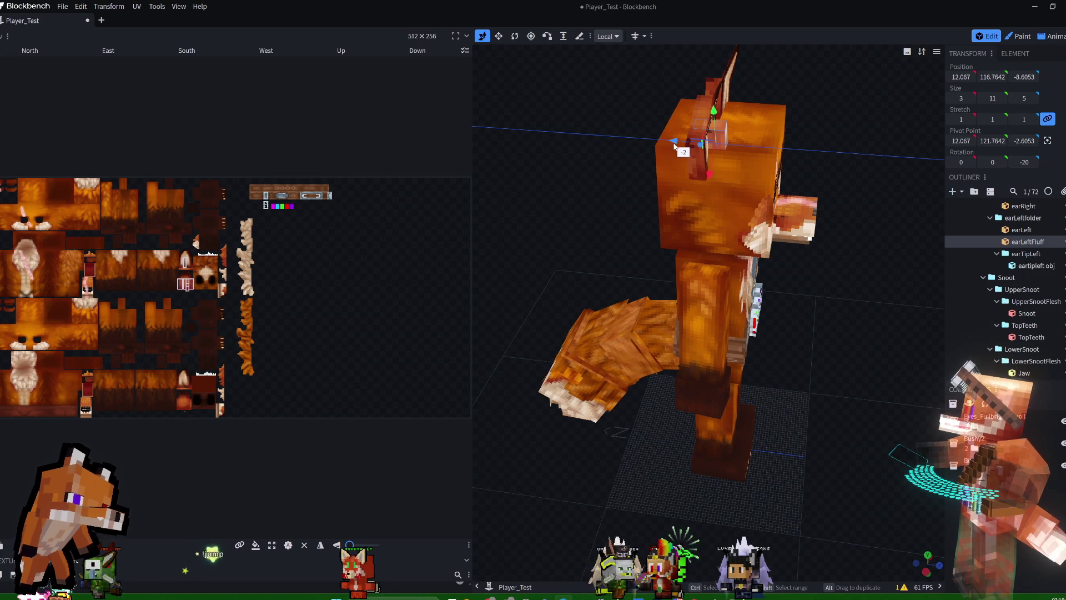
mouse_move(887, 143)
mouse_down()
mouse_move(779, 125)
mouse_move(863, 124)
mouse_move(824, 144)
mouse_move(800, 133)
mouse_up()
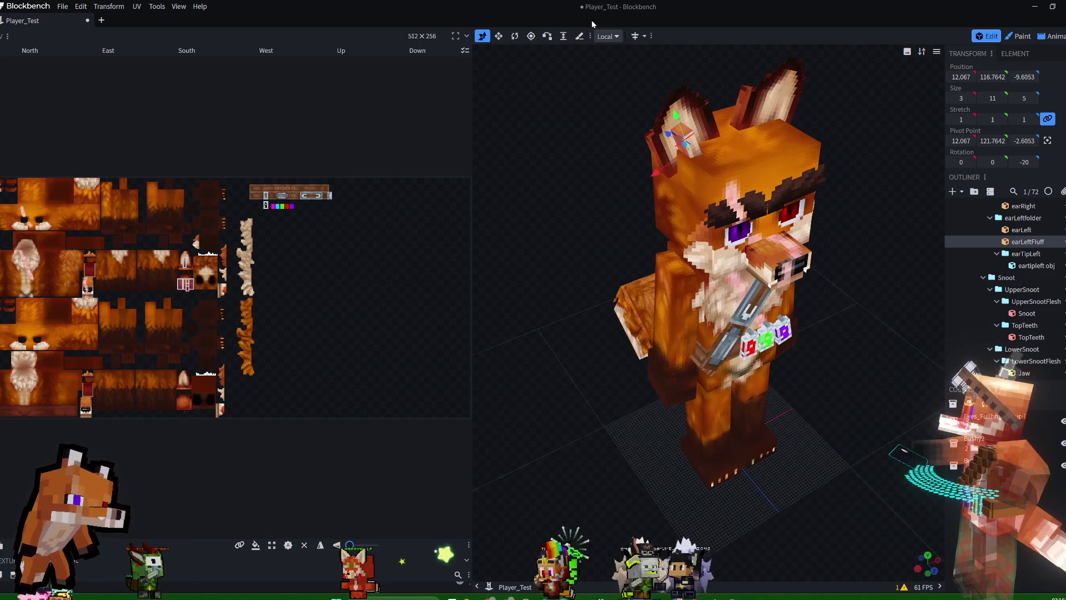
click(498, 37)
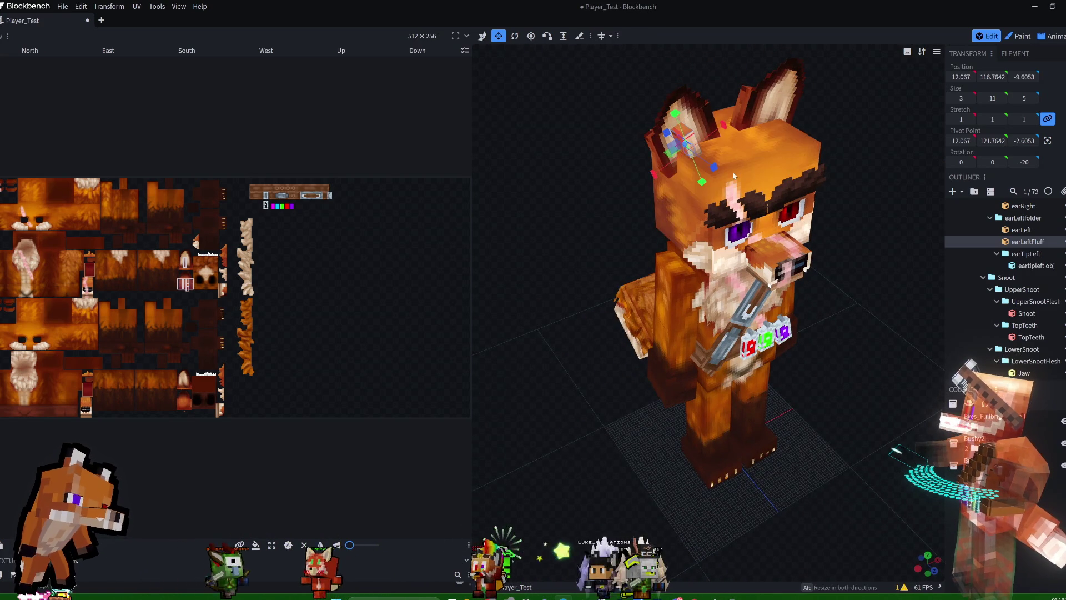
mouse_move(655, 177)
mouse_down()
mouse_move(663, 172)
mouse_move(647, 83)
mouse_up()
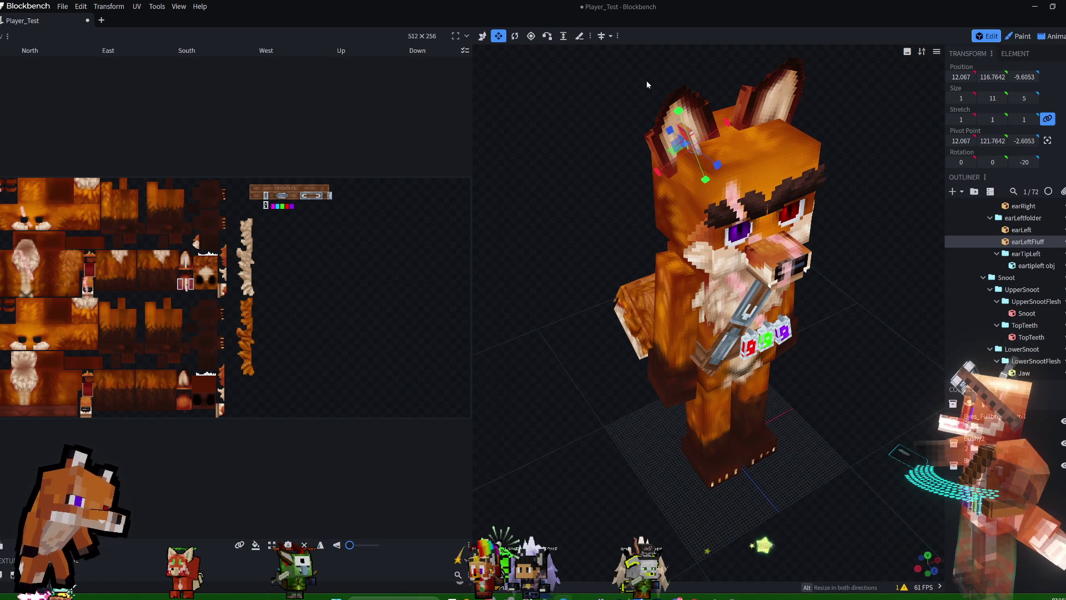
With Mirror Modeling on, tilt earLeftFluff to -12.5 on Y, mirrored as earRightFluff.
click(515, 36)
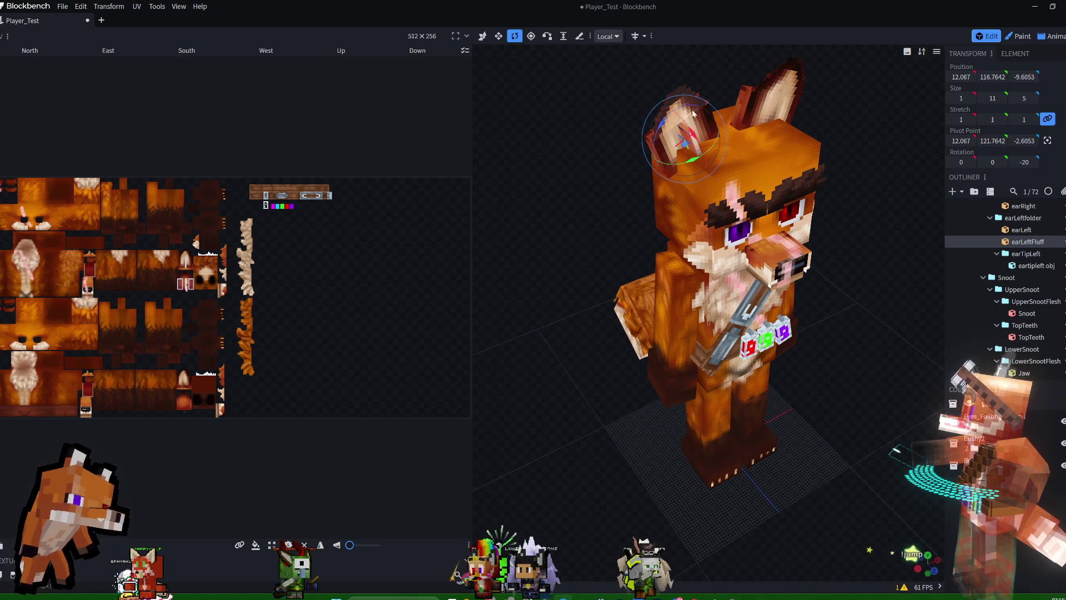
mouse_move(882, 142)
mouse_down()
mouse_move(818, 138)
mouse_move(798, 152)
mouse_move(847, 148)
mouse_up()
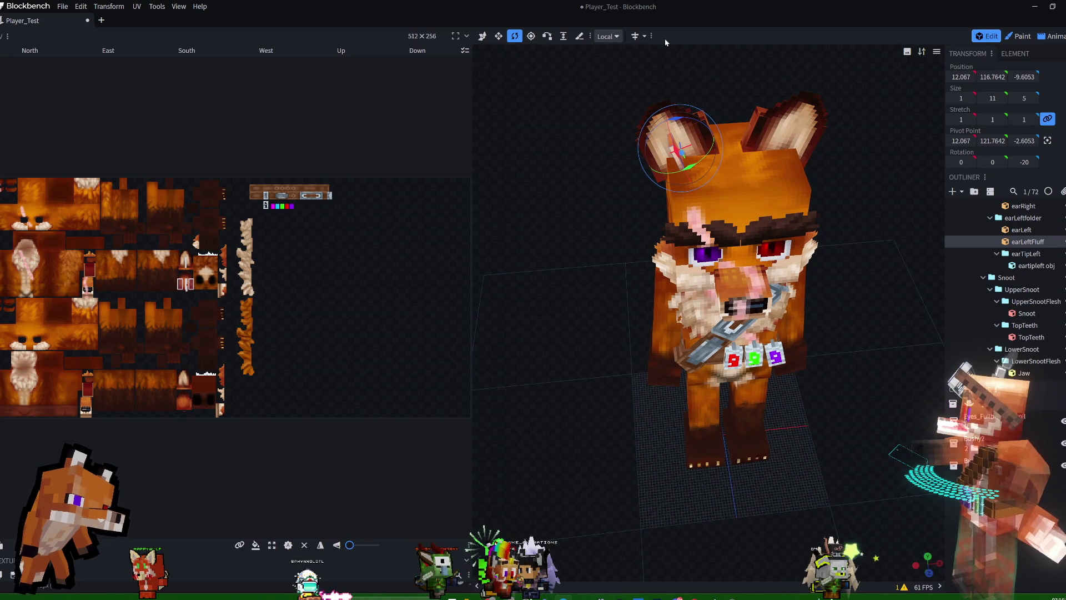
click(644, 38)
click(658, 65)
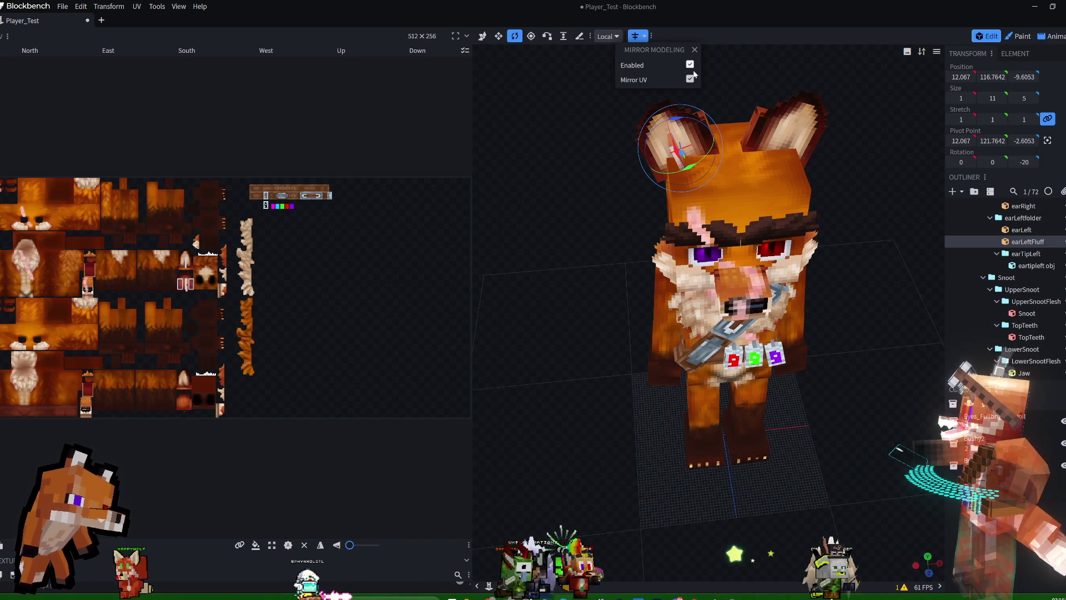
drag(700, 163, 690, 165)
mouse_move(888, 181)
mouse_down()
mouse_move(923, 169)
mouse_move(767, 149)
mouse_move(891, 157)
mouse_up()
scroll(1033, 311, down, 10)
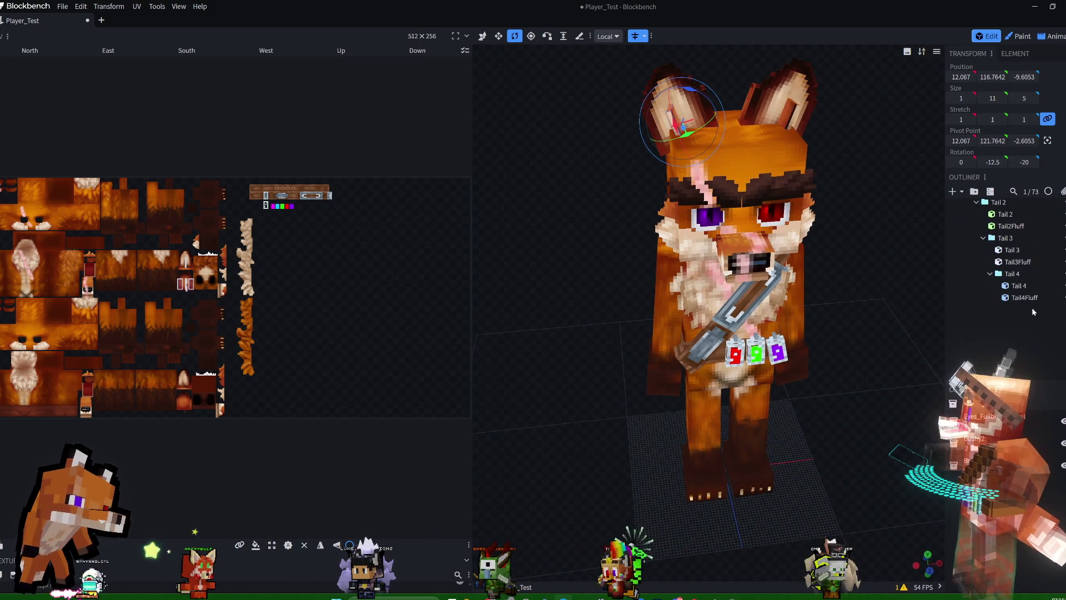
scroll(1032, 307, up, 10)
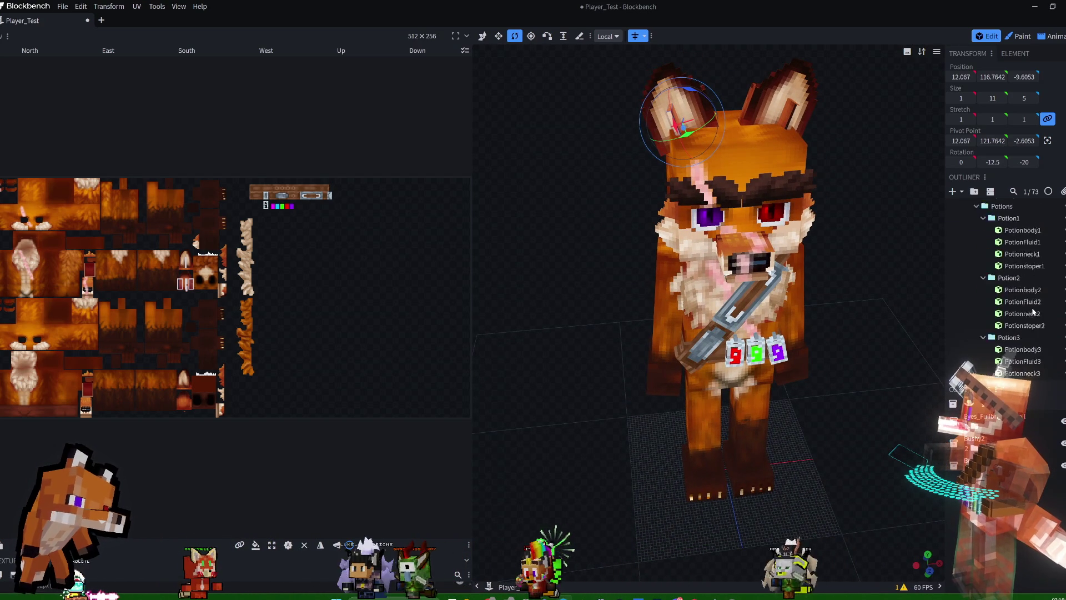
scroll(1032, 307, down, 2)
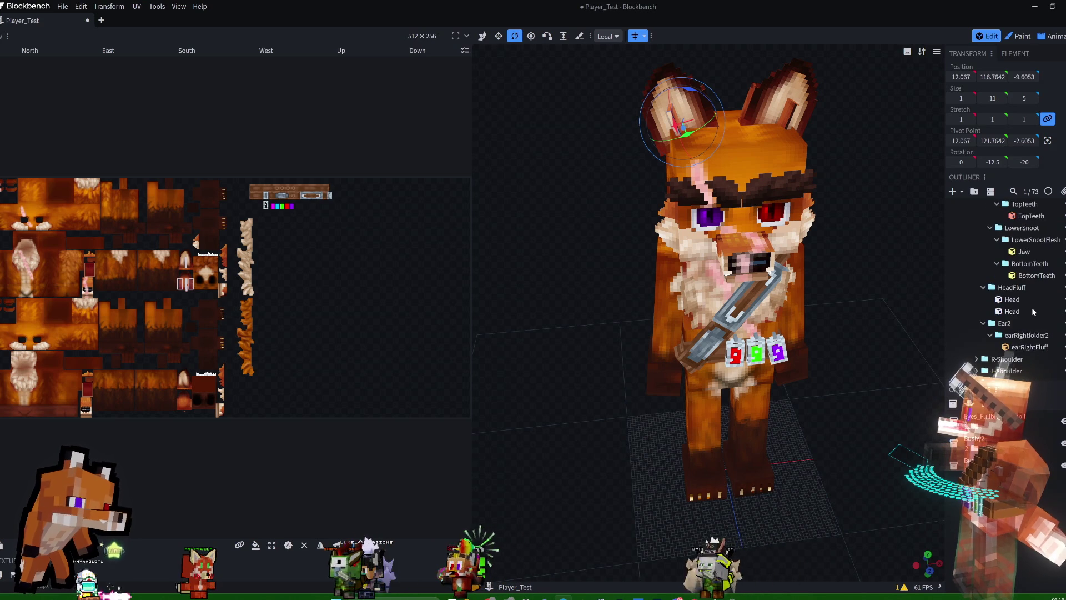
scroll(1031, 307, up, 2)
scroll(1031, 309, down, 2)
scroll(1031, 310, up, 2)
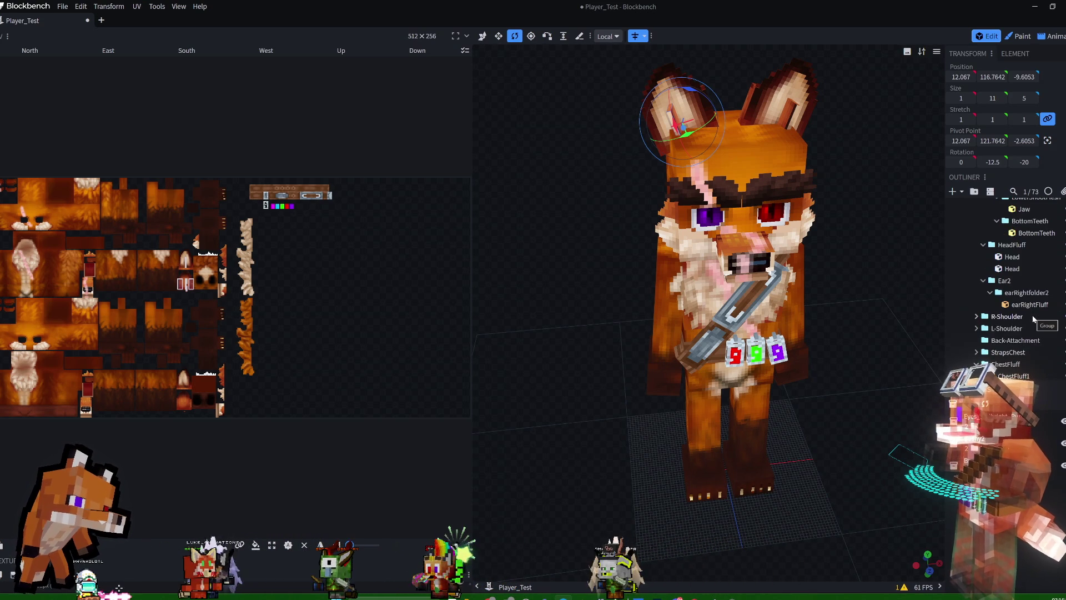
scroll(1031, 315, up, 5)
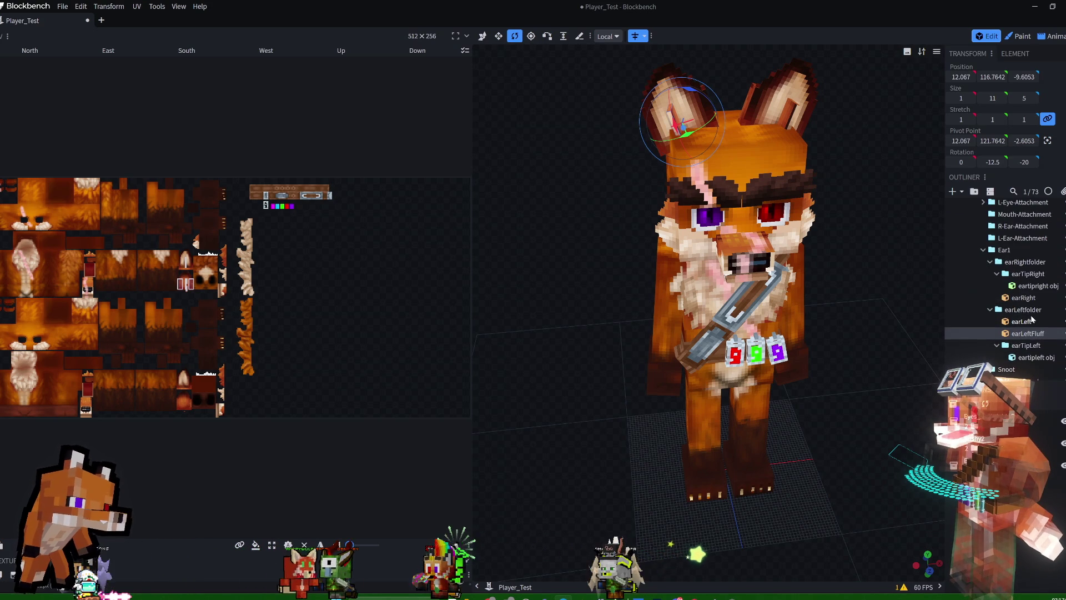
scroll(1031, 318, down, 5)
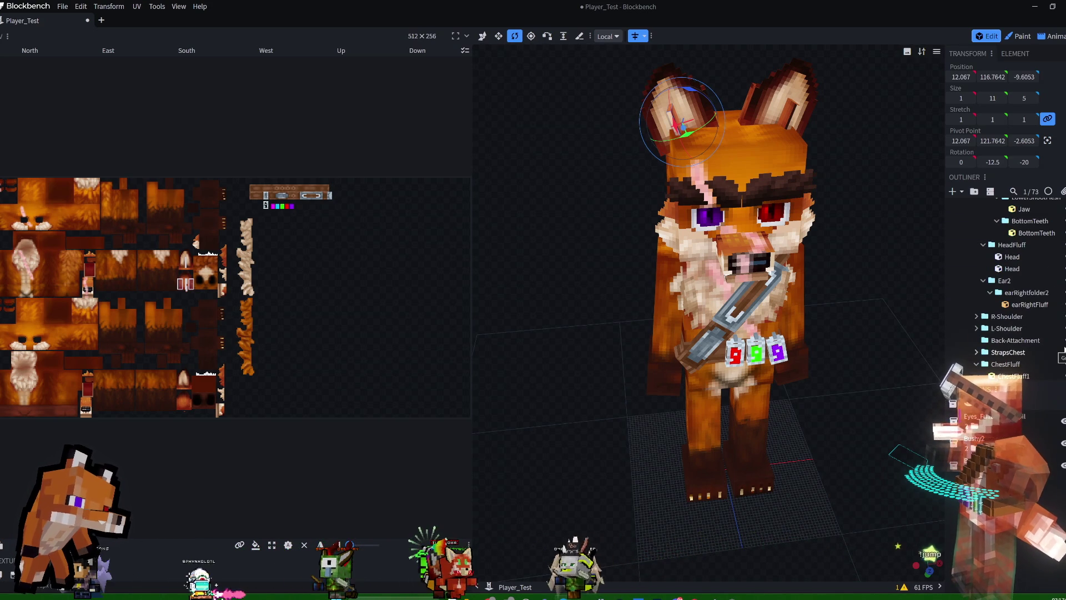
scroll(1032, 291, up, 4)
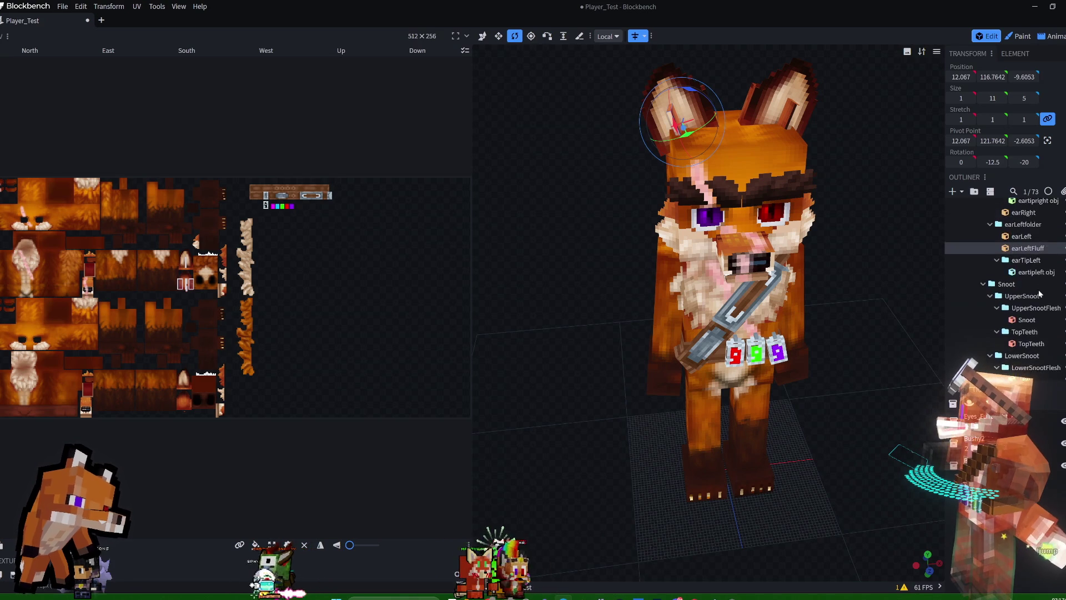
scroll(1040, 292, down, 3)
scroll(1040, 292, up, 3)
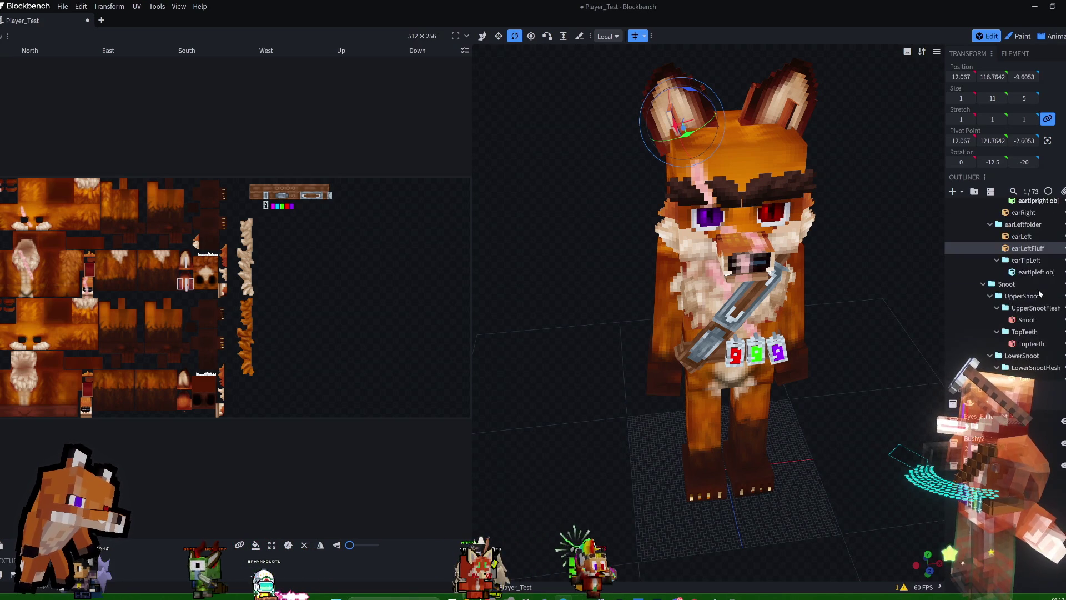
scroll(1040, 293, down, 3)
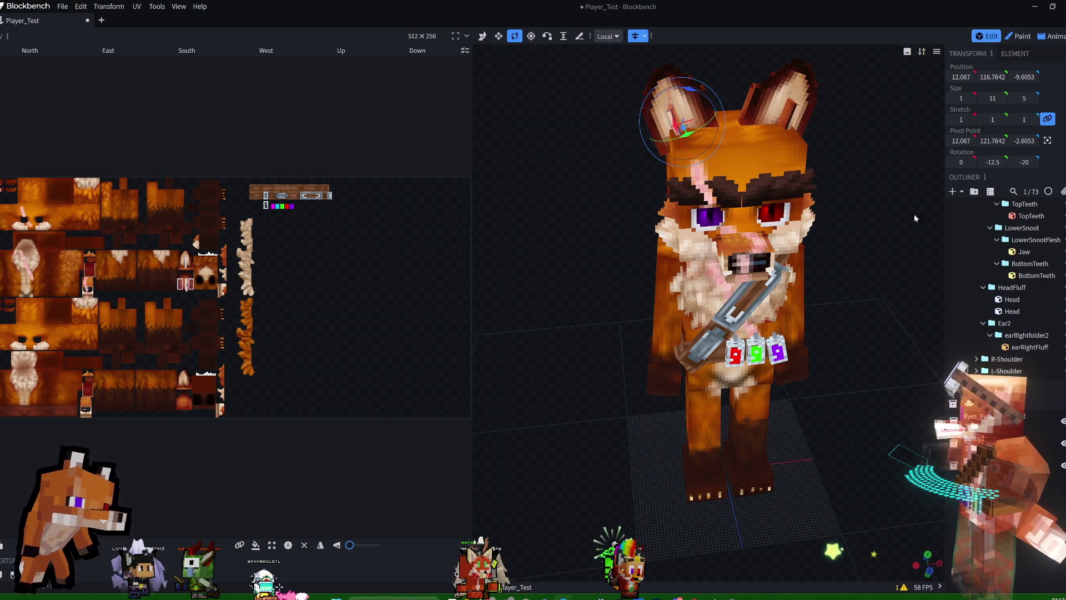
mouse_move(841, 125)
mouse_down()
mouse_move(868, 121)
mouse_move(855, 114)
mouse_up()
Tilt the ear fluff further to rotation 0, -22.5, -20 and select its face in the UV map.
drag(691, 126, 688, 128)
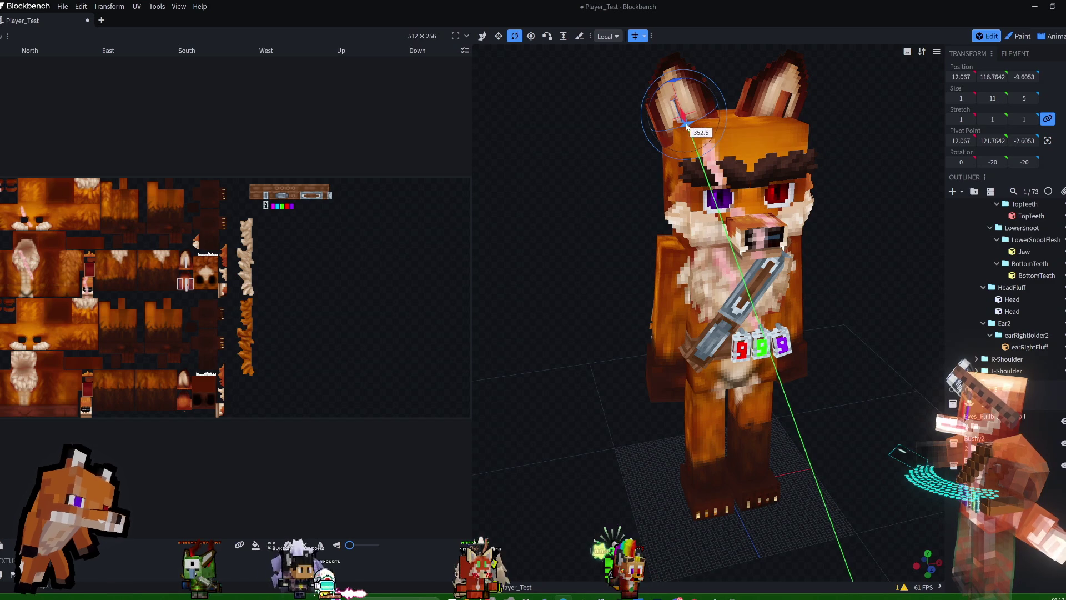
mouse_move(875, 129)
mouse_down()
mouse_move(838, 136)
mouse_move(809, 161)
mouse_up()
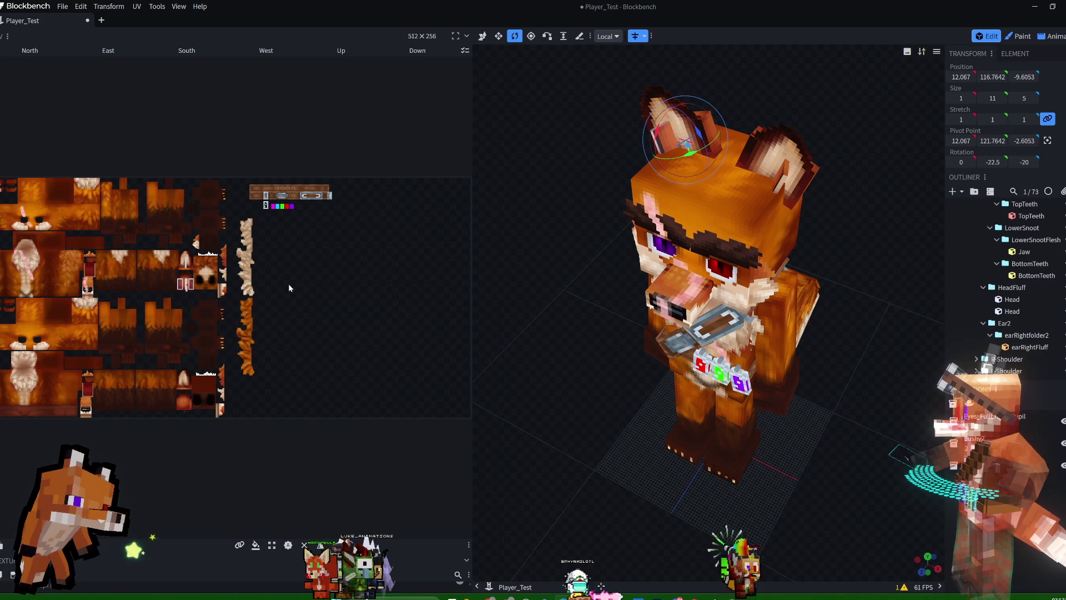
click(485, 37)
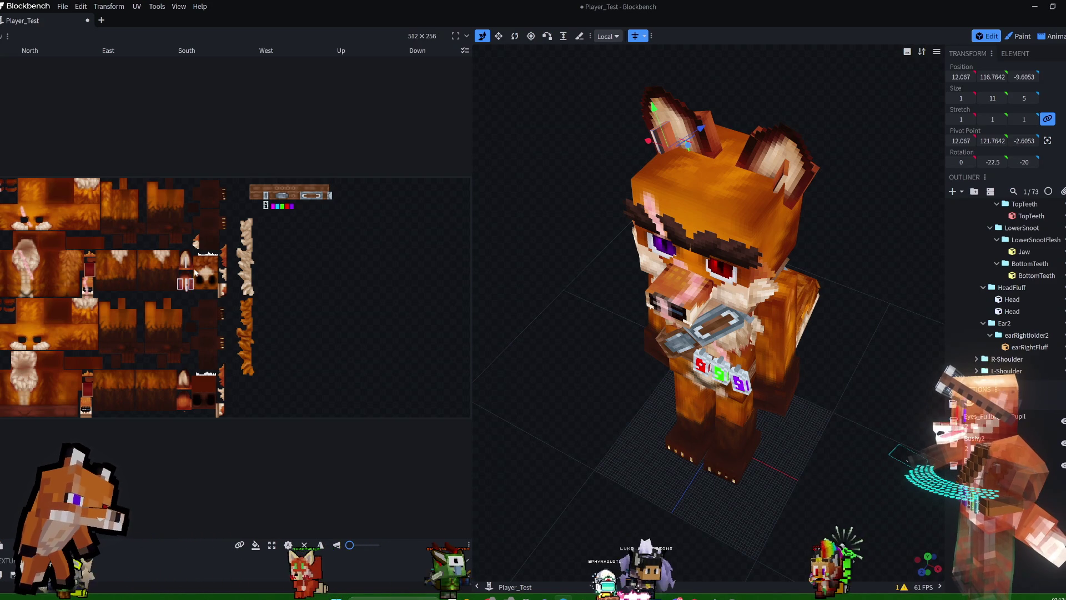
click(186, 284)
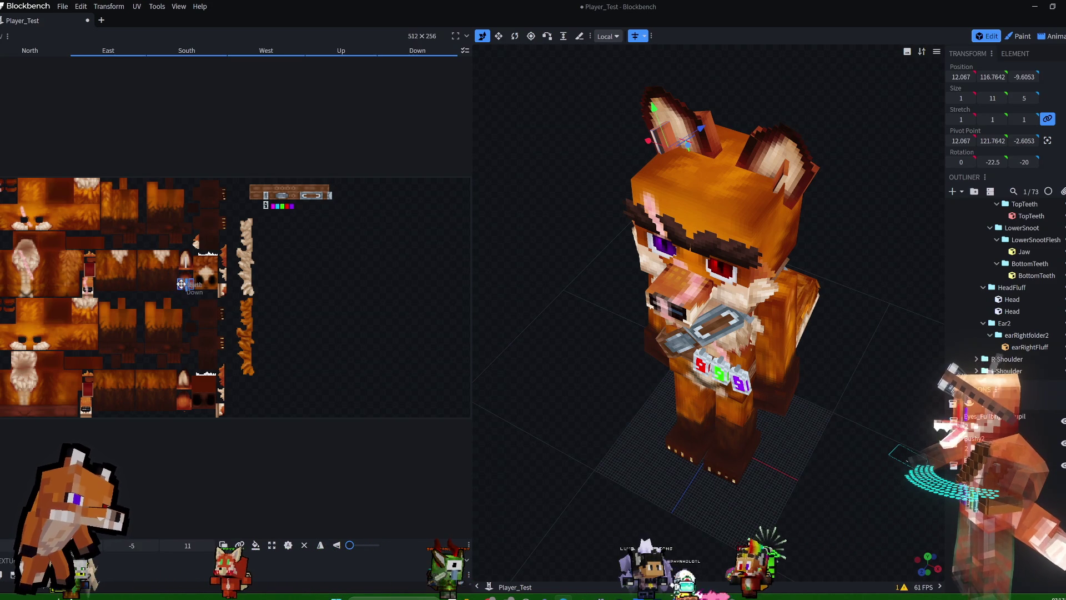
Resize the ear-tip piece to 1 × 14 × 7, stretching it taller and deeper.
scroll(784, 141, up, 5)
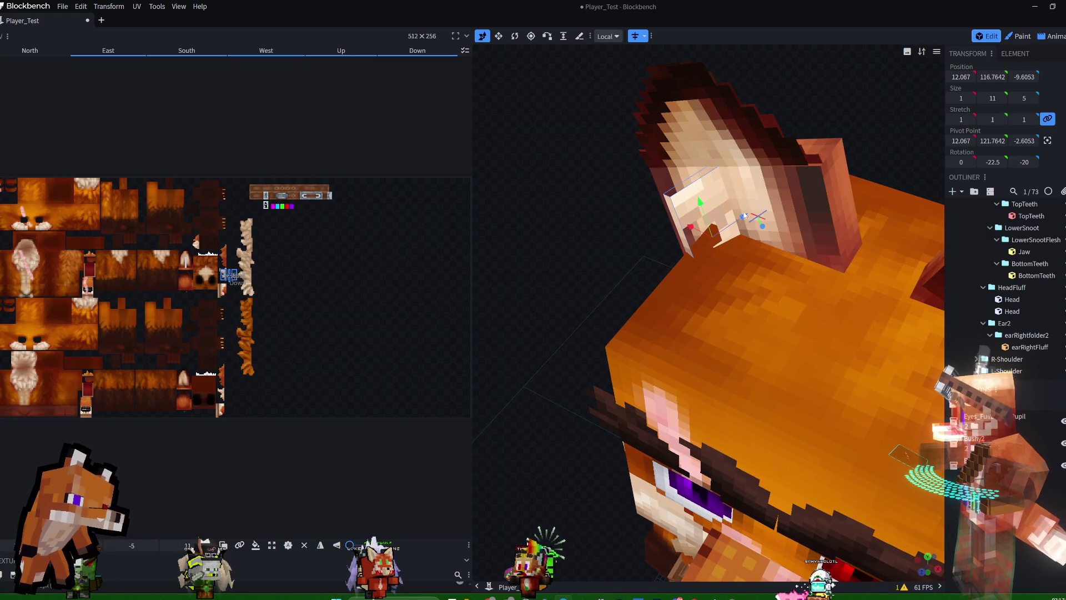
click(498, 36)
drag(704, 205, 694, 177)
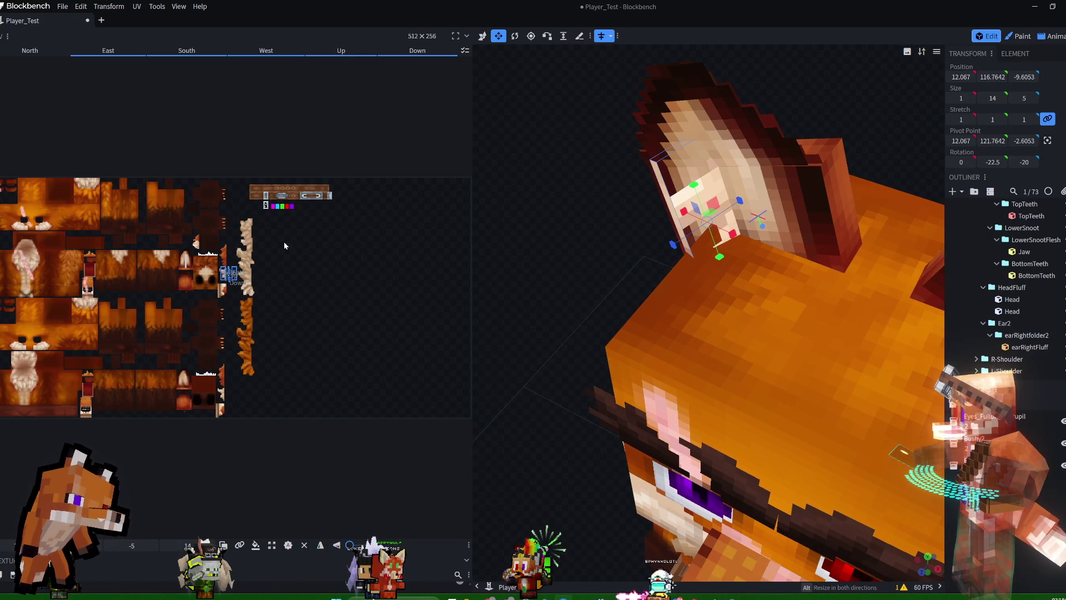
drag(472, 284, 618, 294)
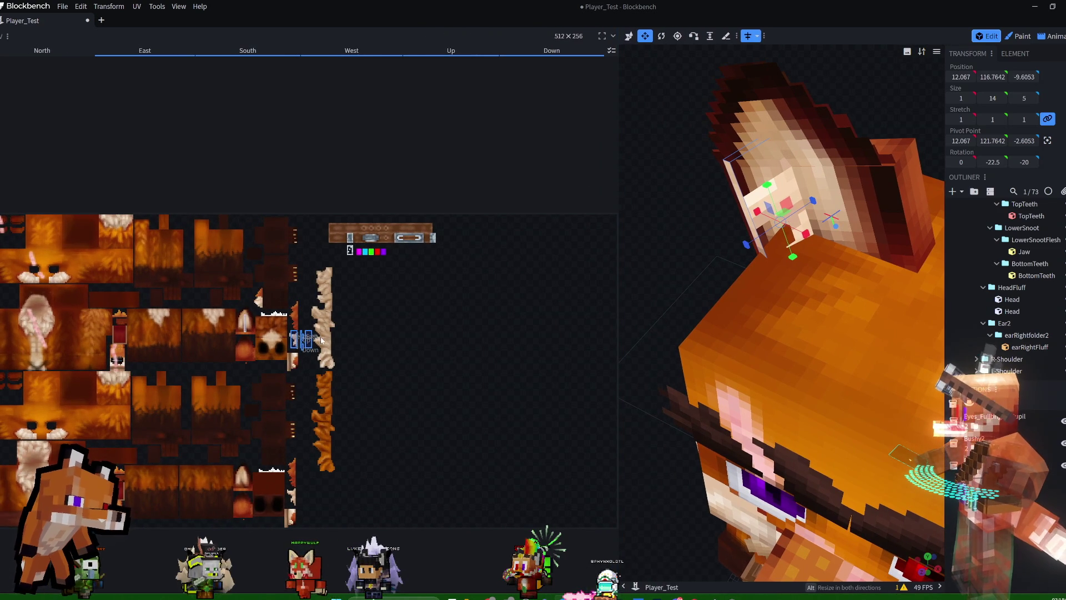
drag(744, 256, 733, 254)
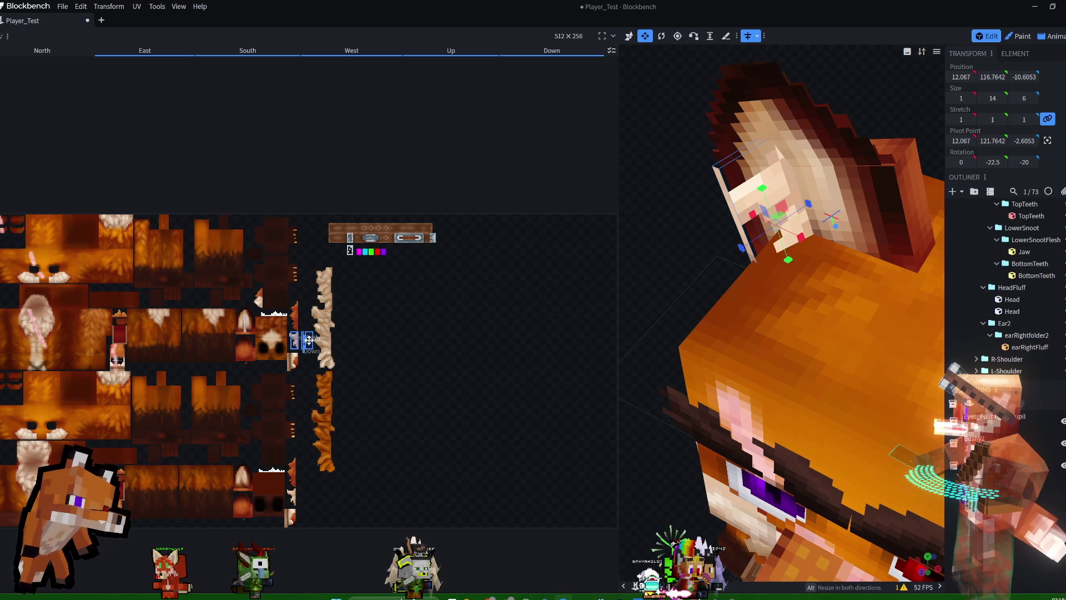
scroll(890, 86, up, 2)
mouse_move(659, 167)
mouse_down()
mouse_move(641, 254)
mouse_move(658, 214)
mouse_up()
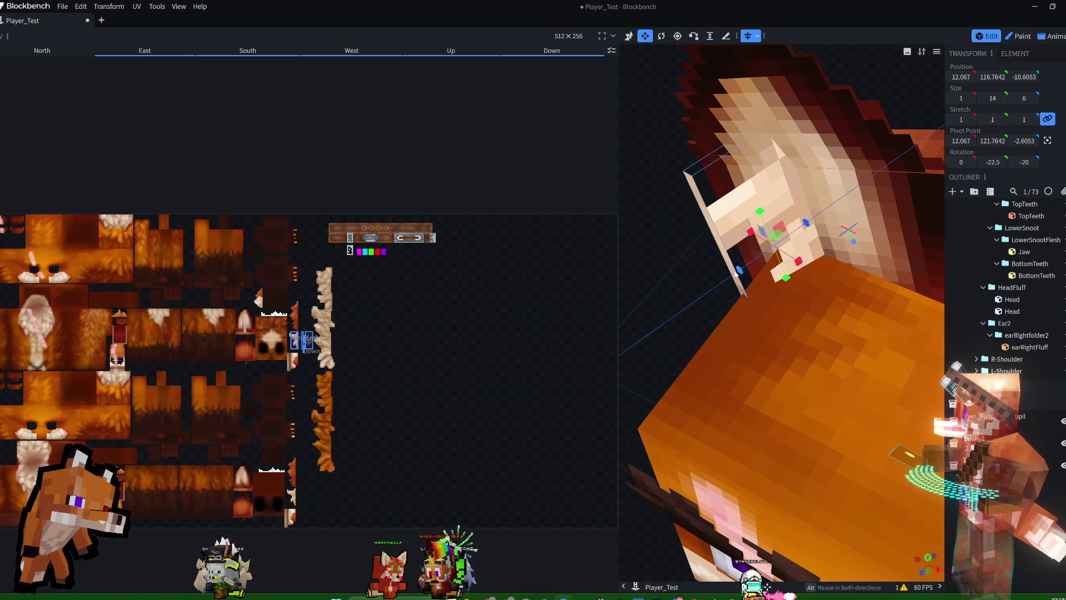
drag(738, 271, 730, 276)
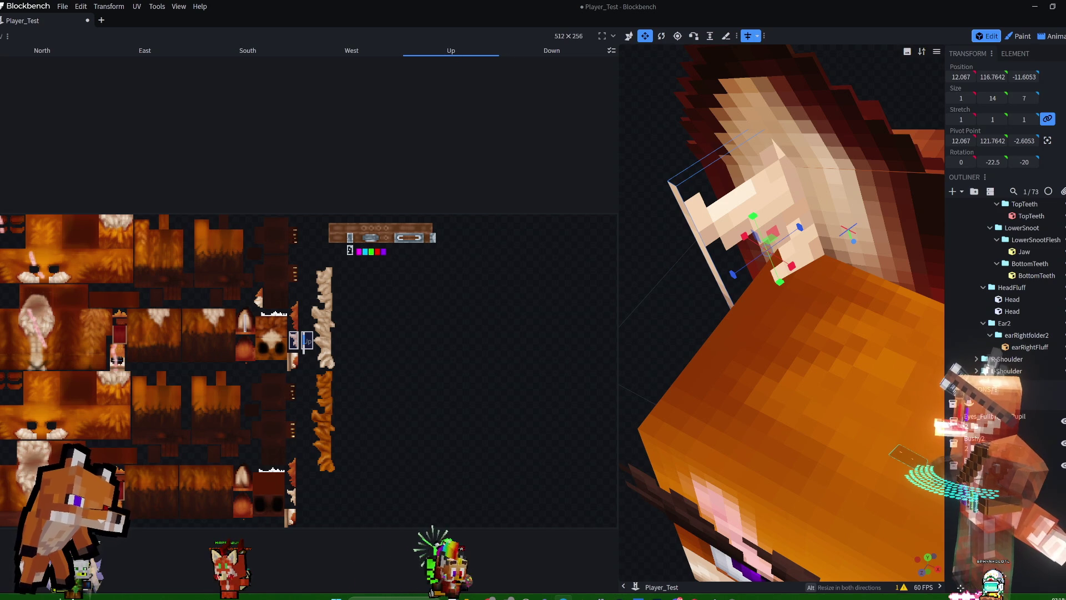
drag(618, 382, 446, 379)
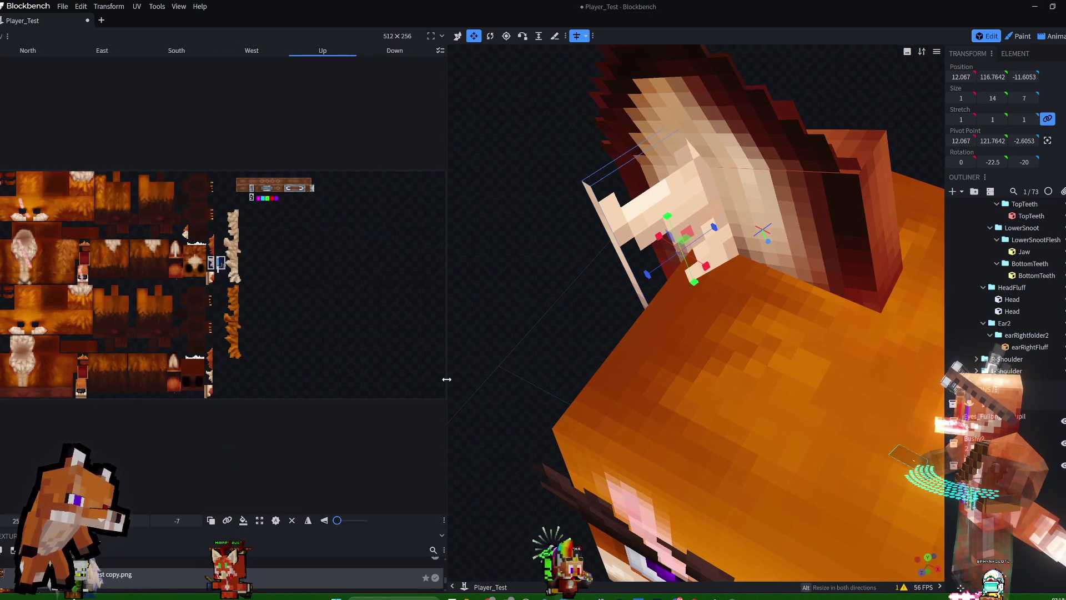
Remove the ear-tip's Up, Down, South and North faces and shift its East face UV one pixel left.
click(292, 522)
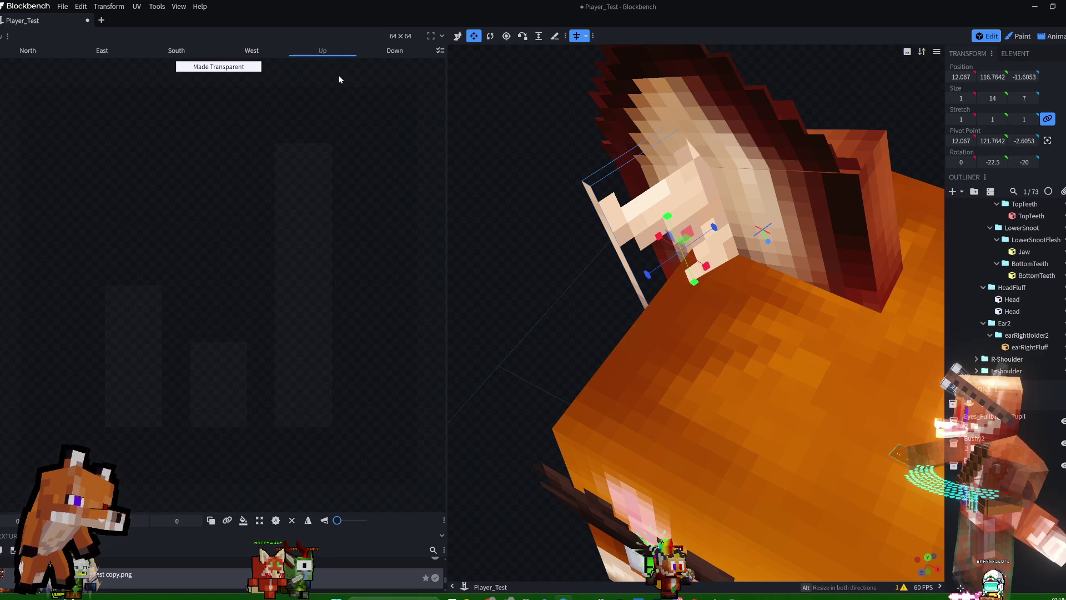
click(395, 51)
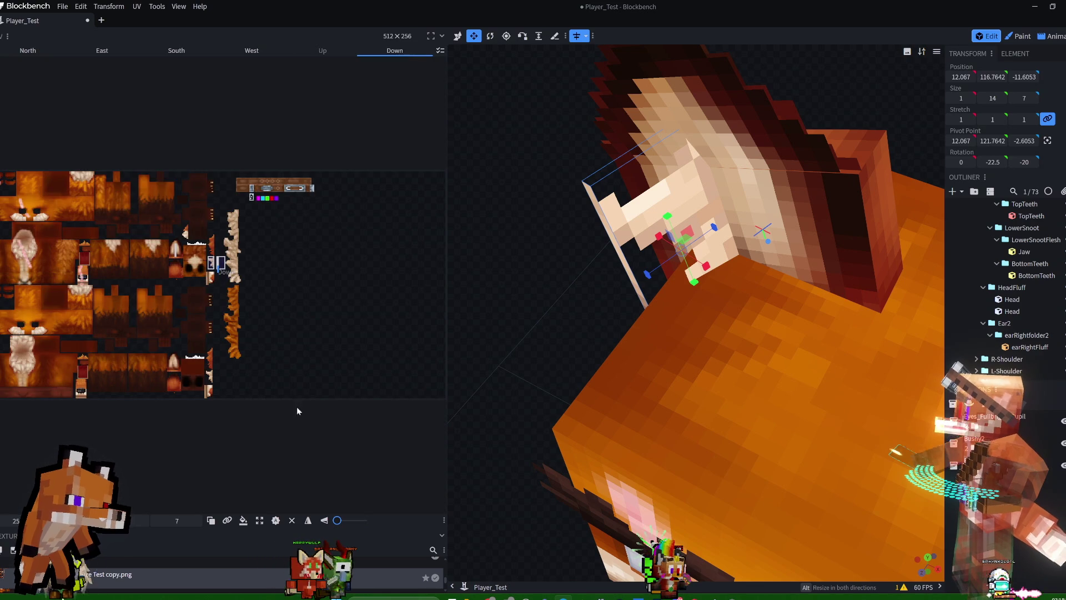
click(292, 520)
click(181, 51)
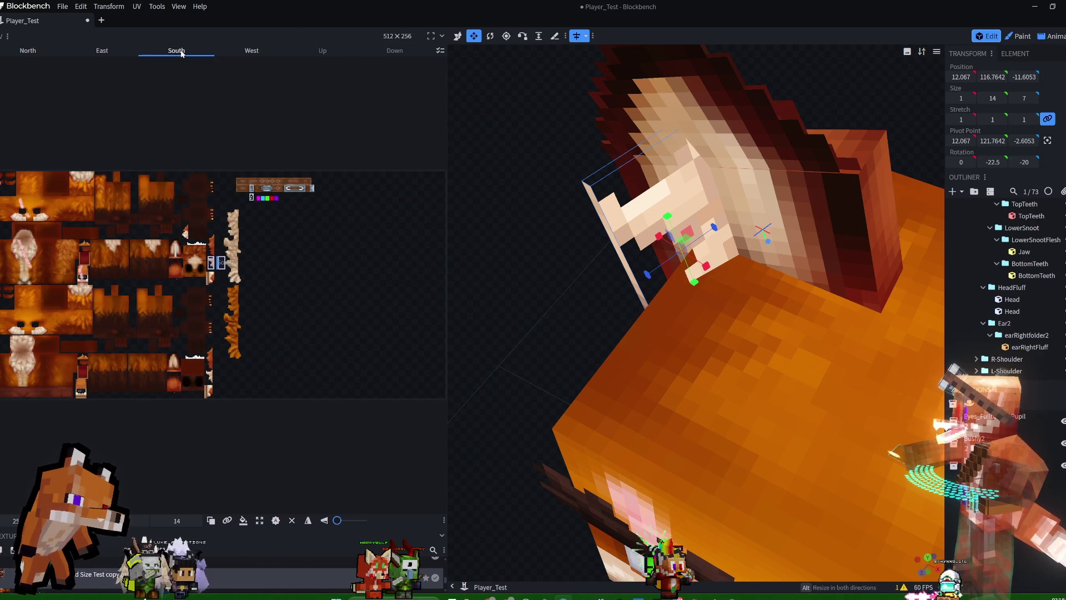
click(292, 520)
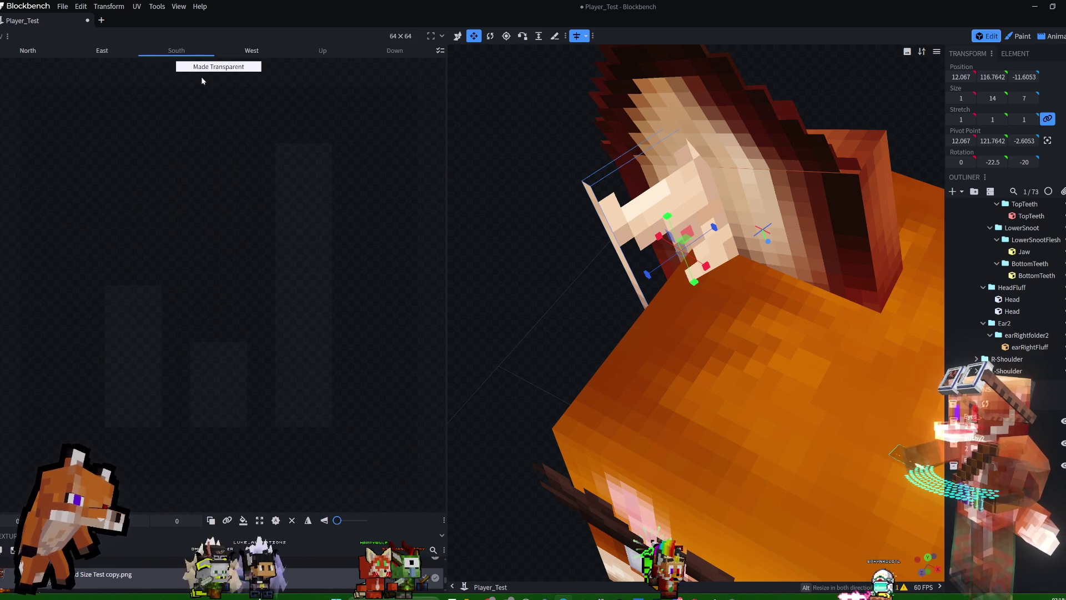
click(35, 52)
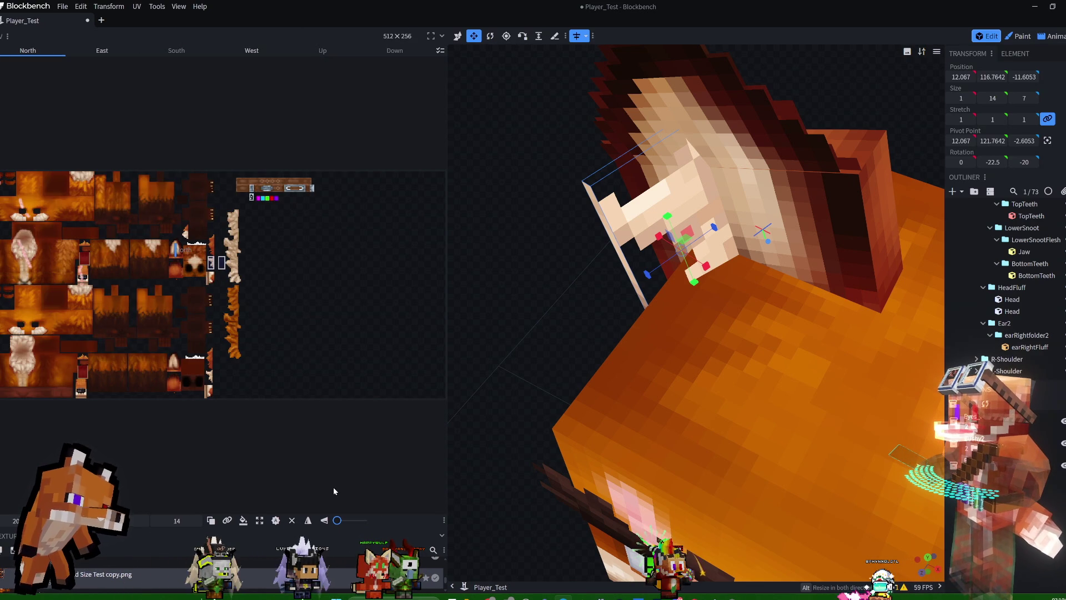
click(292, 520)
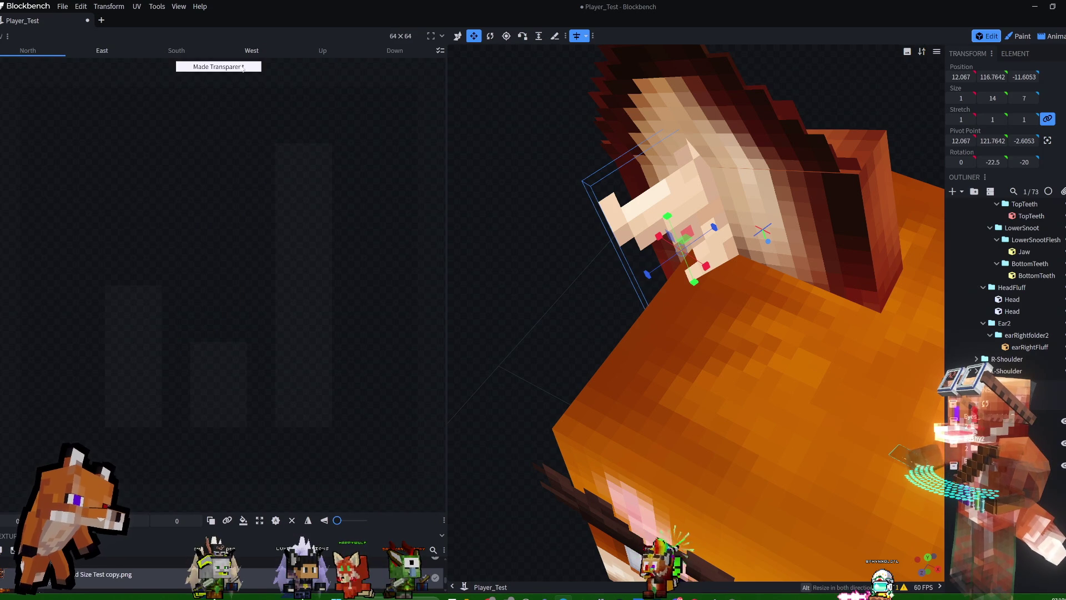
click(118, 50)
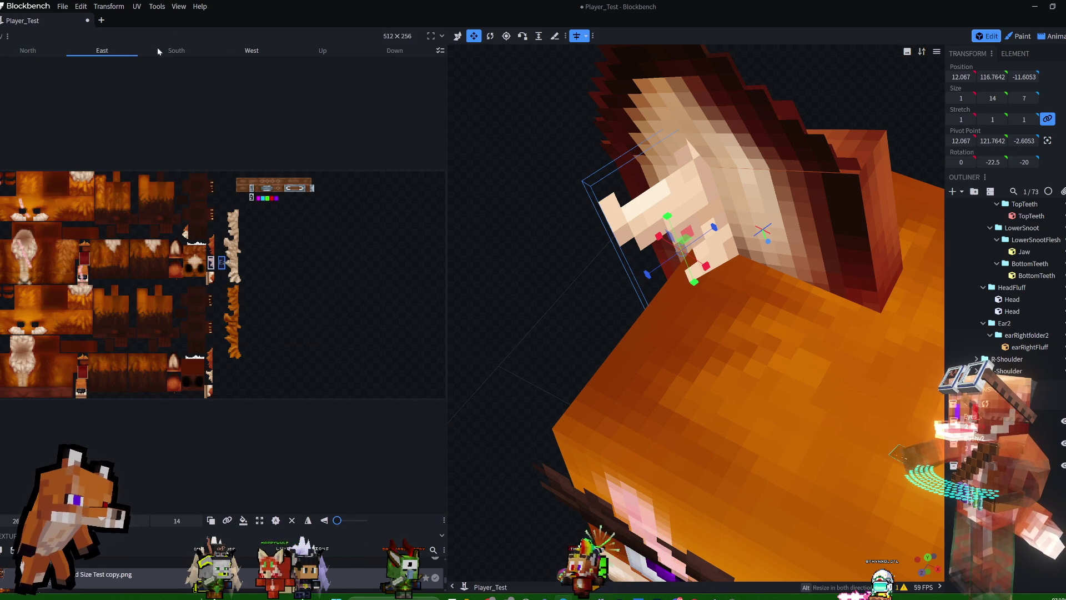
drag(223, 265, 213, 265)
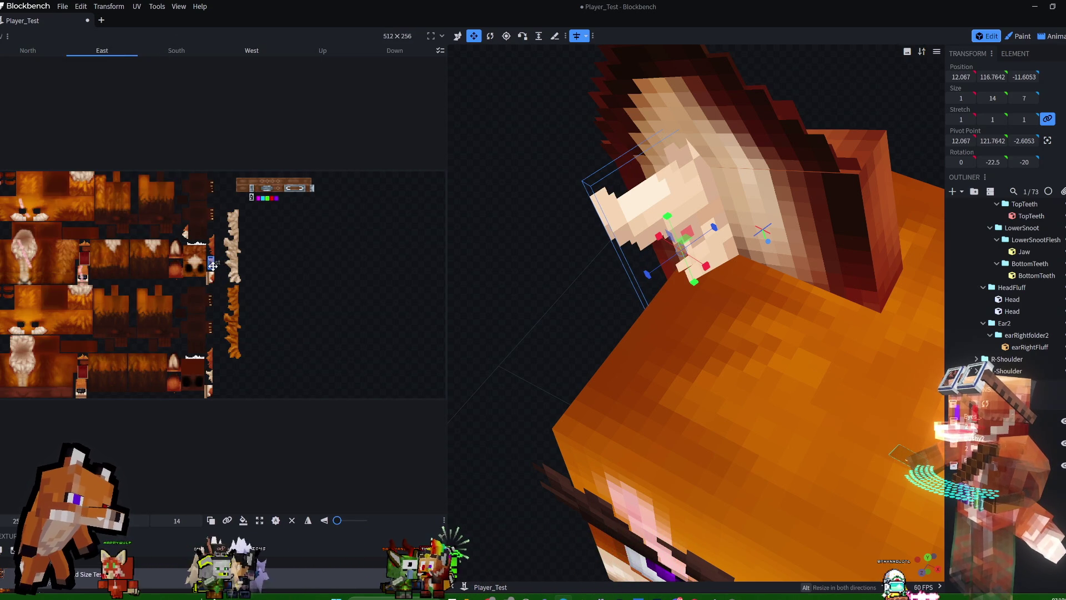
Orbit and zoom the viewport onto the fox's head to inspect the ear tip from the front.
mouse_move(499, 194)
mouse_down()
mouse_move(583, 174)
mouse_move(581, 185)
mouse_up()
mouse_move(697, 165)
mouse_down()
mouse_move(602, 207)
mouse_move(667, 151)
mouse_move(683, 122)
mouse_move(773, 110)
mouse_move(697, 124)
mouse_move(576, 115)
mouse_move(778, 114)
mouse_move(728, 109)
mouse_move(816, 123)
mouse_move(721, 111)
mouse_move(659, 128)
mouse_up()
scroll(691, 108, down, 5)
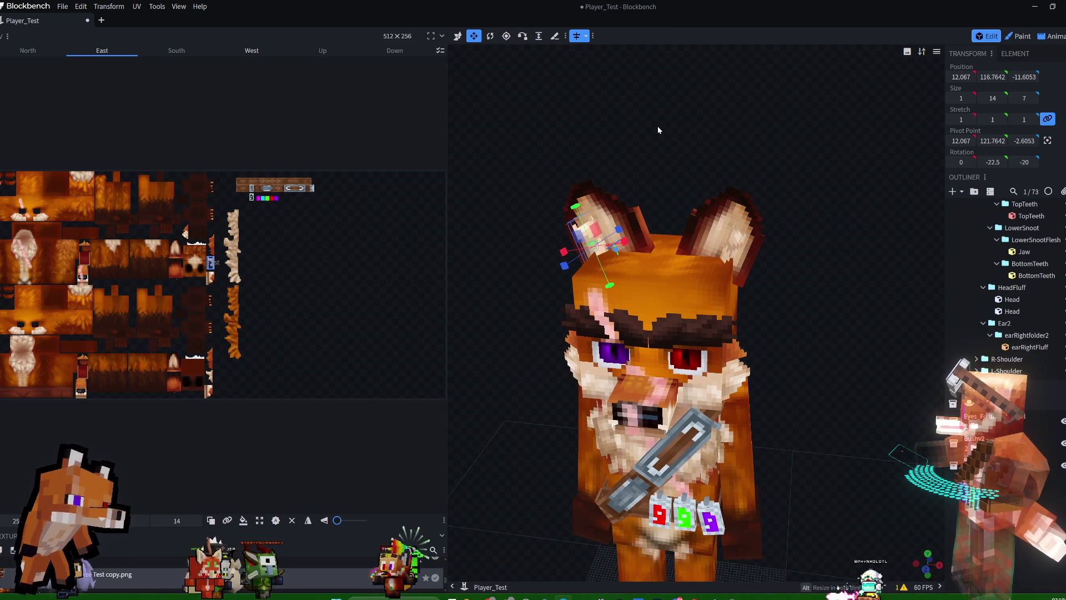
mouse_move(683, 173)
mouse_down()
mouse_move(671, 171)
mouse_move(686, 170)
mouse_up()
scroll(681, 179, up, 3)
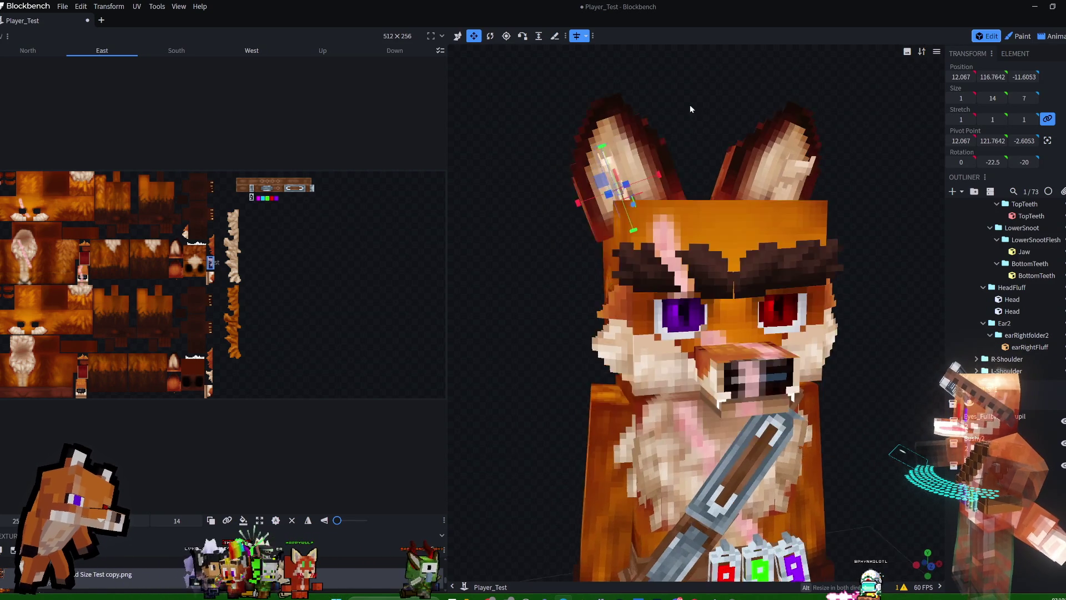
scroll(666, 138, up, 1)
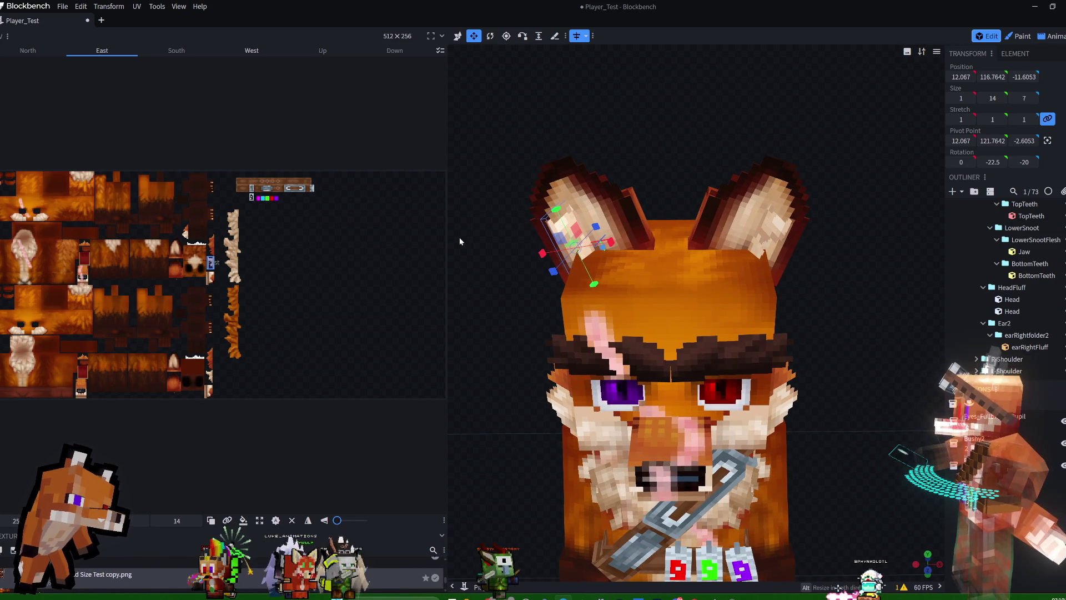
Move the ear-tip piece down two units to Y 114.7642 and clear the UV face selection.
click(459, 37)
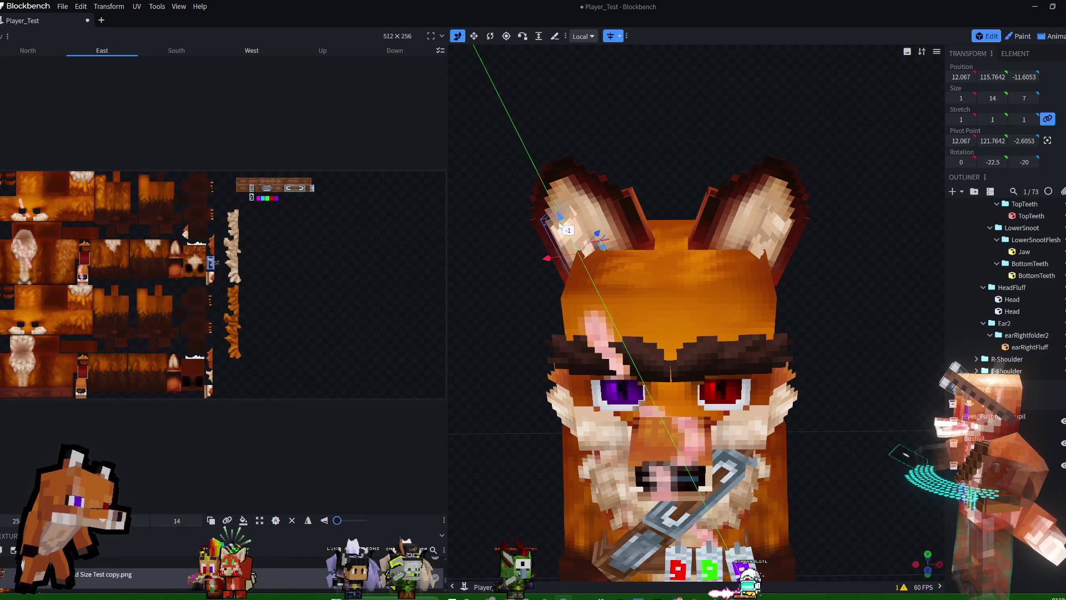
mouse_move(601, 204)
mouse_down()
mouse_move(727, 139)
mouse_move(791, 135)
mouse_move(644, 130)
mouse_move(708, 115)
mouse_up()
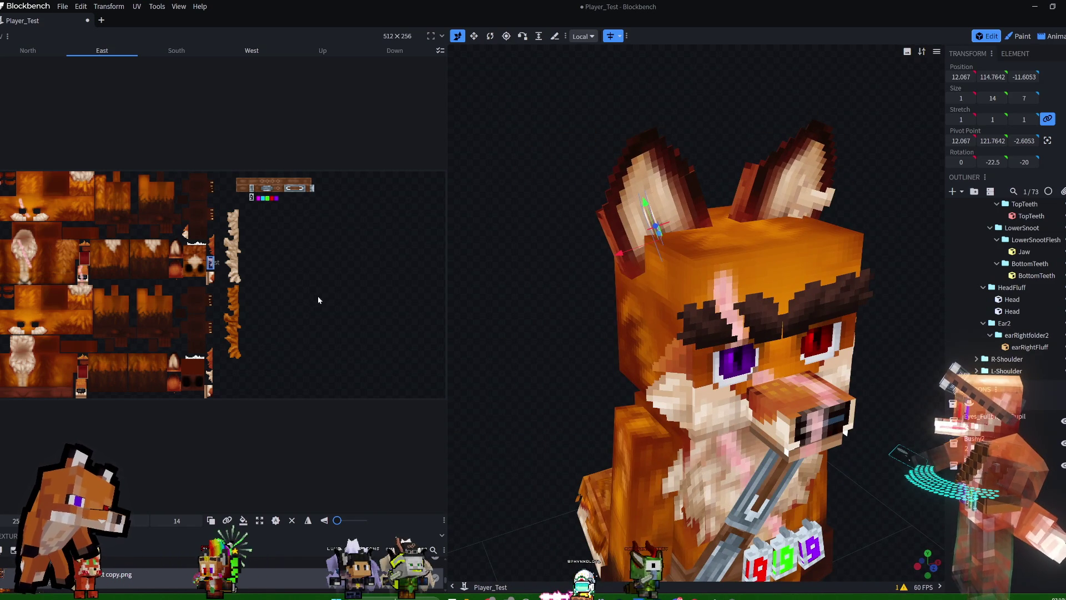
click(205, 270)
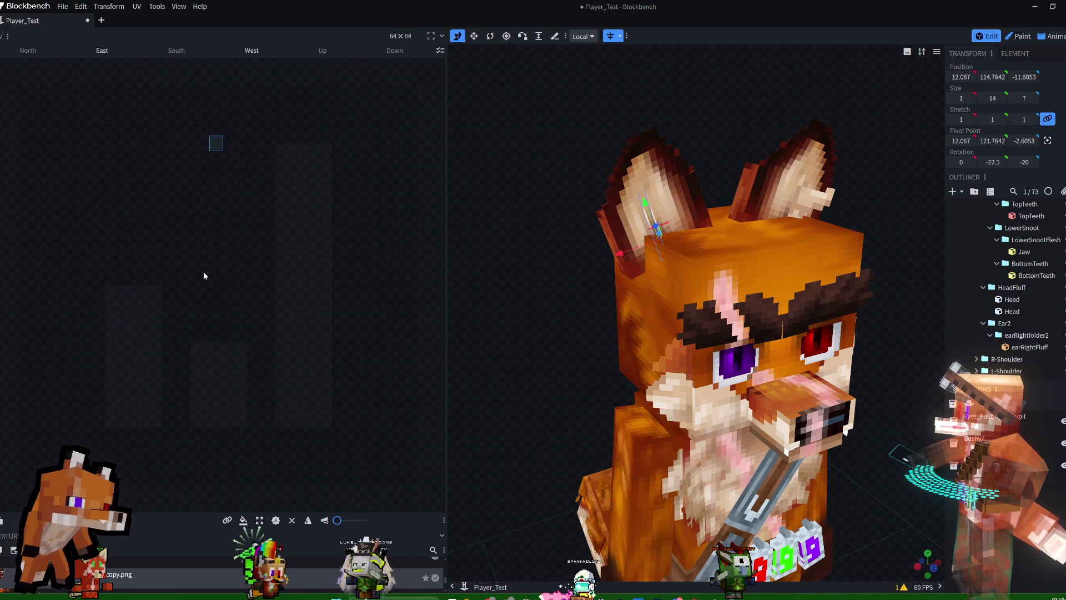
Mirror the ear tip's west face UV vertically so its height reads -14 instead of 14.
click(102, 51)
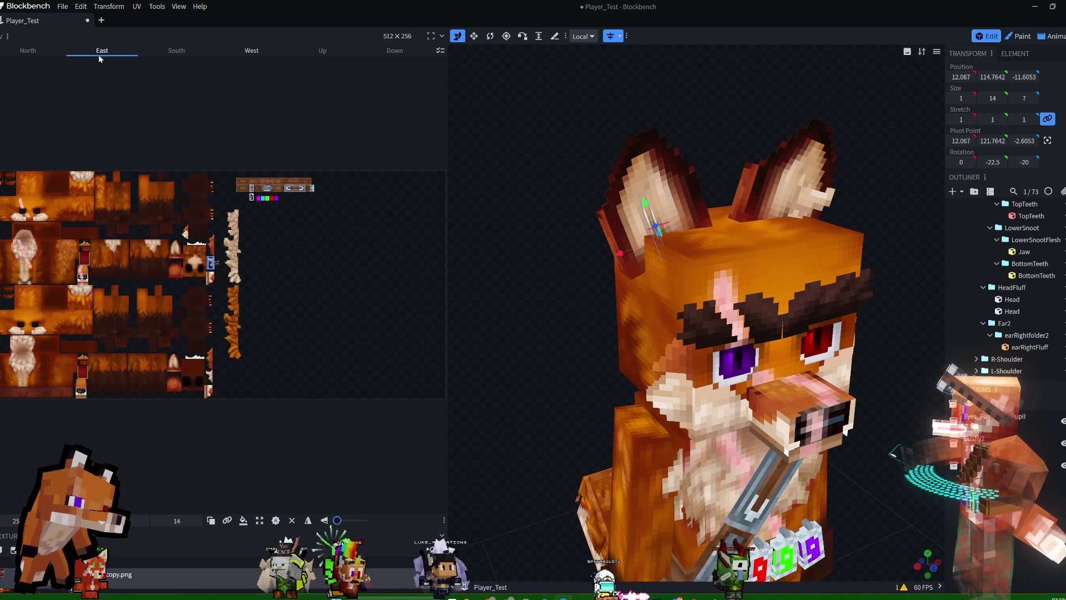
click(217, 255)
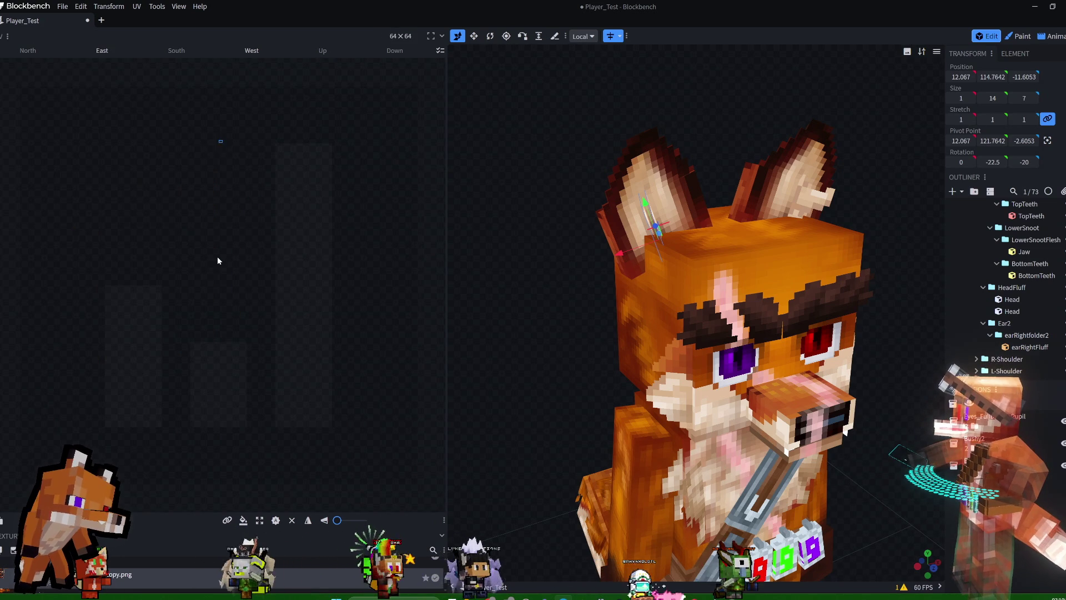
click(249, 55)
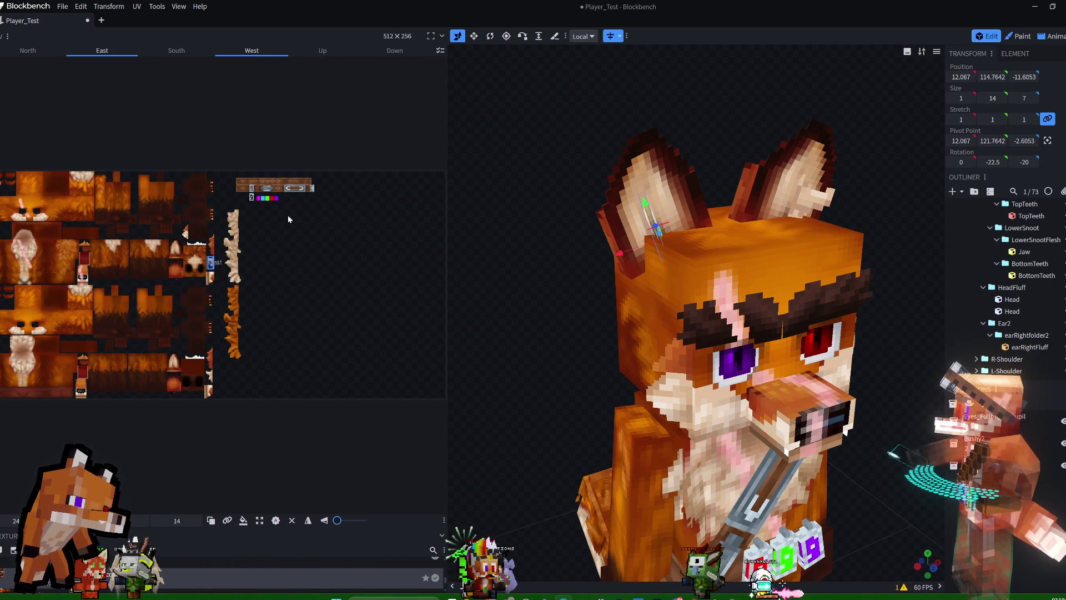
drag(337, 520, 361, 522)
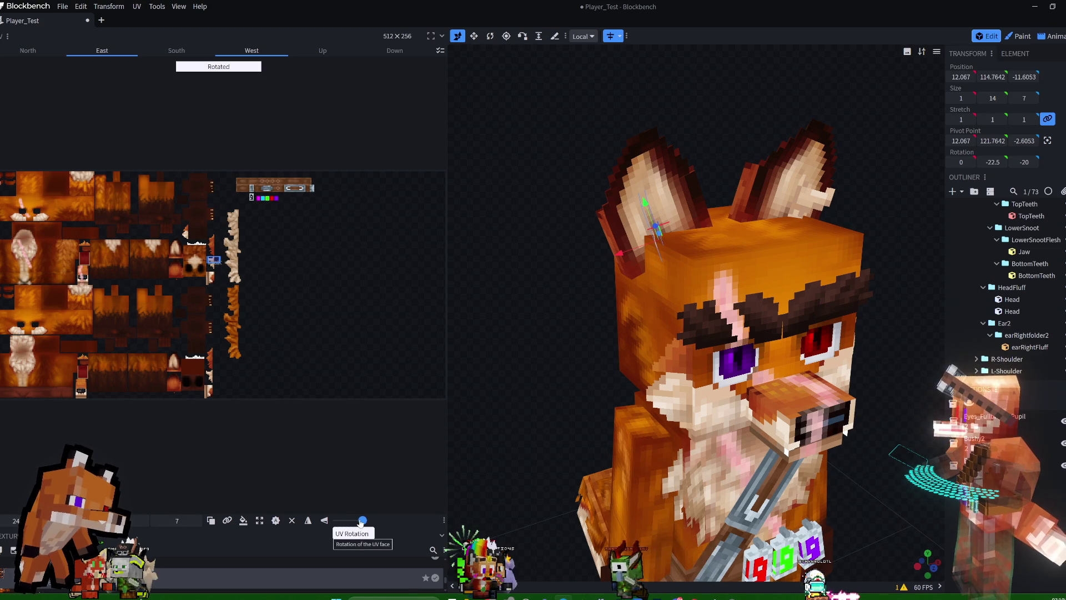
mouse_move(699, 134)
mouse_down()
mouse_move(621, 134)
mouse_move(605, 154)
mouse_move(637, 162)
mouse_up()
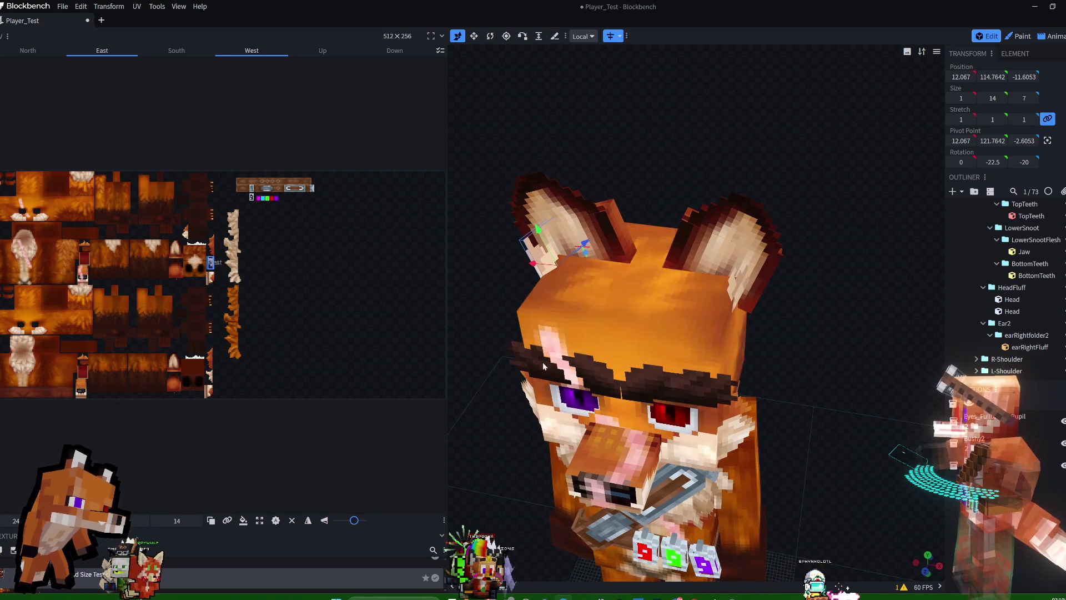
drag(355, 521, 339, 521)
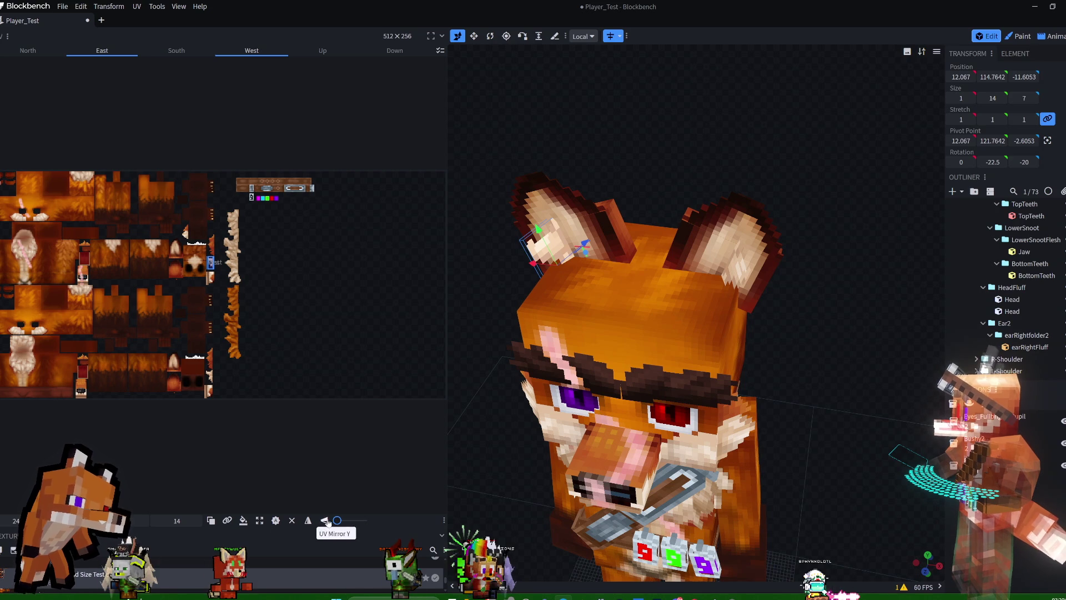
click(326, 521)
mouse_move(621, 158)
mouse_down()
mouse_move(750, 135)
mouse_move(816, 139)
mouse_up()
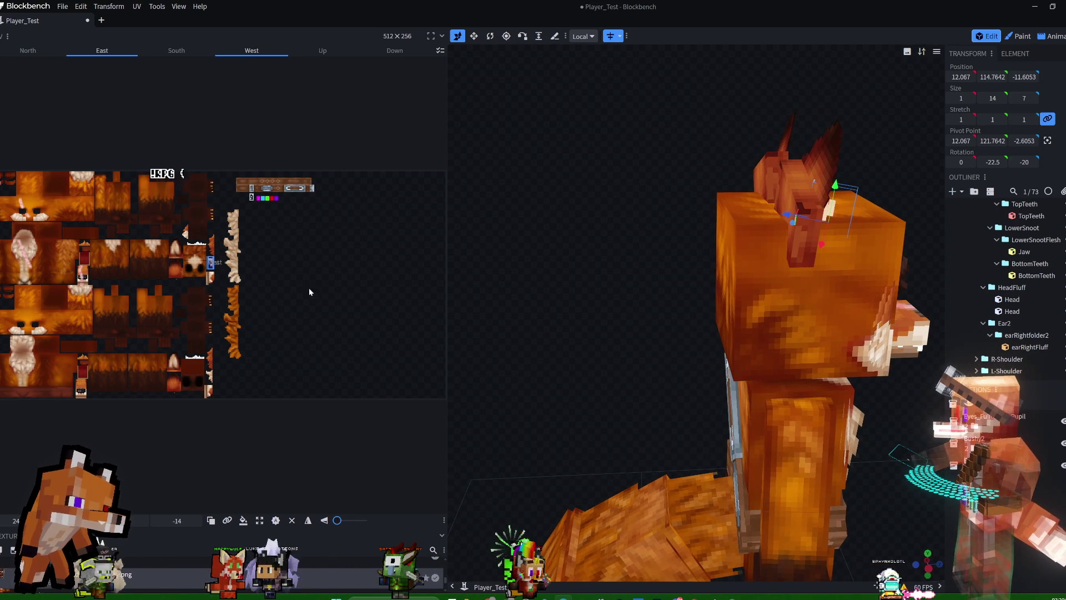
Raise the ear piece two units back to Y 116.7642.
mouse_move(708, 90)
mouse_down()
mouse_move(523, 127)
mouse_move(501, 157)
mouse_move(690, 109)
mouse_move(635, 107)
mouse_up()
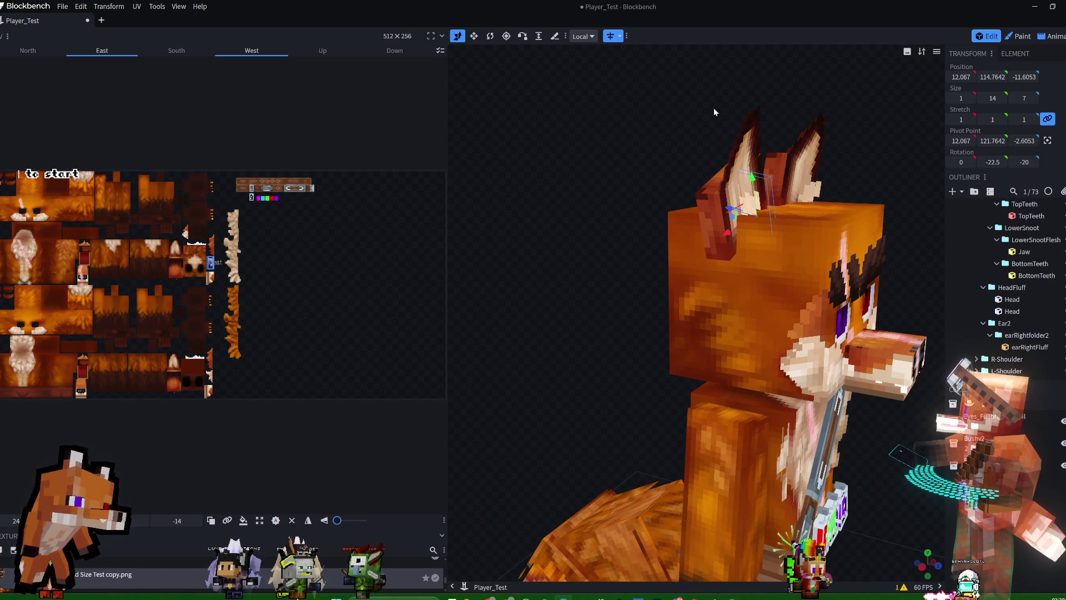
click(491, 37)
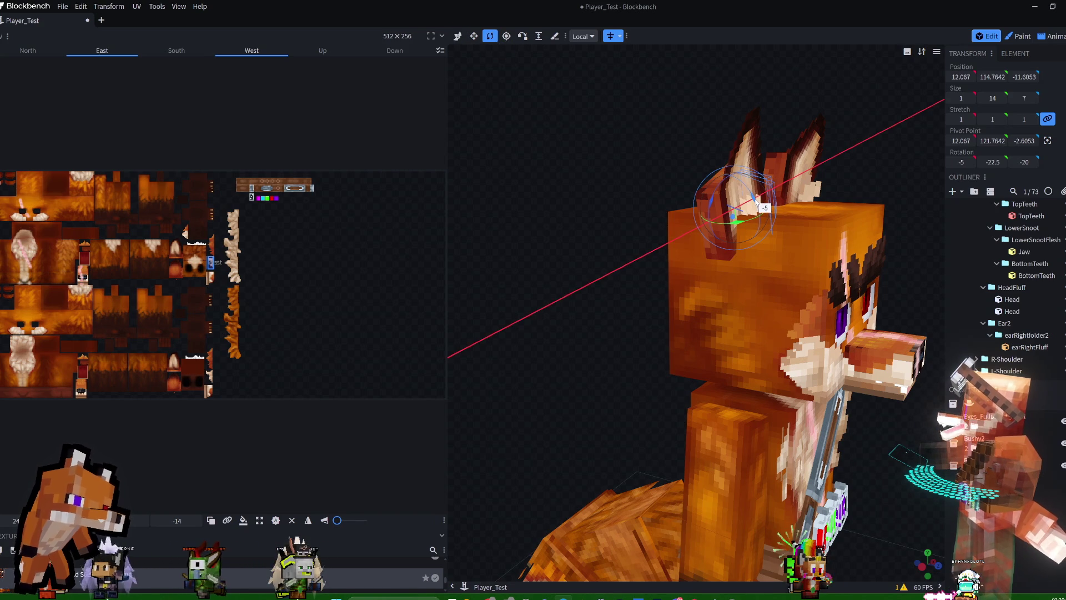
mouse_move(701, 120)
mouse_down()
mouse_move(678, 131)
mouse_move(704, 131)
mouse_move(666, 133)
mouse_up()
click(458, 36)
drag(806, 220, 806, 211)
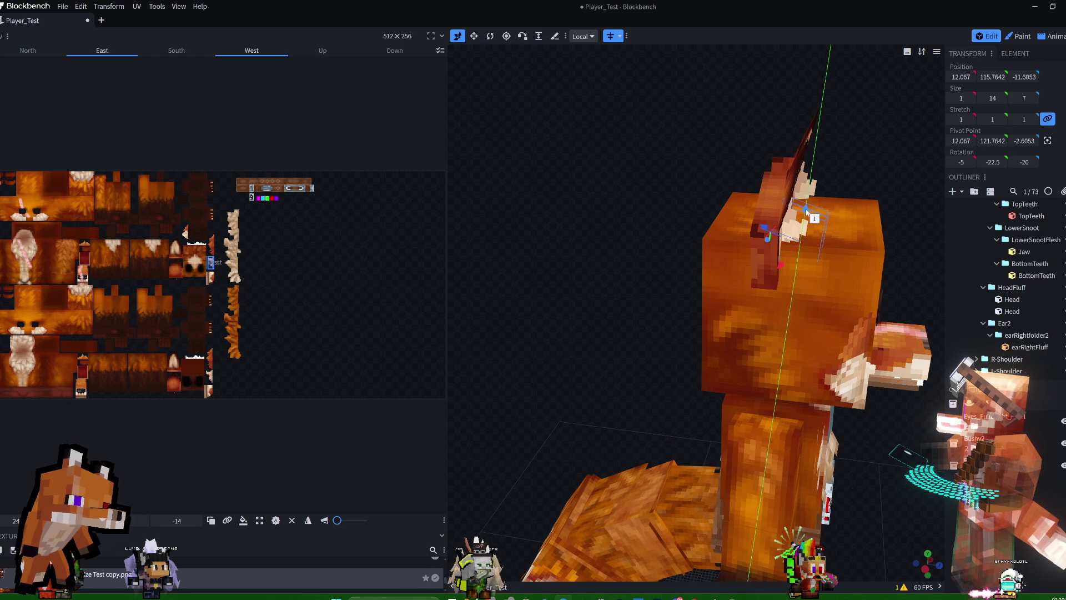
Tilt the ear outward to about -8, -29.9, -18.9 rotation and switch to the Animate workspace.
mouse_move(843, 158)
mouse_down()
mouse_move(876, 147)
mouse_move(880, 157)
mouse_move(772, 136)
mouse_move(661, 146)
mouse_move(839, 151)
mouse_up()
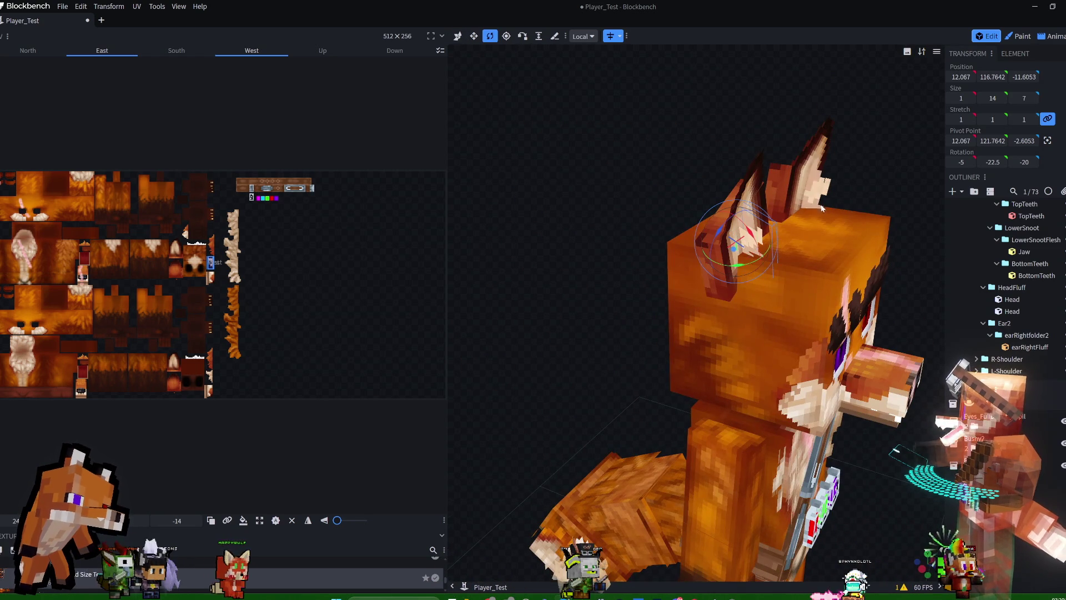
mouse_move(887, 174)
mouse_down()
mouse_move(827, 159)
mouse_move(710, 171)
mouse_move(897, 165)
mouse_up()
drag(742, 247, 744, 258)
mouse_move(701, 169)
mouse_down()
mouse_move(739, 176)
mouse_move(498, 192)
mouse_move(695, 158)
mouse_up()
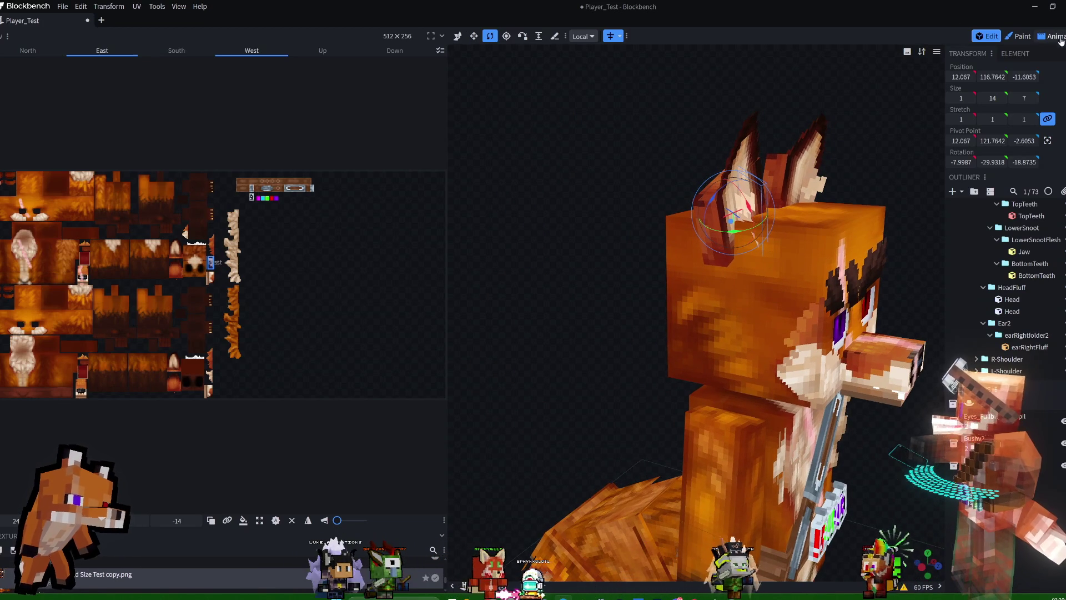
click(1055, 37)
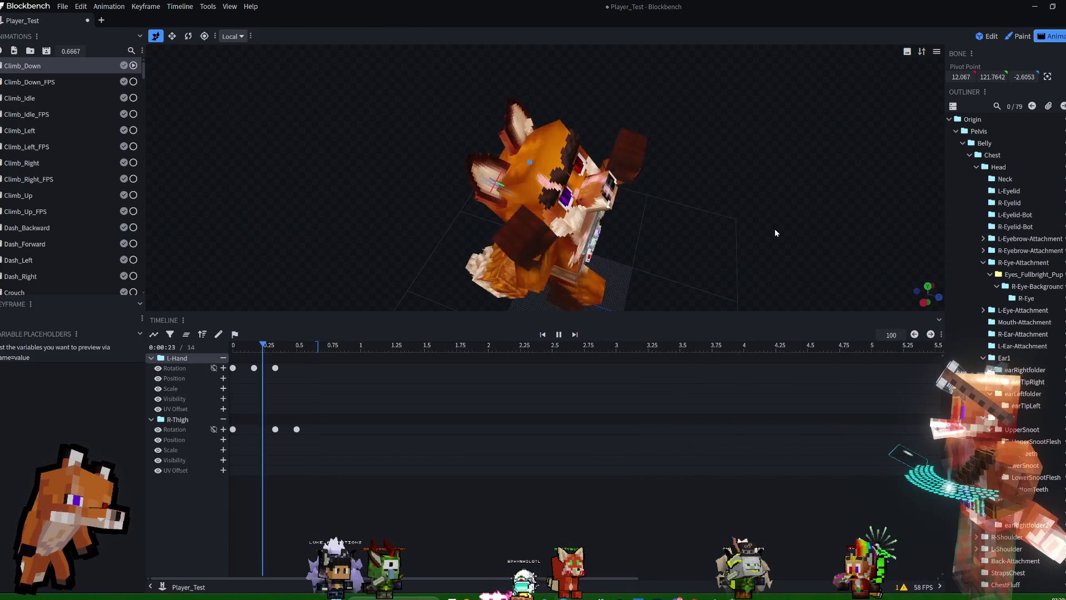
Play and pause the Run animation preview, then orbit around the paused fox.
scroll(108, 198, down, 5)
scroll(95, 210, down, 5)
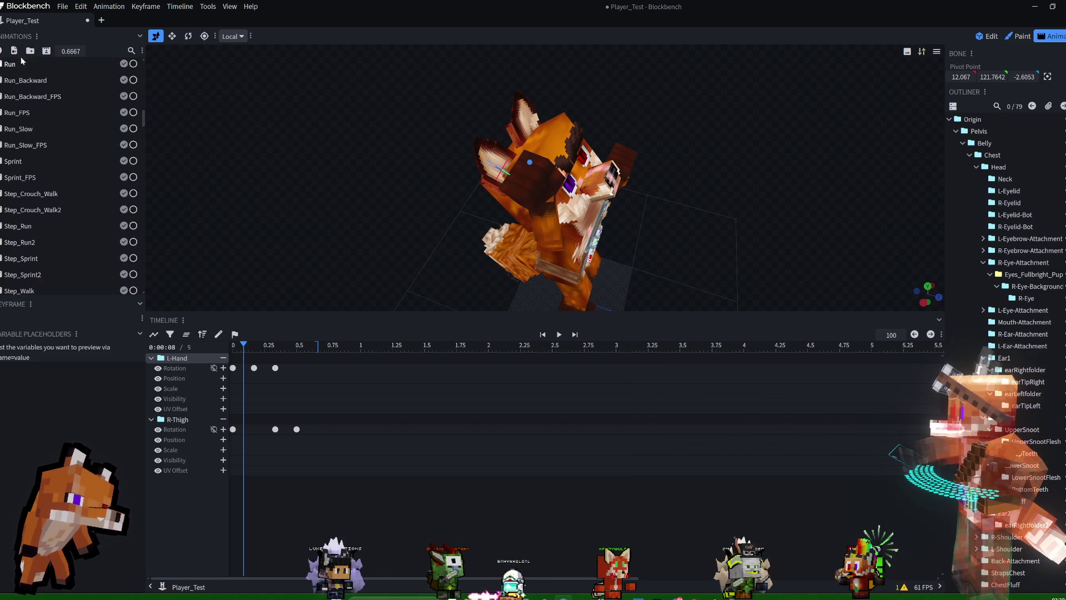
click(17, 64)
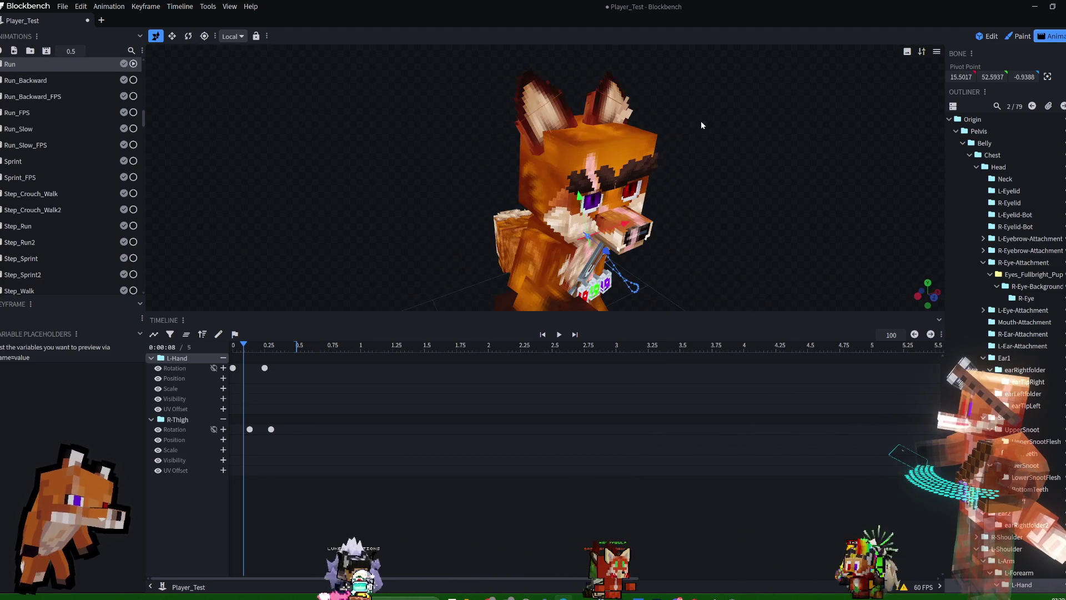
key(space)
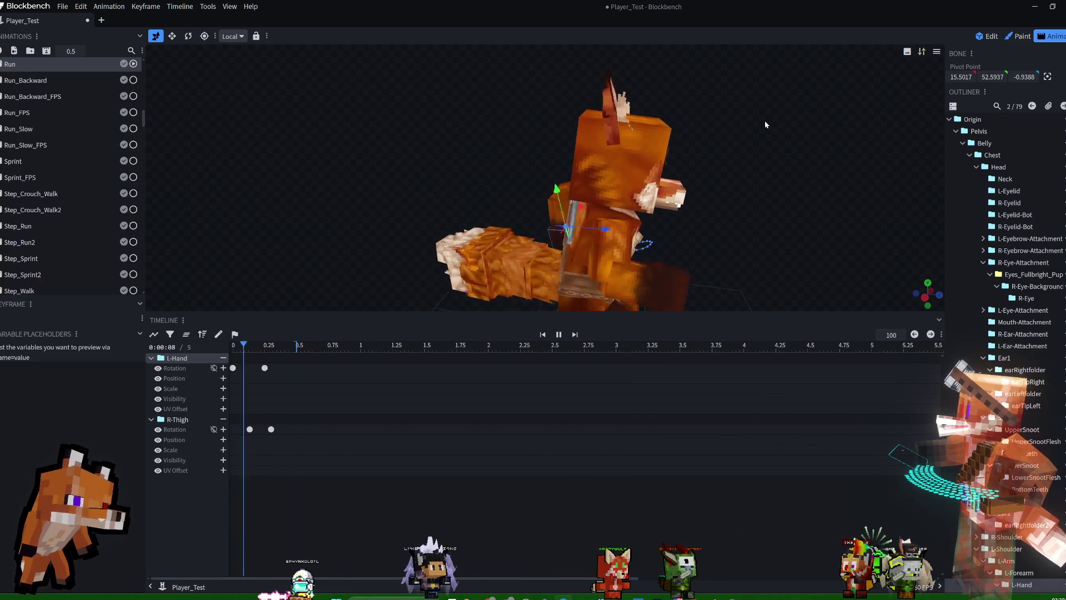
key(space)
mouse_move(685, 138)
mouse_down()
mouse_move(546, 133)
mouse_move(588, 127)
mouse_move(558, 129)
mouse_up()
mouse_move(483, 163)
mouse_down()
mouse_move(625, 129)
mouse_move(755, 120)
mouse_up()
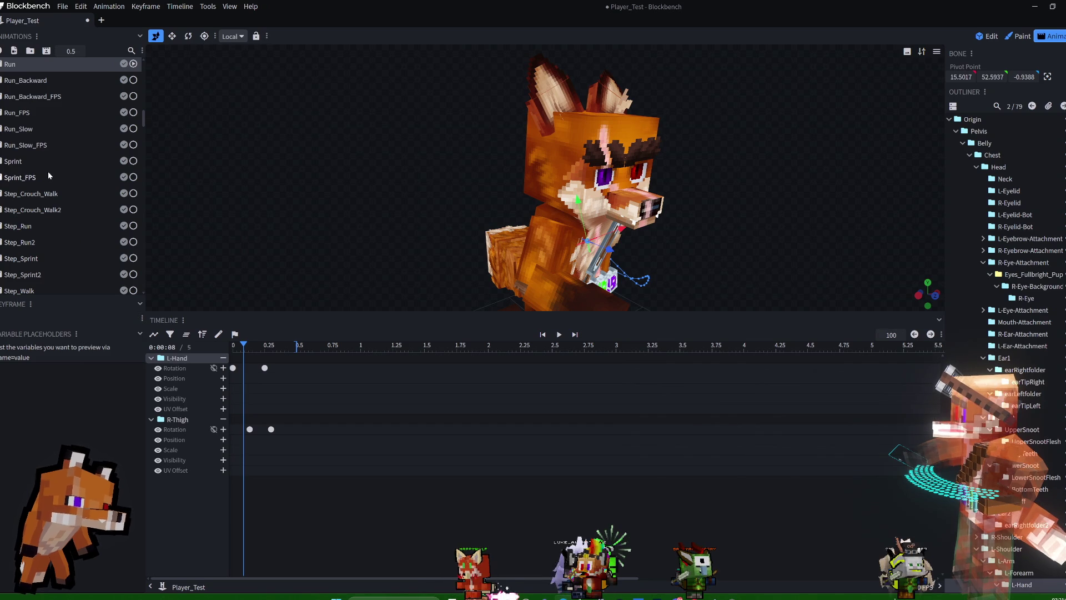
Preview the Sprint animation from the other side, then return to the Edit workspace.
click(62, 164)
mouse_move(764, 160)
mouse_down()
mouse_move(827, 158)
mouse_move(596, 163)
mouse_move(753, 151)
mouse_up()
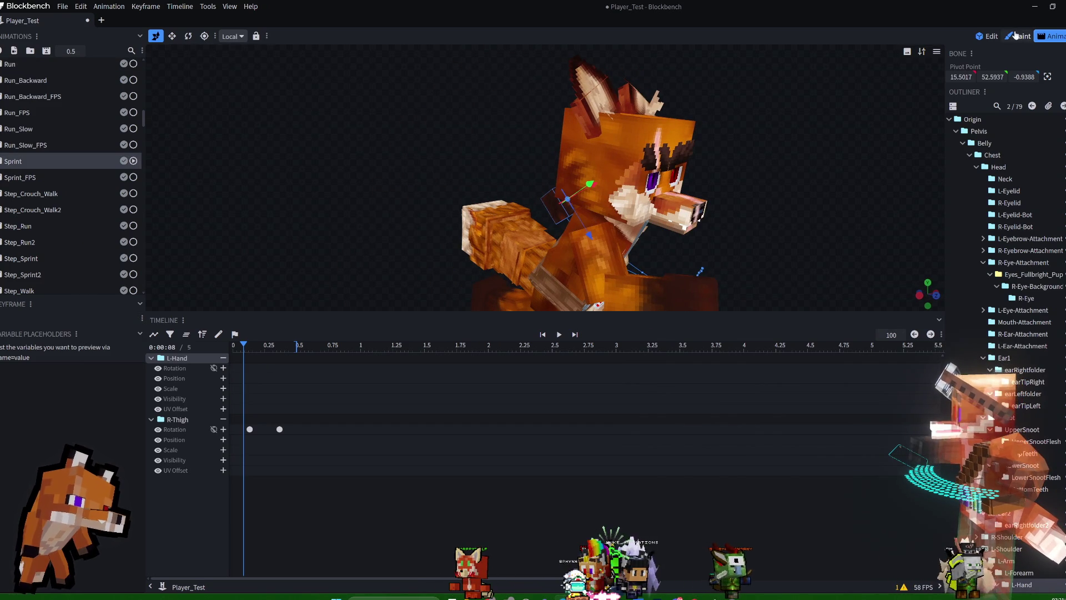
click(990, 36)
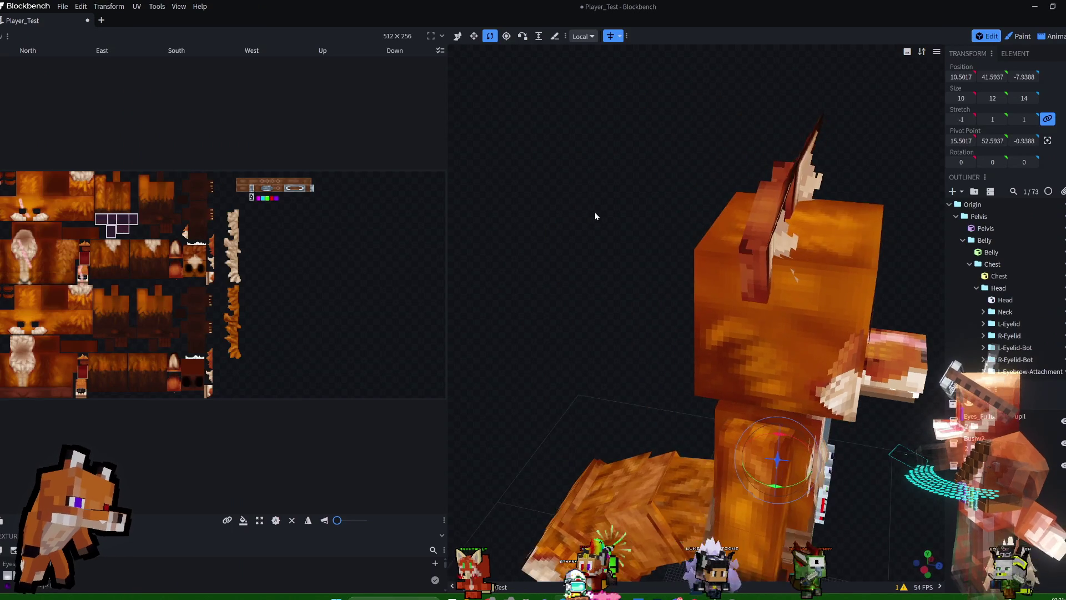
Select earLeftFluff and resize it shorter along Y and Z toward 1 × 7 × 5.
mouse_move(501, 204)
mouse_down()
mouse_move(611, 229)
mouse_move(607, 210)
mouse_up()
click(812, 222)
mouse_move(881, 167)
mouse_down()
mouse_move(843, 151)
mouse_move(877, 157)
mouse_up()
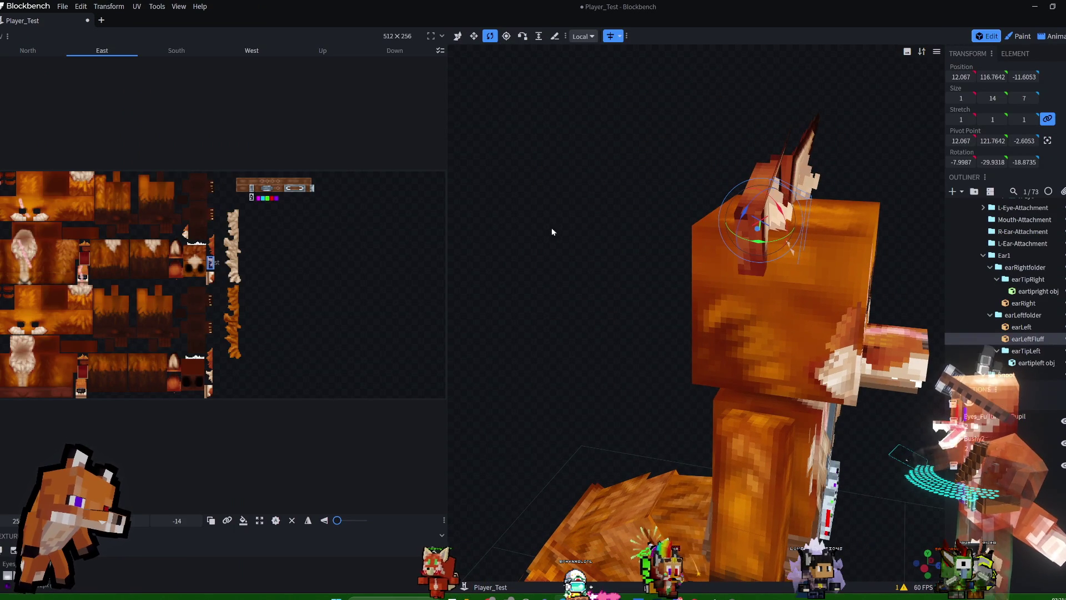
click(472, 38)
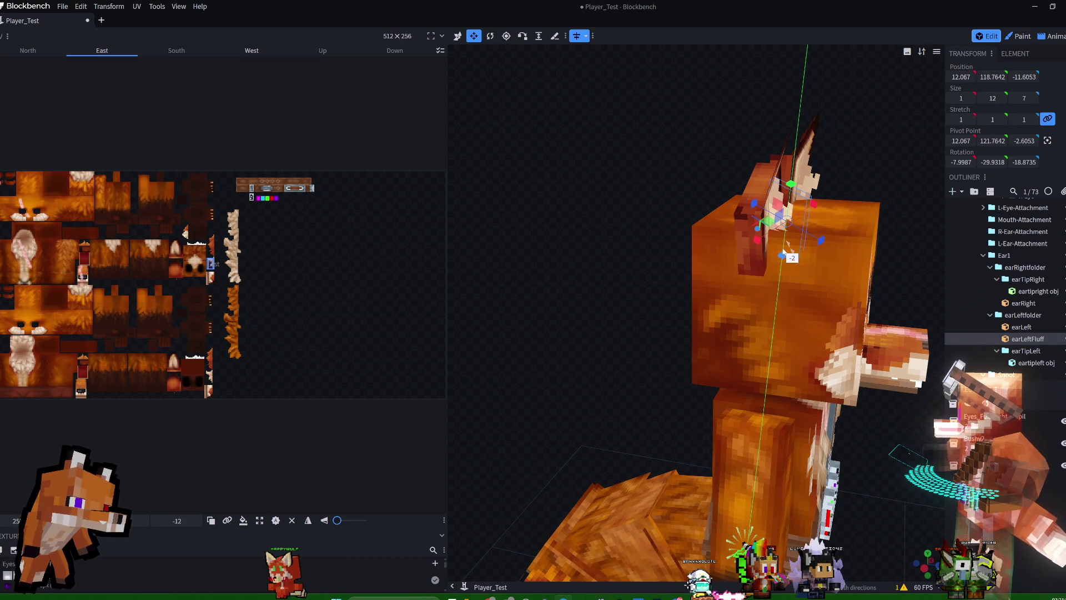
mouse_move(919, 145)
mouse_down()
mouse_move(895, 135)
mouse_move(919, 160)
mouse_move(881, 236)
mouse_move(826, 270)
mouse_move(844, 189)
mouse_move(875, 121)
mouse_move(749, 97)
mouse_up()
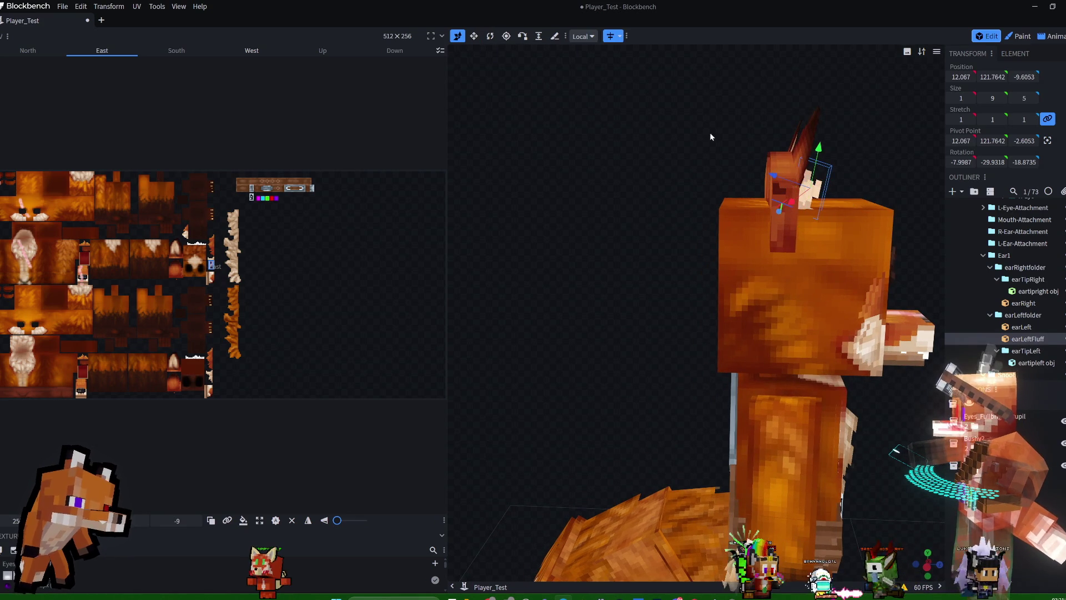
drag(817, 155, 817, 158)
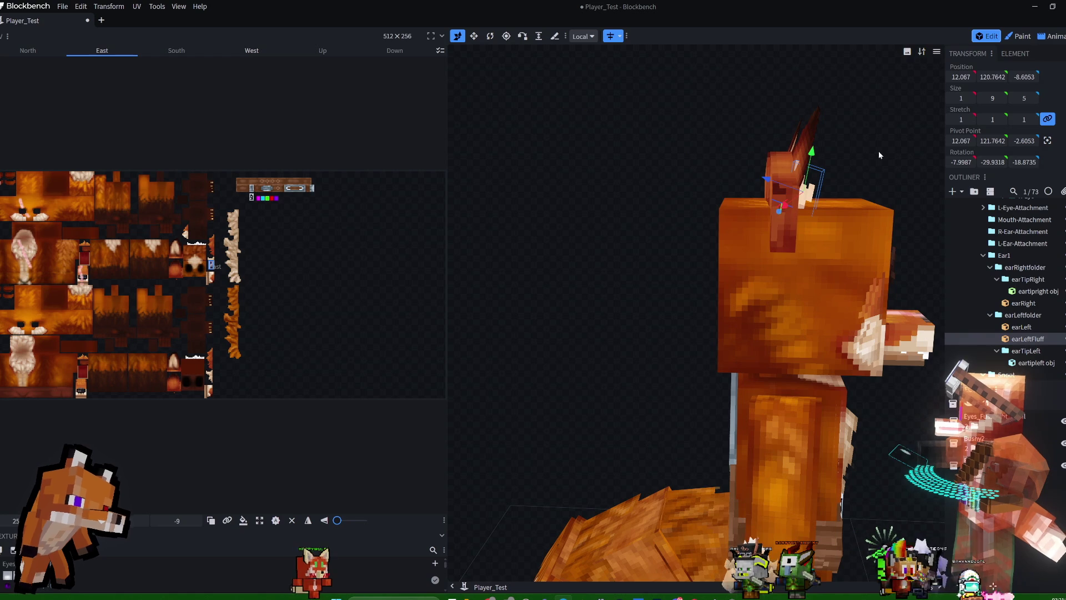
mouse_move(852, 161)
mouse_down()
mouse_move(832, 148)
mouse_move(702, 166)
mouse_up()
Nudge the ear fluff up and forward to Y 120.7642 and widen the texture editing panel.
key(Up)
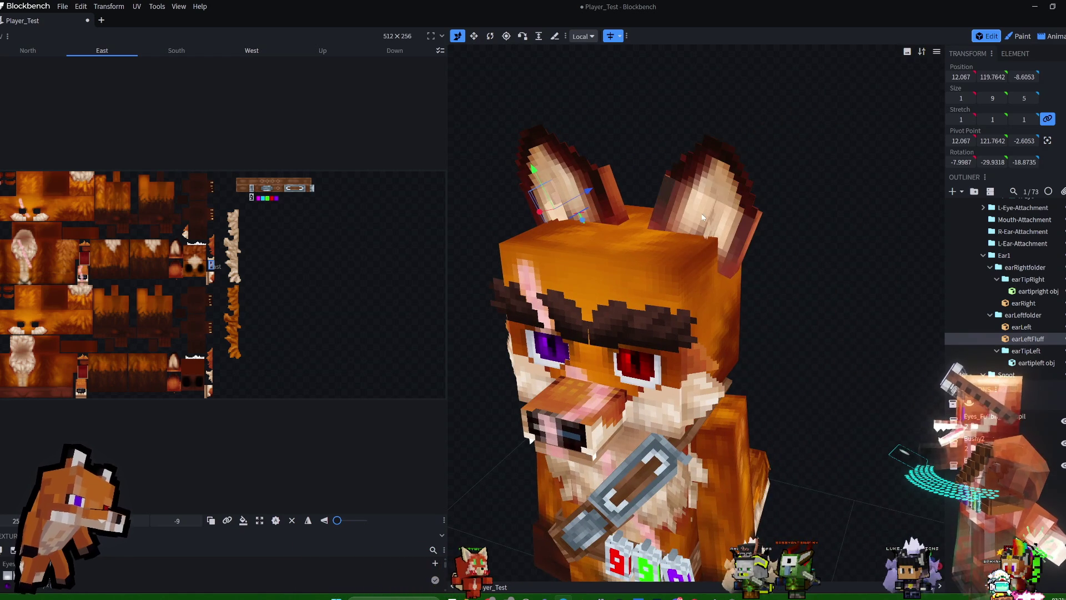
key(Page_Up)
mouse_move(664, 211)
mouse_down()
mouse_move(651, 126)
mouse_move(805, 116)
mouse_move(745, 107)
mouse_move(761, 108)
mouse_up()
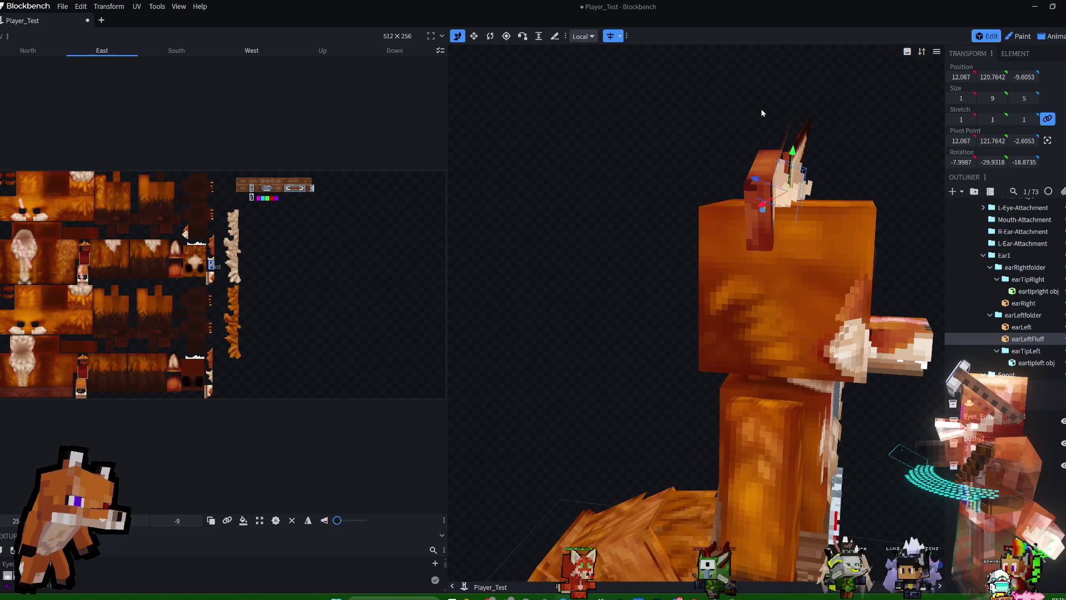
click(476, 36)
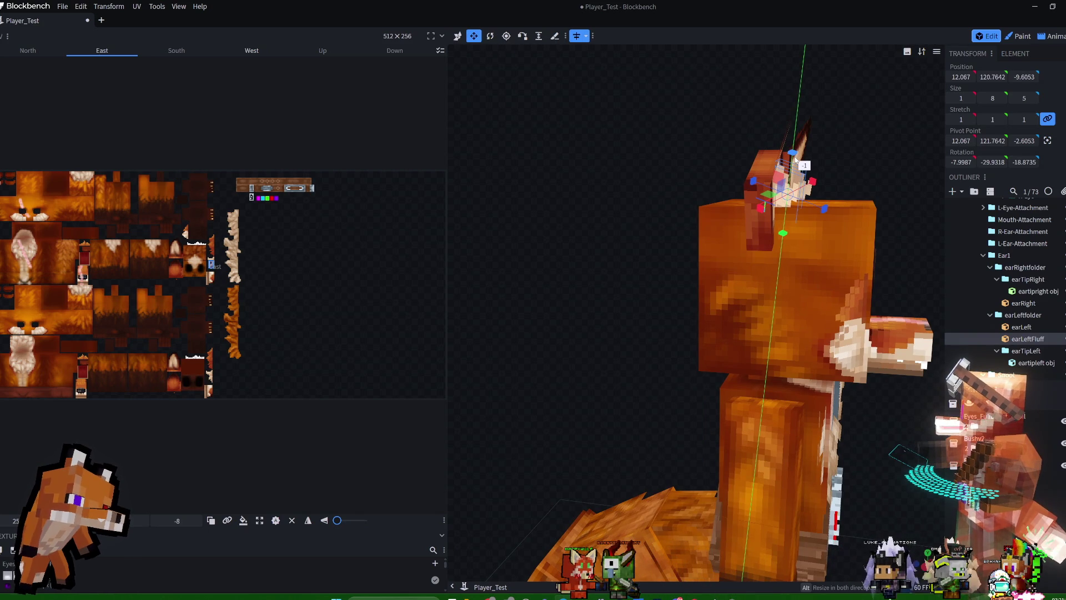
mouse_move(806, 159)
mouse_down()
mouse_move(692, 168)
mouse_move(769, 162)
mouse_up()
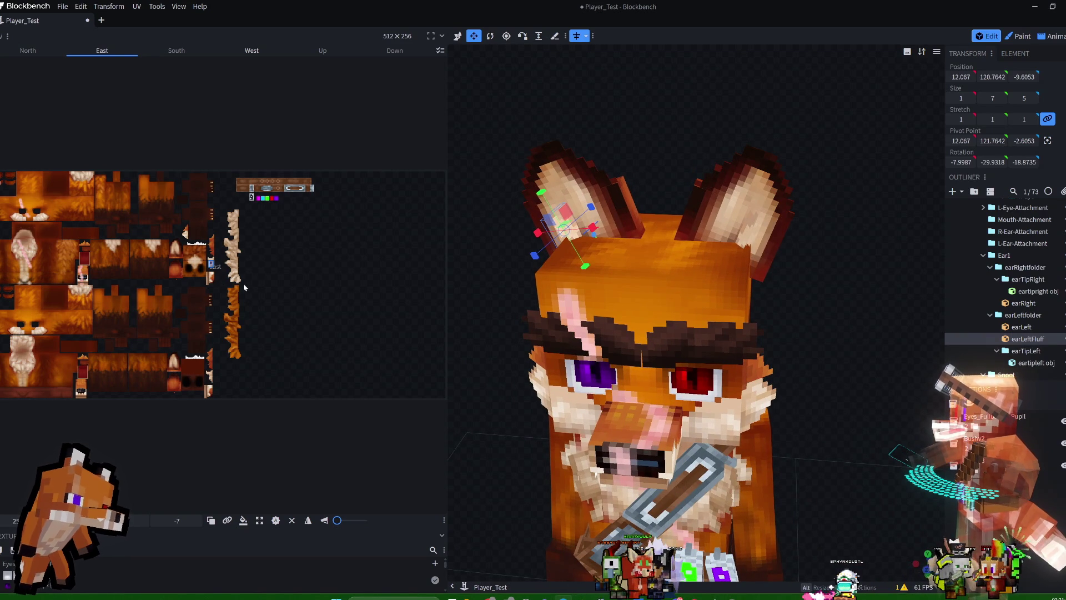
click(454, 291)
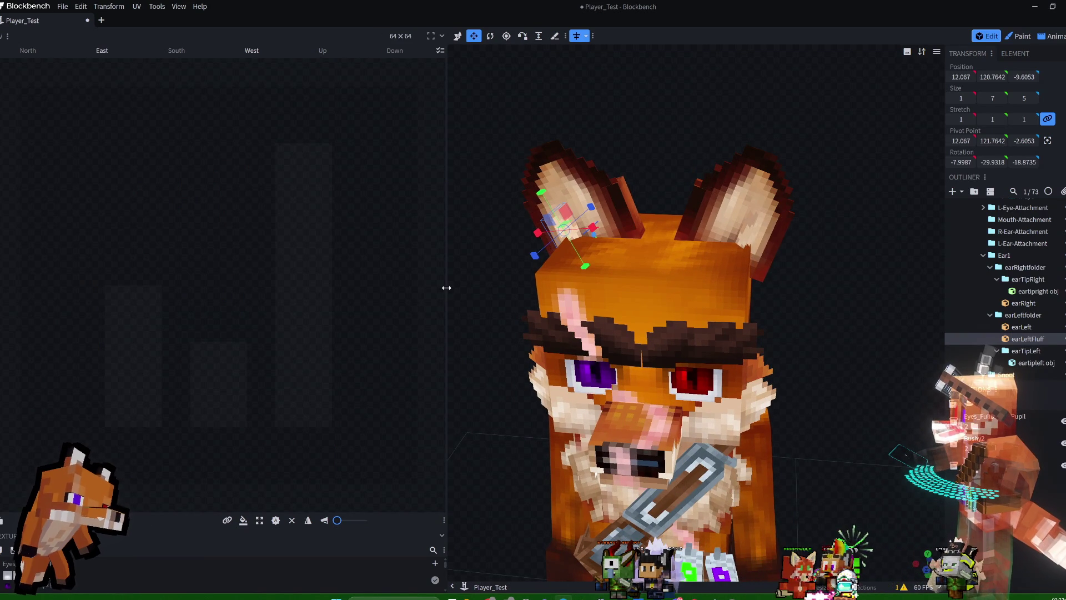
drag(448, 290, 576, 296)
Select the left ear fluff piece and inspect the head from the front and side.
click(808, 222)
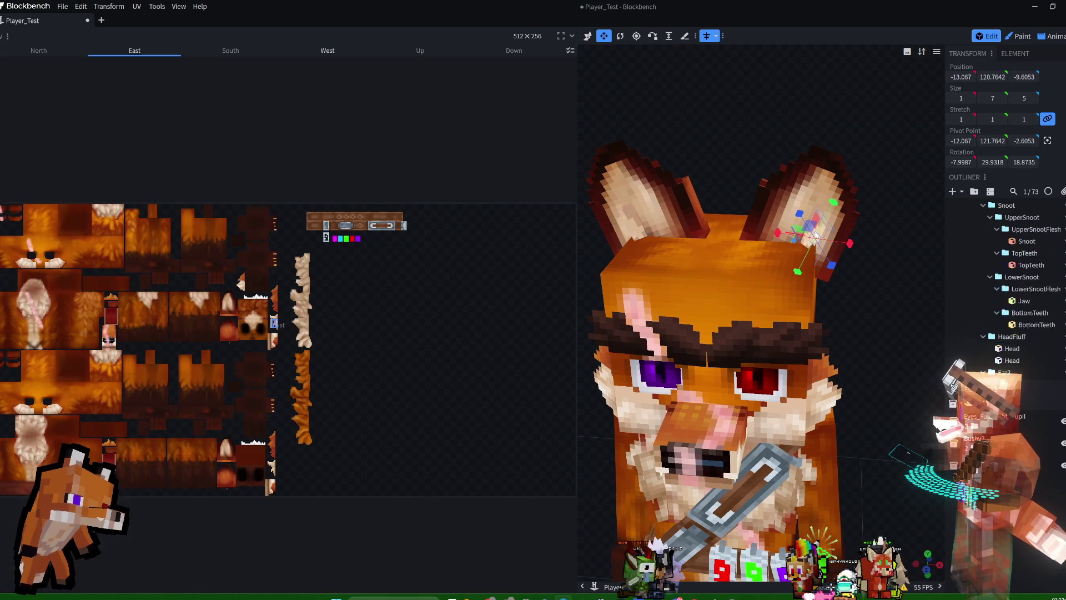
click(629, 224)
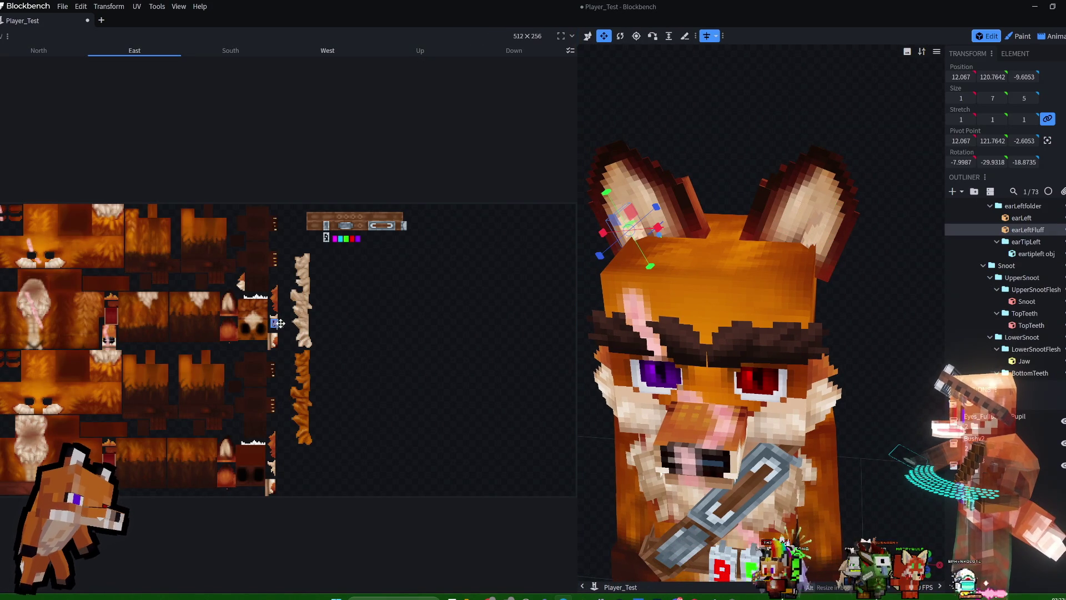
mouse_move(705, 114)
mouse_down()
mouse_move(798, 118)
mouse_move(705, 103)
mouse_move(735, 95)
mouse_move(721, 90)
mouse_move(731, 76)
mouse_move(706, 102)
mouse_up()
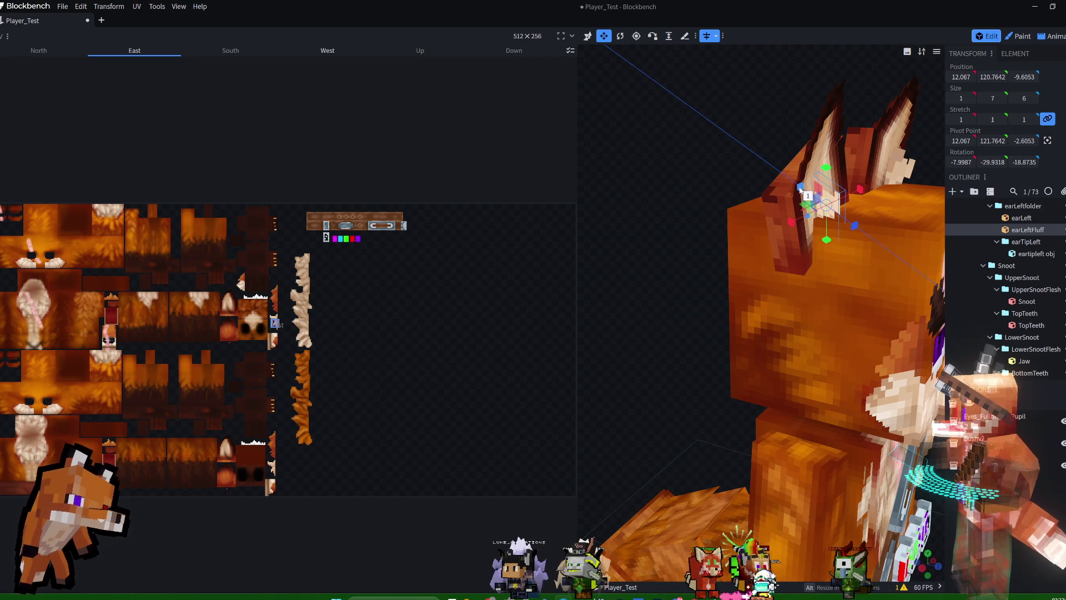
mouse_move(771, 139)
mouse_down()
mouse_move(654, 141)
mouse_move(719, 138)
mouse_move(756, 160)
mouse_move(820, 123)
mouse_move(753, 159)
mouse_up()
right_click(724, 155)
click(688, 162)
mouse_move(687, 162)
mouse_down()
mouse_move(744, 155)
mouse_move(727, 149)
mouse_move(640, 173)
mouse_move(617, 201)
mouse_move(629, 186)
mouse_up()
Shift the left ear fluff one unit outward so Position X reads 13.067.
key(s)
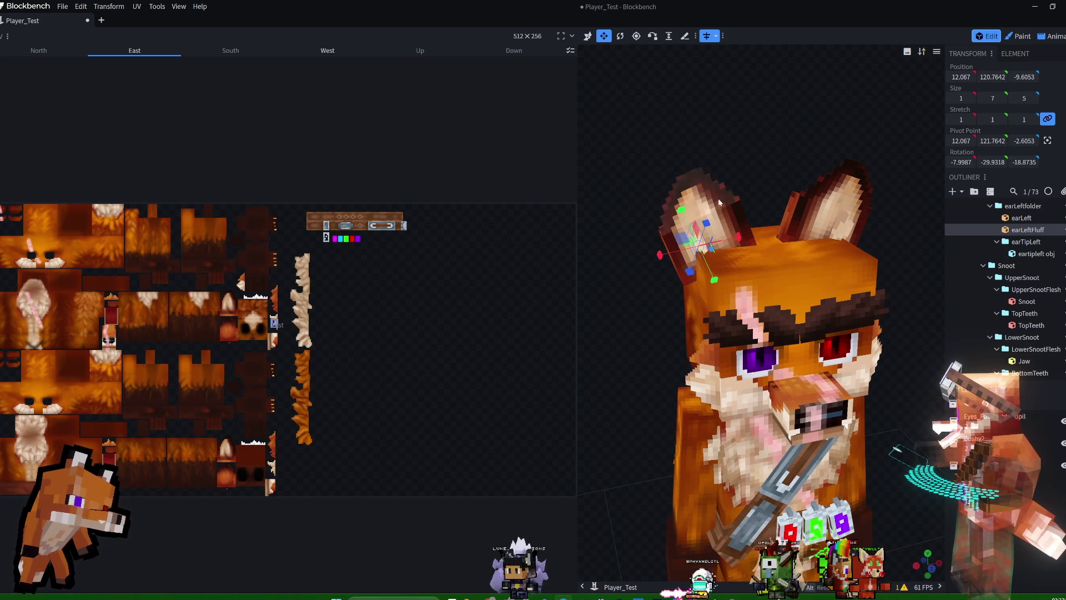
drag(682, 117, 755, 176)
drag(717, 315, 720, 322)
mouse_move(809, 190)
mouse_down()
mouse_move(761, 162)
mouse_move(738, 167)
mouse_up()
drag(659, 256, 661, 260)
mouse_move(801, 216)
mouse_down()
mouse_move(781, 146)
mouse_move(828, 139)
mouse_move(735, 142)
mouse_move(744, 150)
mouse_up()
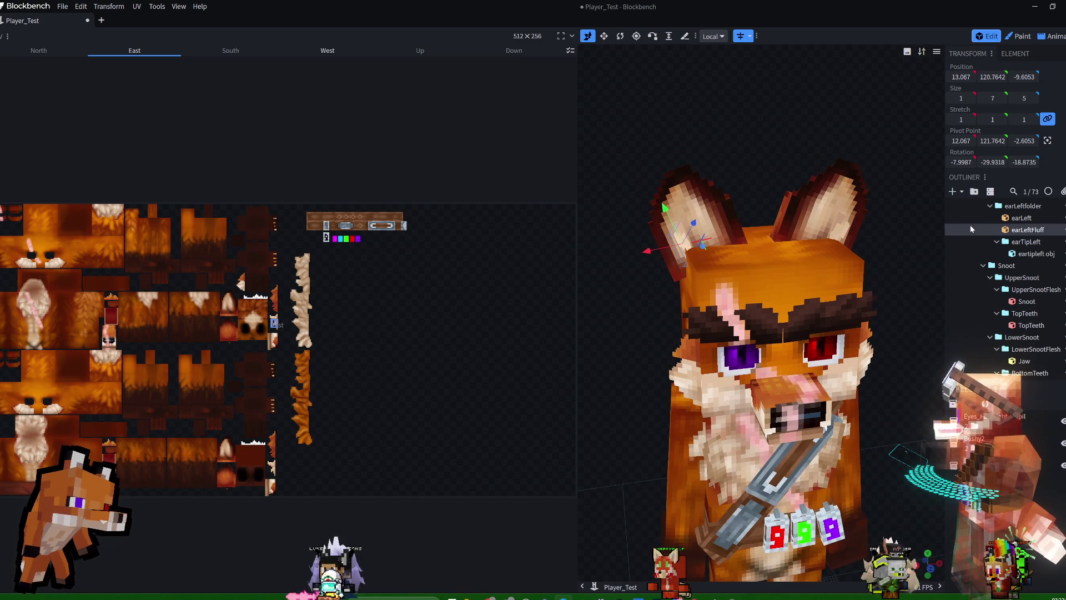
Duplicate the left ear fluff, move the copy to X 9.067 and tilt it fifty degrees.
right_click(1042, 235)
click(977, 261)
drag(657, 253, 669, 251)
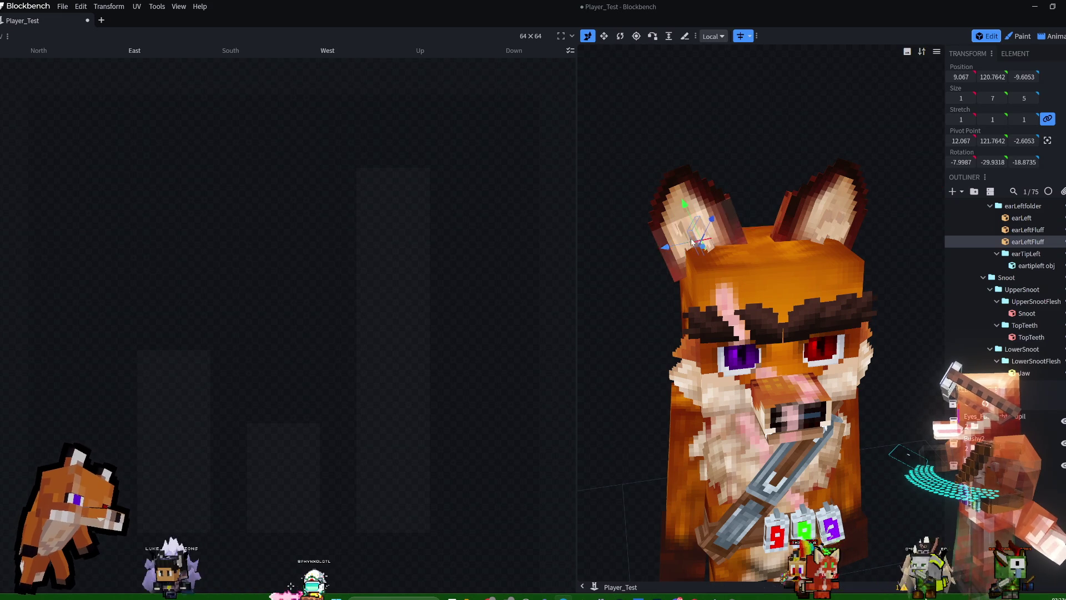
click(621, 37)
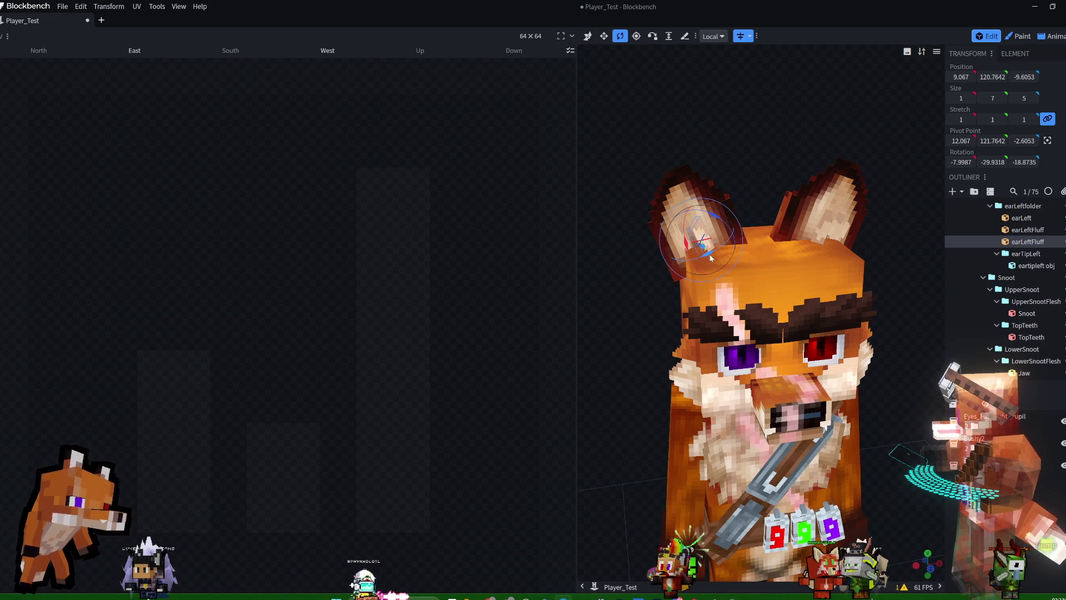
drag(710, 257, 732, 245)
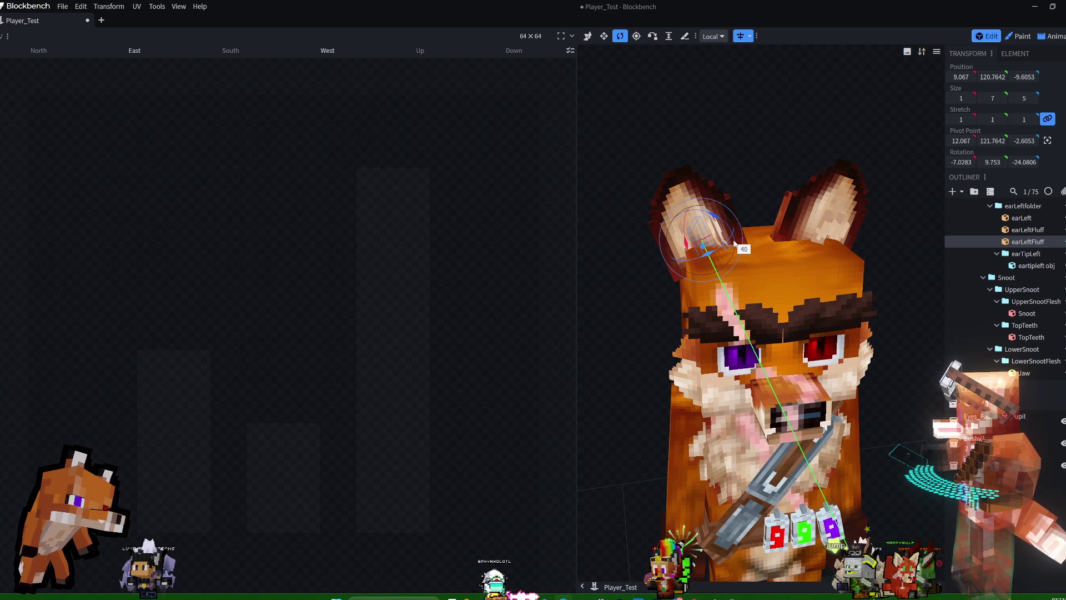
mouse_move(770, 202)
mouse_down()
mouse_move(819, 143)
mouse_move(870, 144)
mouse_move(867, 155)
mouse_up()
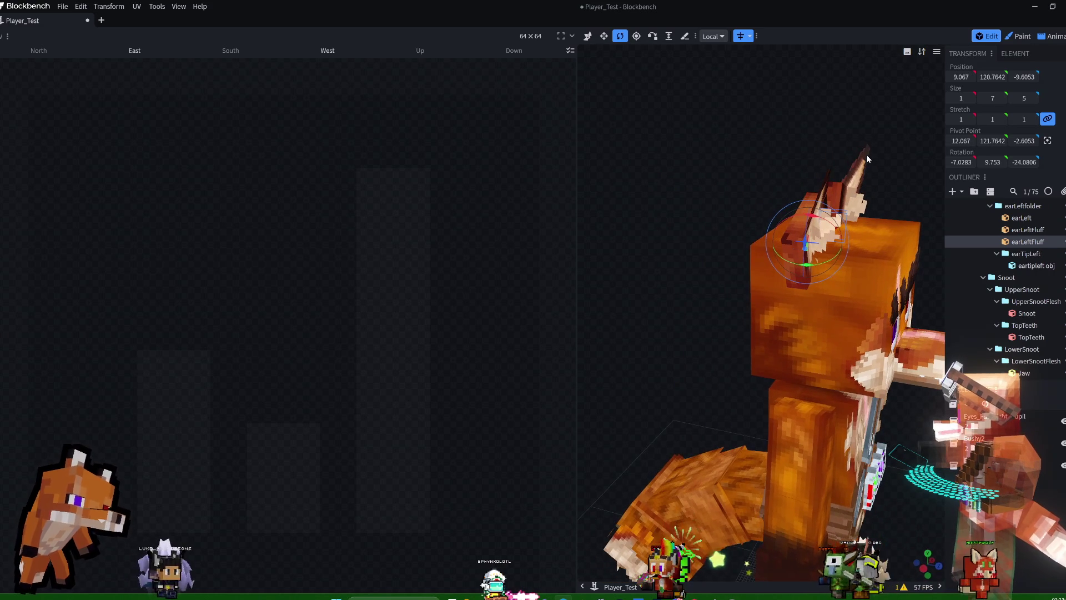
Shift the ear fluff one unit along Z and preview the fox in the Animate workspace.
click(588, 36)
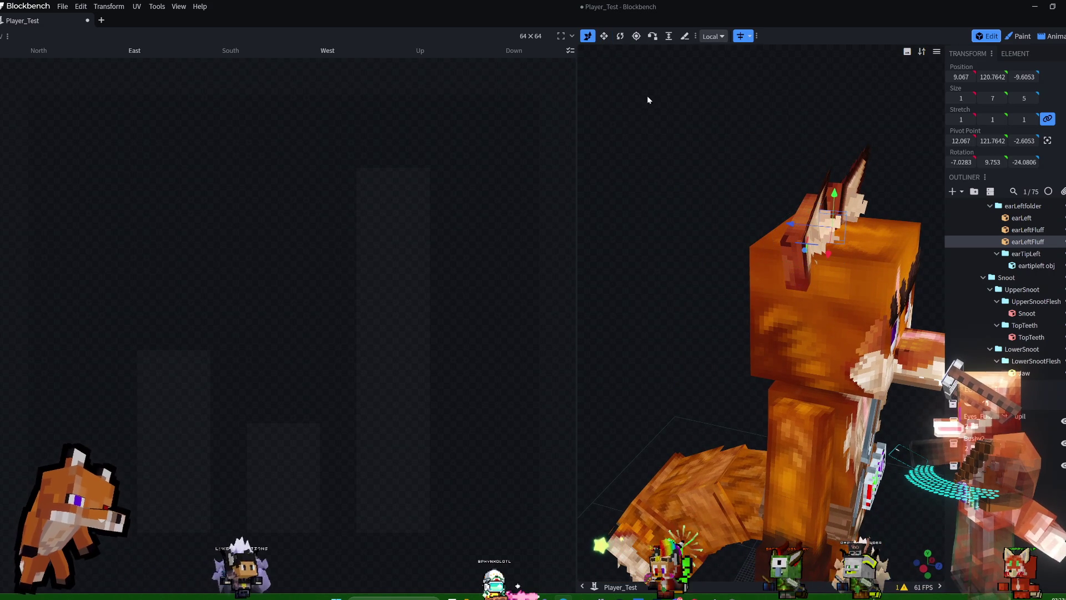
drag(795, 223, 786, 224)
mouse_move(790, 138)
mouse_down()
mouse_move(721, 132)
mouse_move(729, 123)
mouse_move(819, 139)
mouse_move(728, 154)
mouse_move(635, 142)
mouse_move(538, 149)
mouse_move(764, 137)
mouse_up()
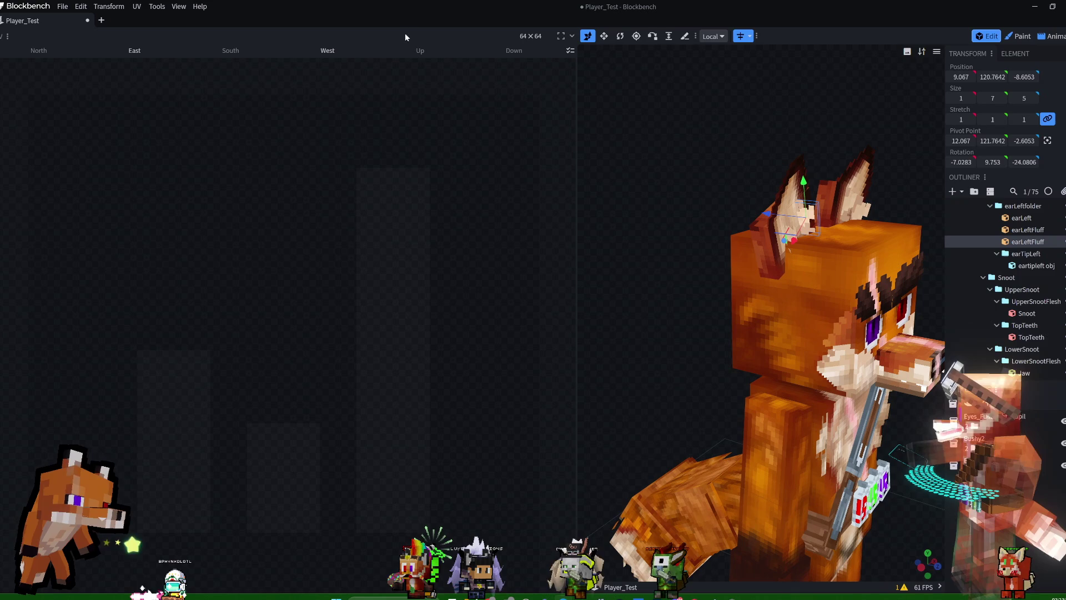
click(1057, 36)
mouse_move(783, 142)
mouse_down()
mouse_move(835, 123)
mouse_move(711, 118)
mouse_move(627, 136)
mouse_move(596, 123)
mouse_move(616, 154)
mouse_move(697, 134)
mouse_move(814, 133)
mouse_move(776, 163)
mouse_move(725, 143)
mouse_move(592, 136)
mouse_up()
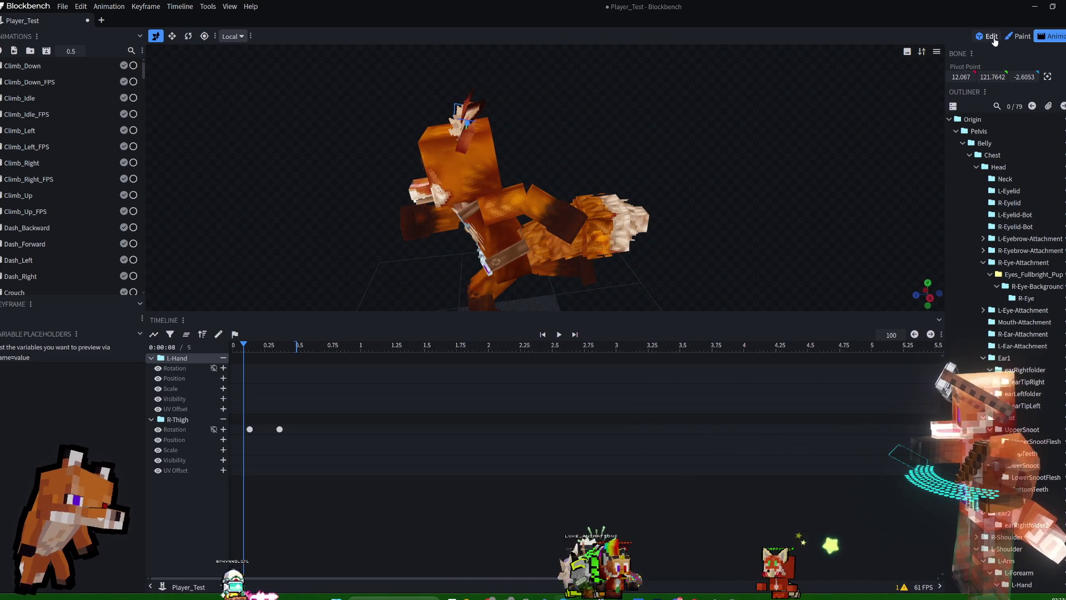
Back in Edit mode, disable Mirror Modeling and add the second earLeftFluff to the selection.
click(991, 38)
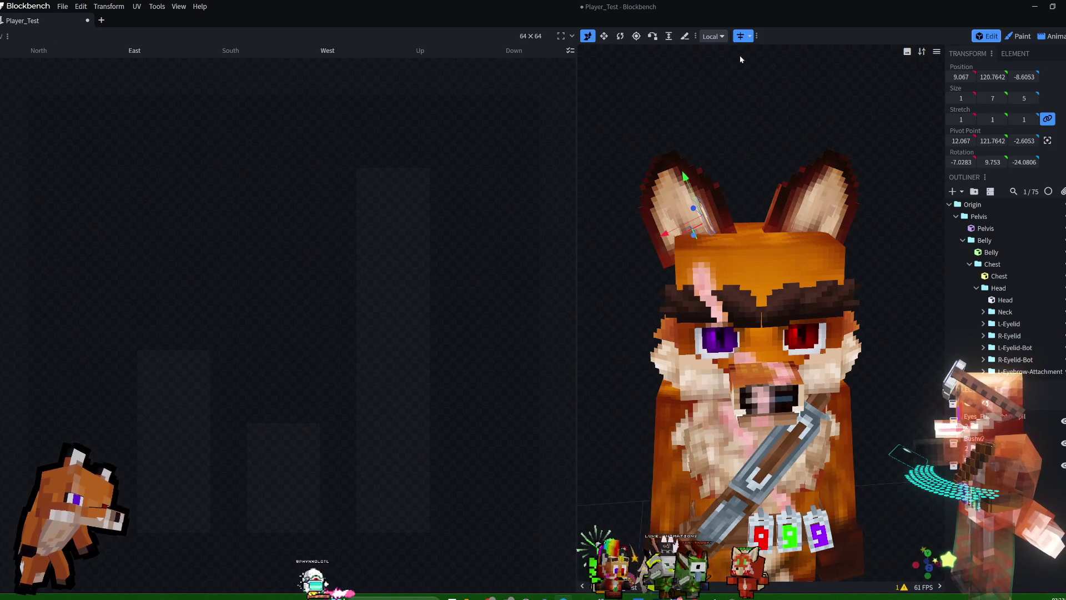
click(749, 36)
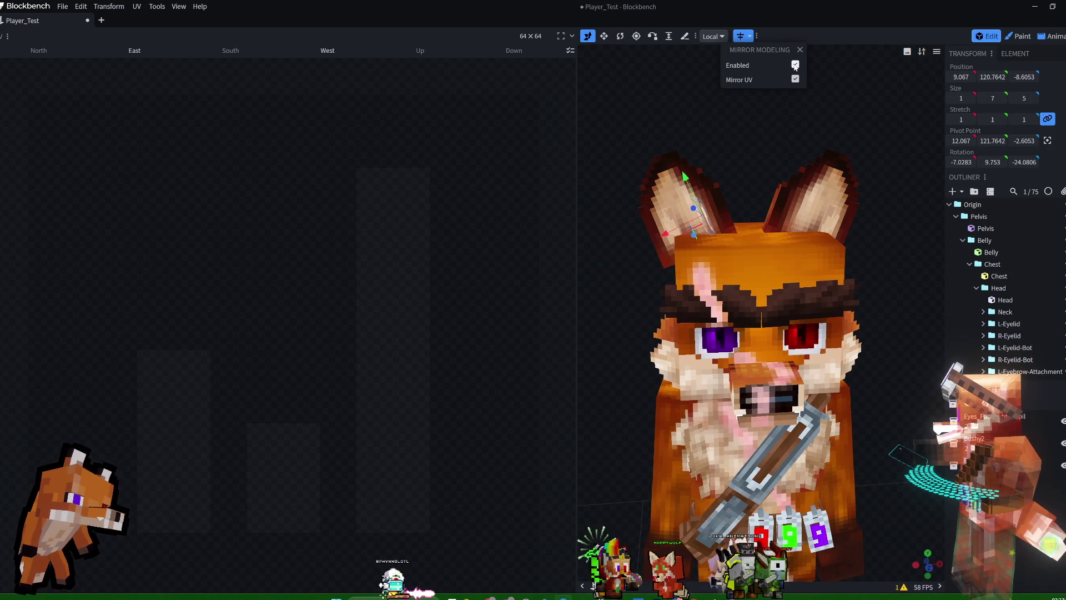
scroll(976, 277, down, 10)
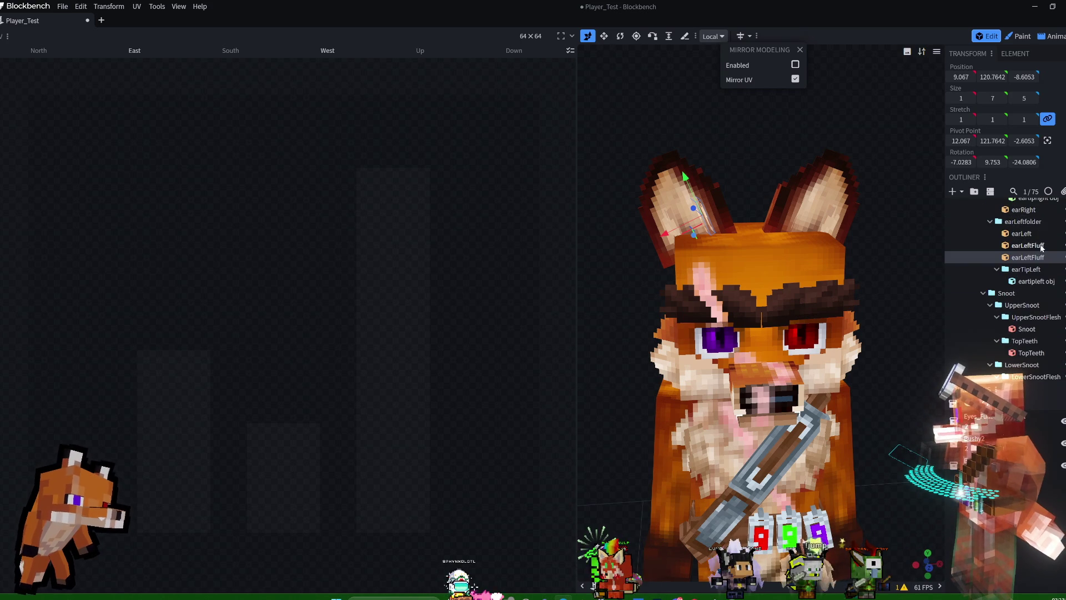
ctrl+click(1041, 246)
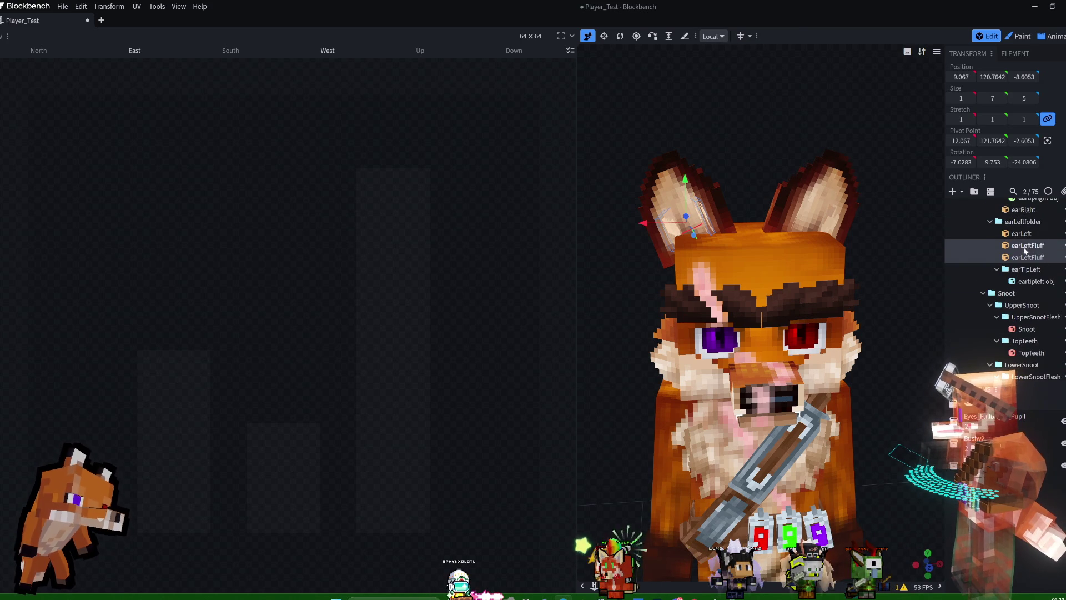
scroll(1021, 289, down, 5)
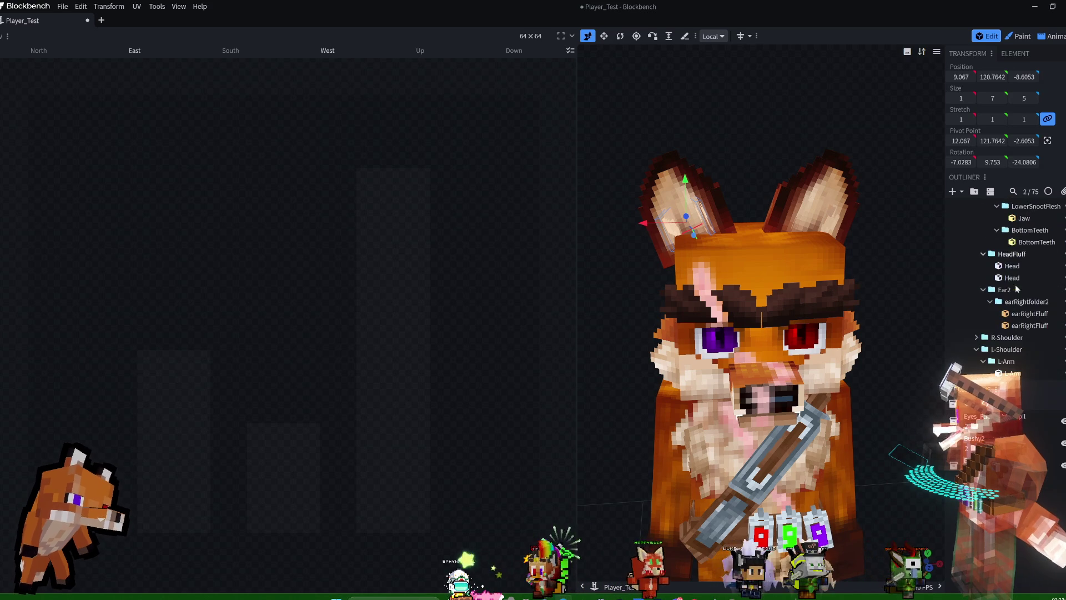
Move both earRightFluff pieces into Ear1's earRightfolder, just above earRight.
click(1032, 313)
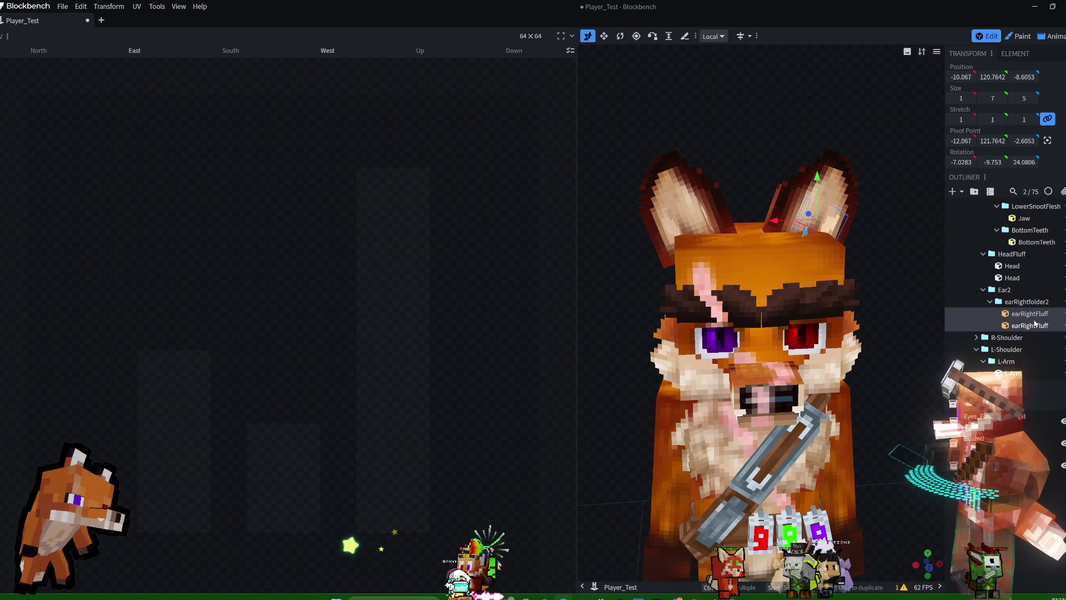
scroll(1036, 289, up, 5)
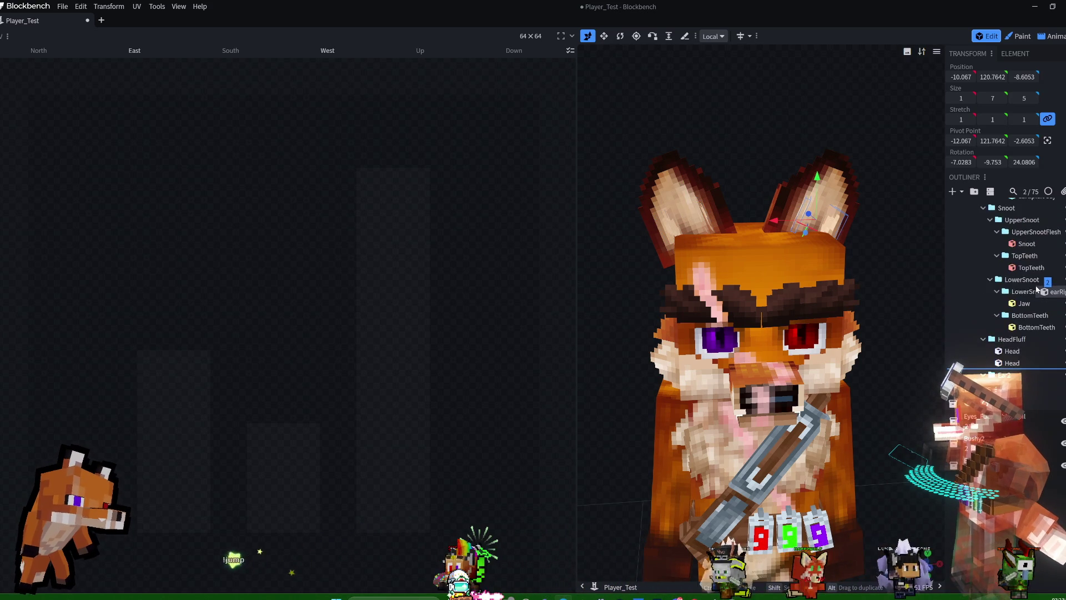
mouse_move(1035, 292)
mouse_down()
mouse_move(1030, 261)
mouse_move(1030, 286)
mouse_up()
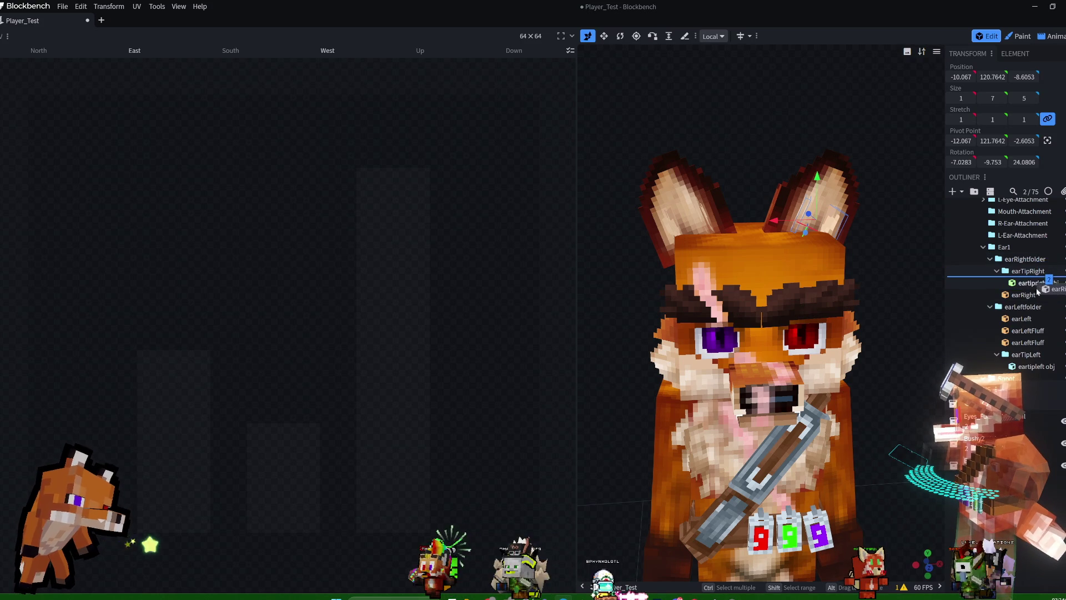
mouse_move(1036, 294)
mouse_down()
mouse_move(1033, 262)
mouse_move(1034, 293)
mouse_up()
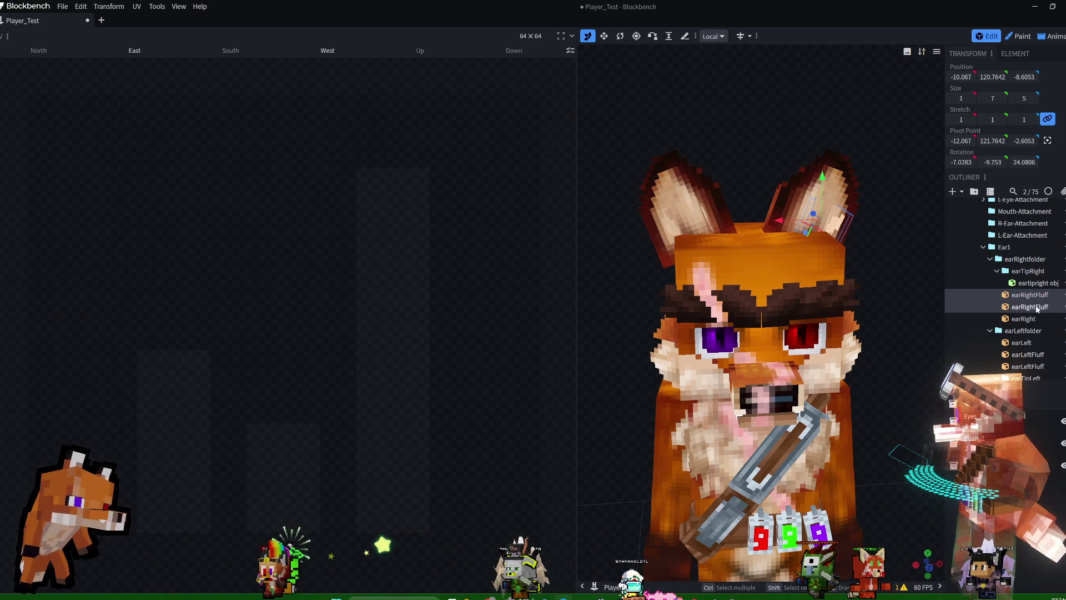
mouse_move(915, 216)
mouse_down()
mouse_move(878, 253)
mouse_move(913, 214)
mouse_up()
scroll(1017, 300, down, 5)
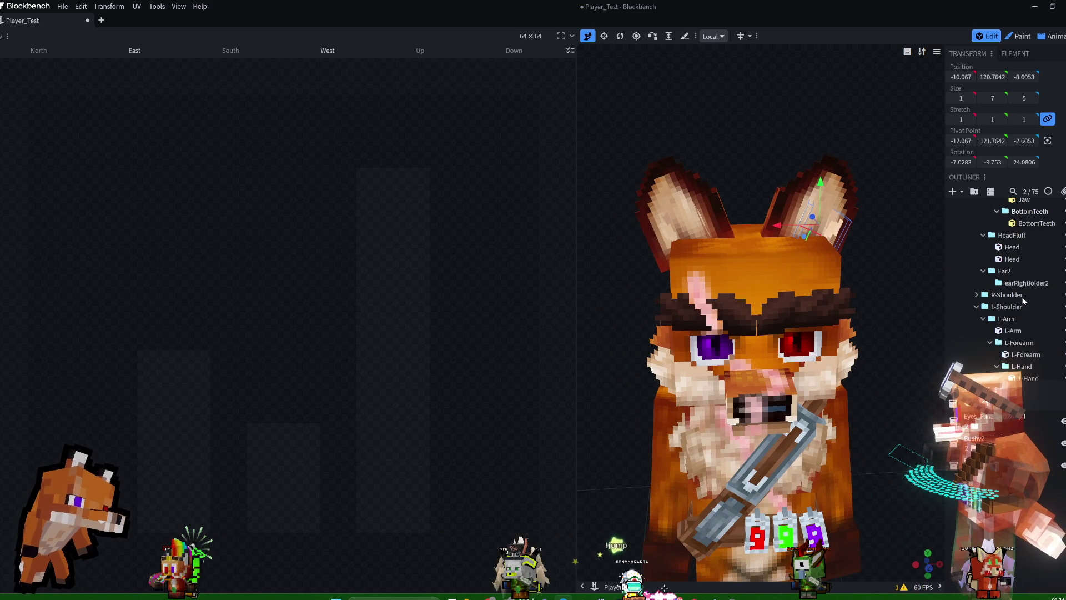
Delete the empty Ear2 group, save the project with Ctrl+S, and switch to Animate.
click(1012, 275)
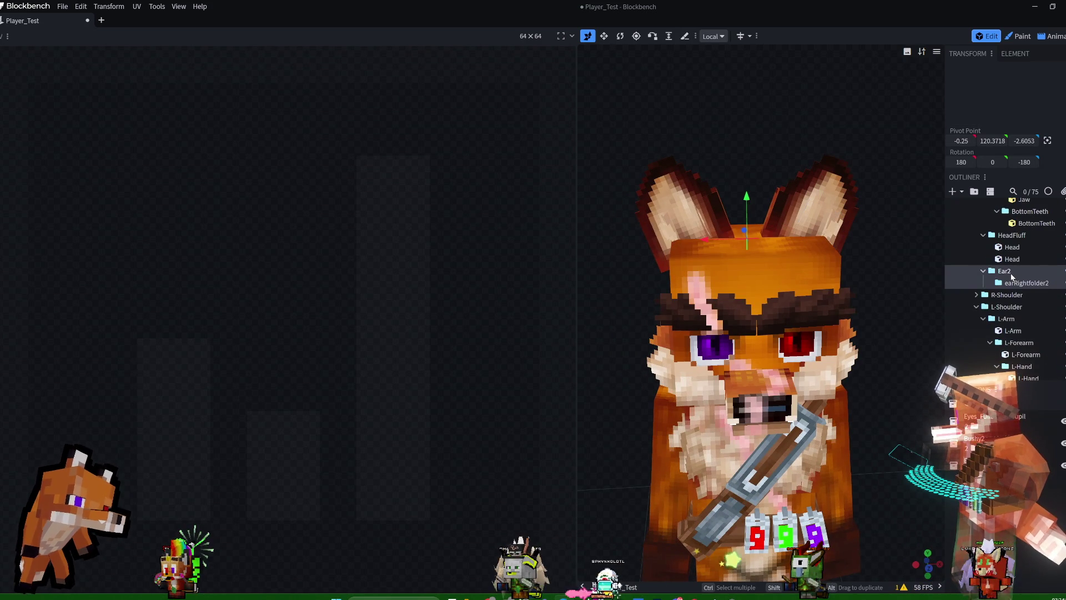
right_click(1016, 276)
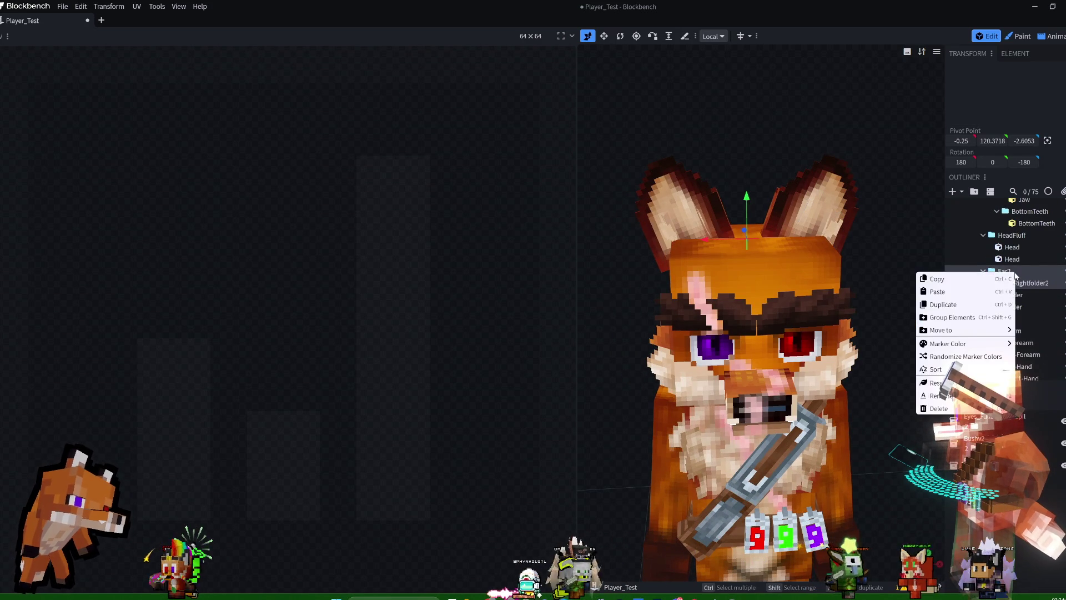
mouse_move(966, 344)
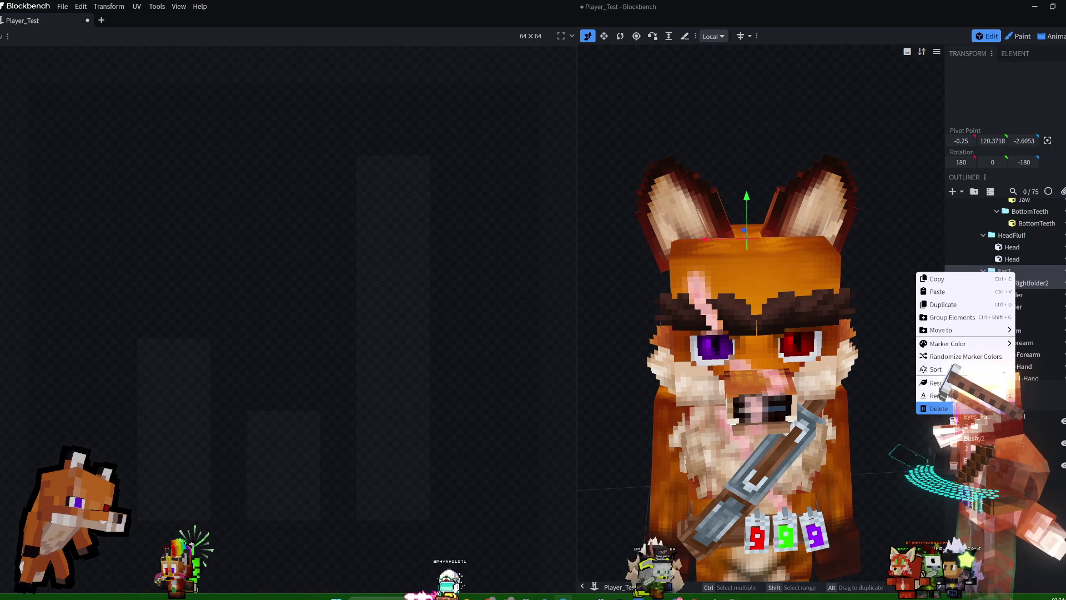
click(938, 408)
mouse_move(903, 224)
mouse_down()
mouse_move(914, 251)
mouse_move(933, 258)
mouse_up()
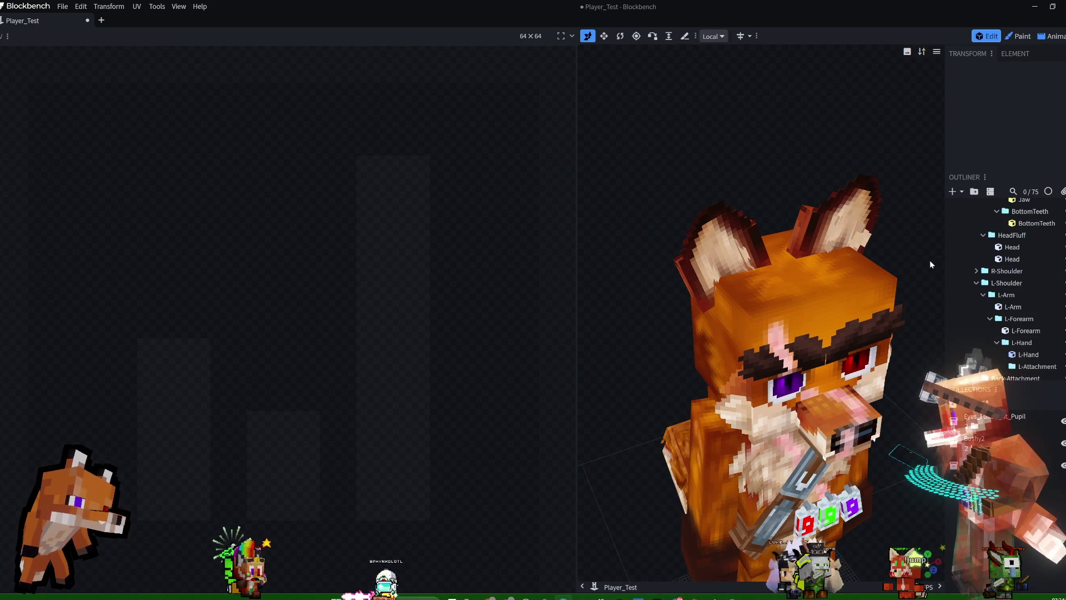
key(ctrl+s)
scroll(1009, 248, up, 3)
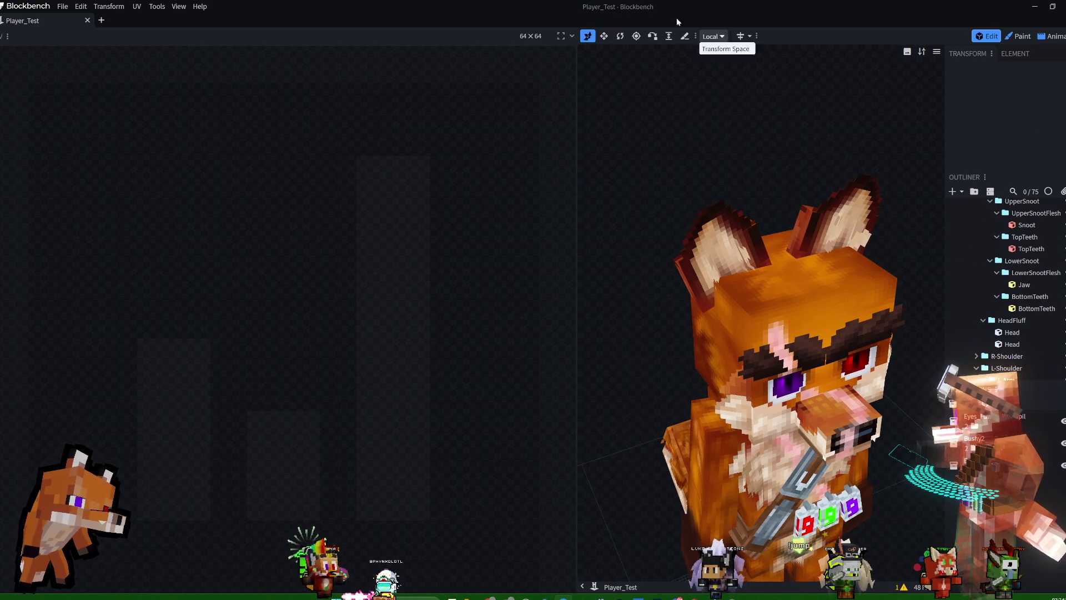
click(1057, 36)
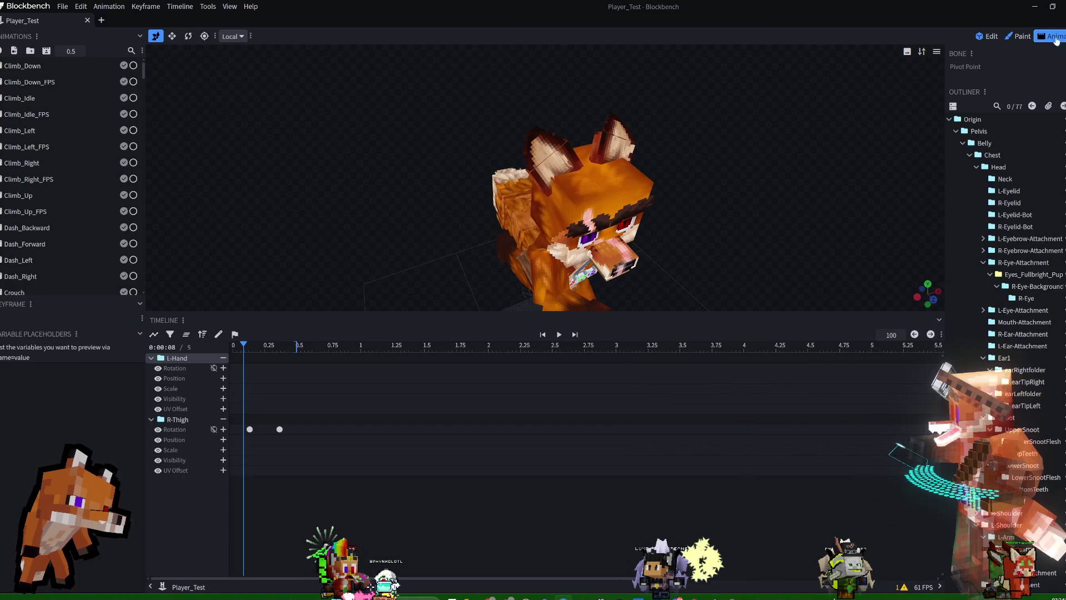
Select earTipRight and scrub the animation to the 0.12 mark, passing 0.03 and 0.15.
mouse_move(779, 121)
mouse_down()
mouse_move(643, 128)
mouse_move(657, 117)
mouse_move(832, 136)
mouse_move(838, 161)
mouse_move(810, 197)
mouse_move(856, 151)
mouse_move(805, 109)
mouse_move(921, 112)
mouse_move(870, 179)
mouse_move(882, 174)
mouse_up()
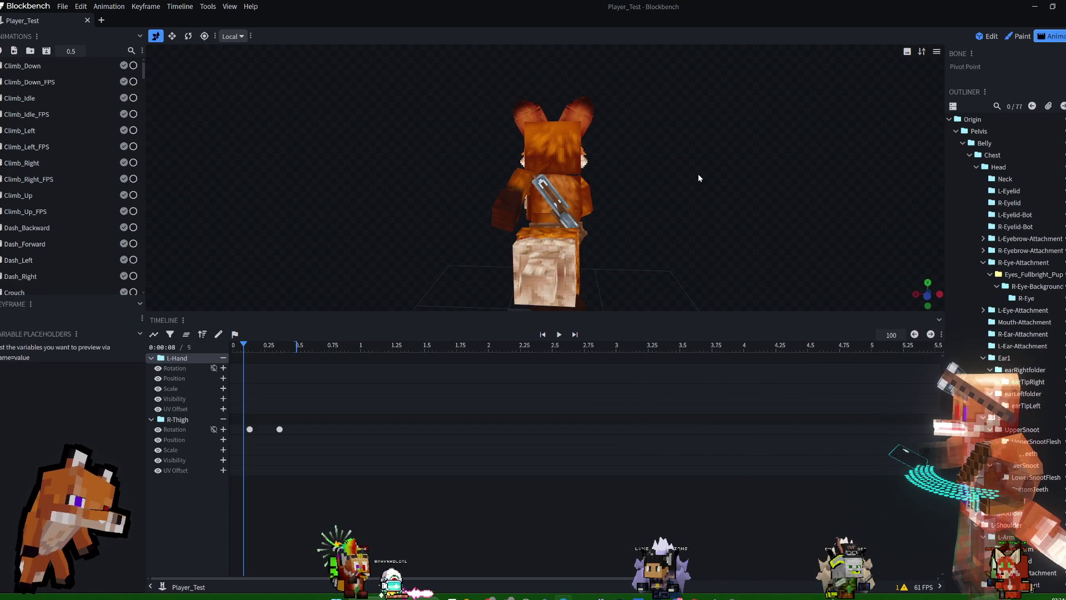
drag(698, 175, 595, 115)
click(508, 106)
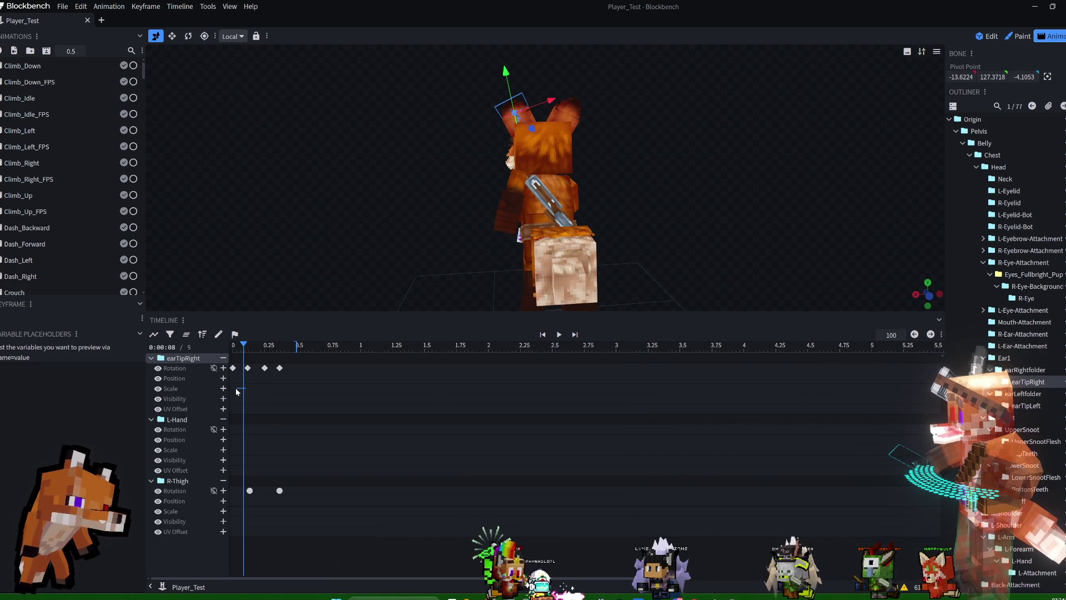
drag(243, 345, 230, 353)
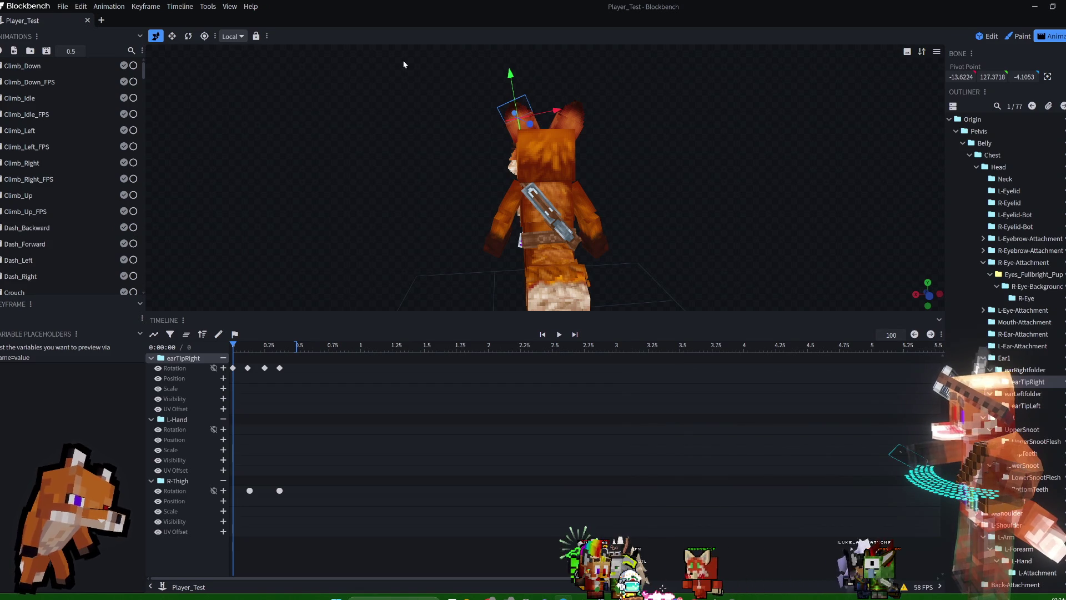
mouse_move(611, 101)
mouse_down()
mouse_move(344, 126)
mouse_move(359, 175)
mouse_up()
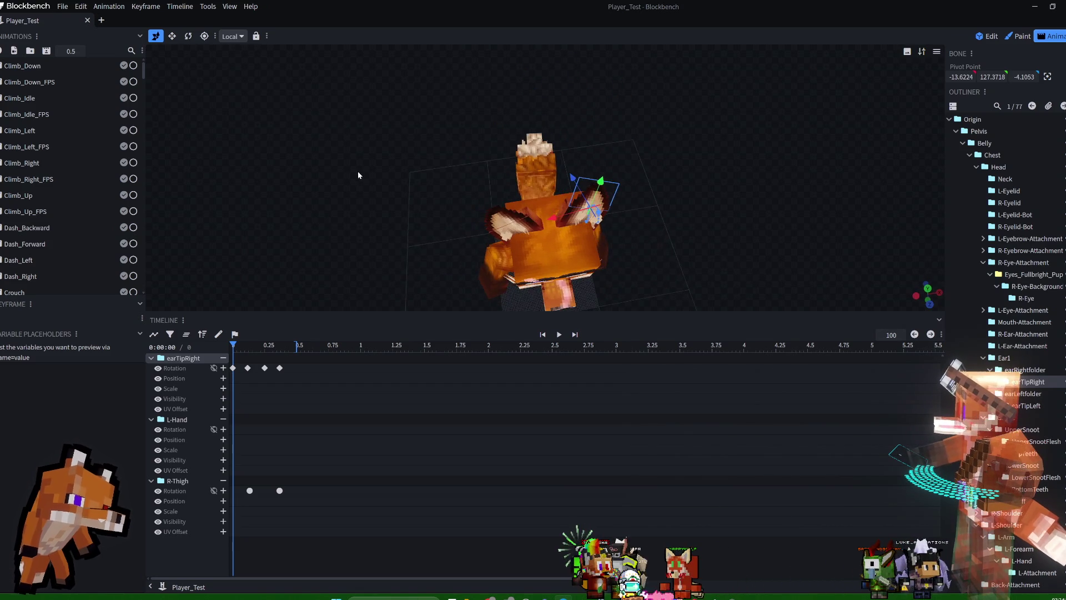
scroll(721, 165, up, 5)
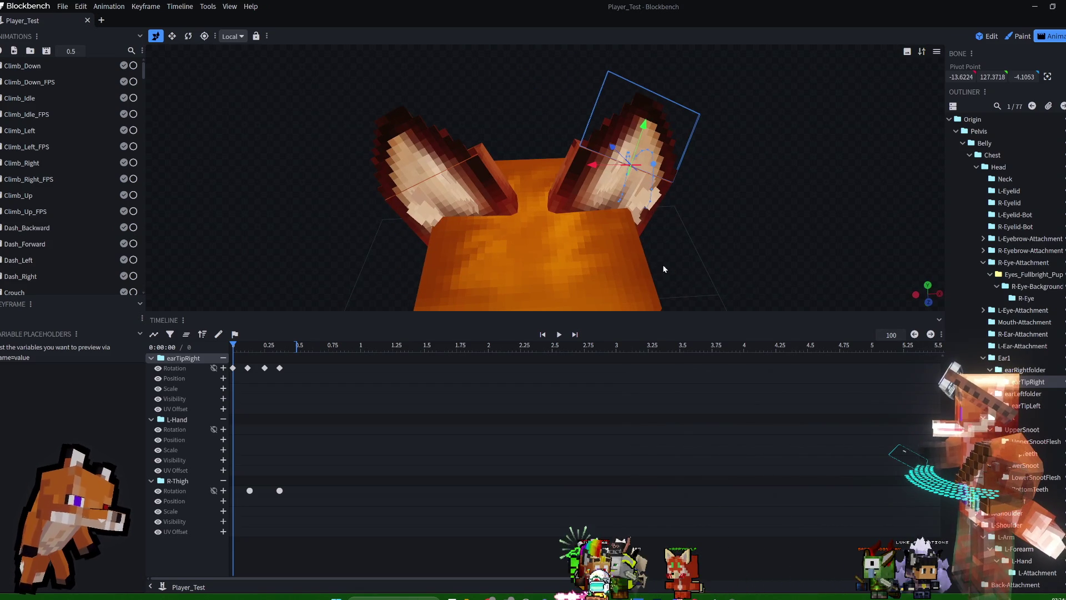
mouse_move(233, 349)
mouse_down()
mouse_move(280, 347)
mouse_move(256, 343)
mouse_up()
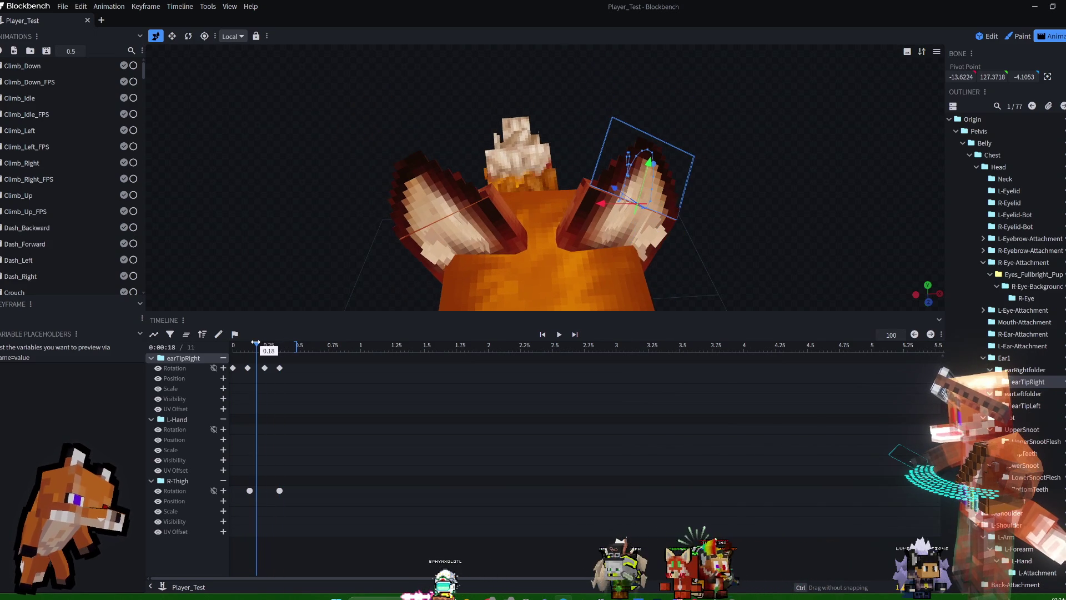
mouse_move(356, 145)
mouse_down()
mouse_move(371, 105)
mouse_move(444, 104)
mouse_move(429, 113)
mouse_up()
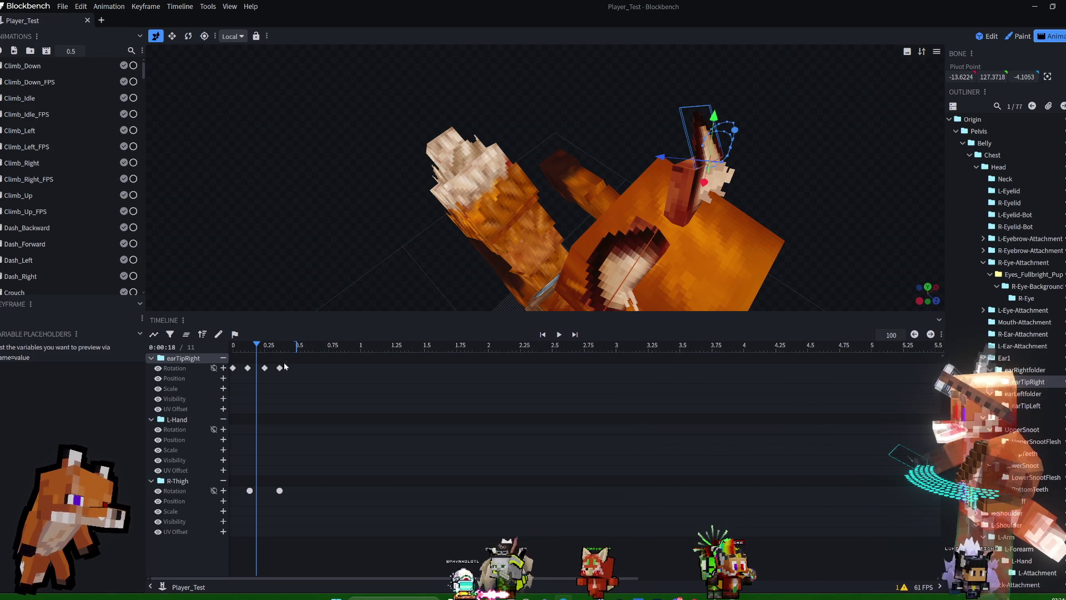
drag(257, 347, 250, 347)
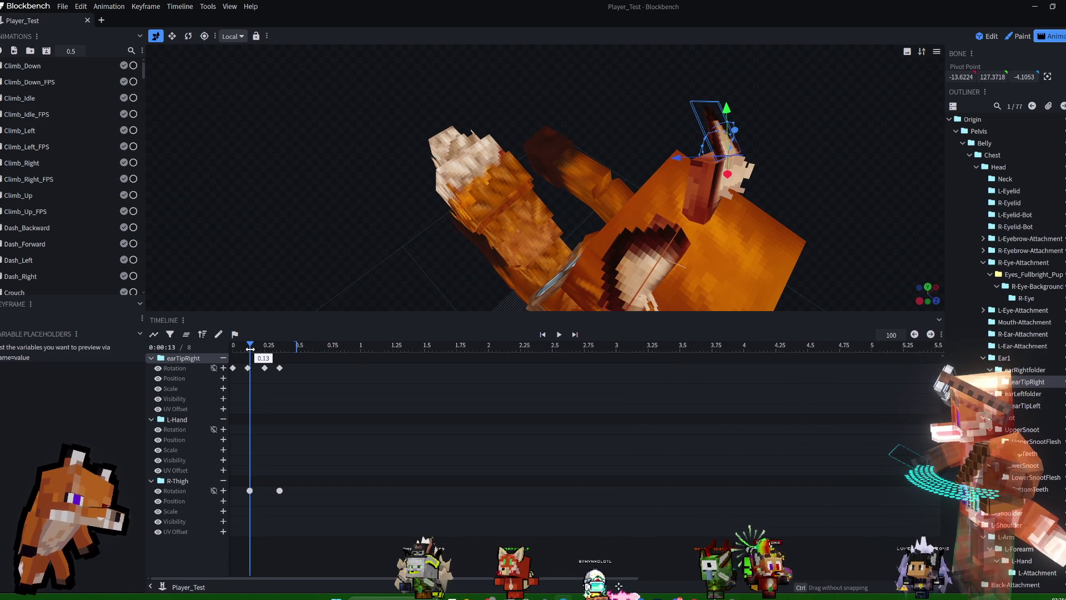
drag(250, 347, 247, 347)
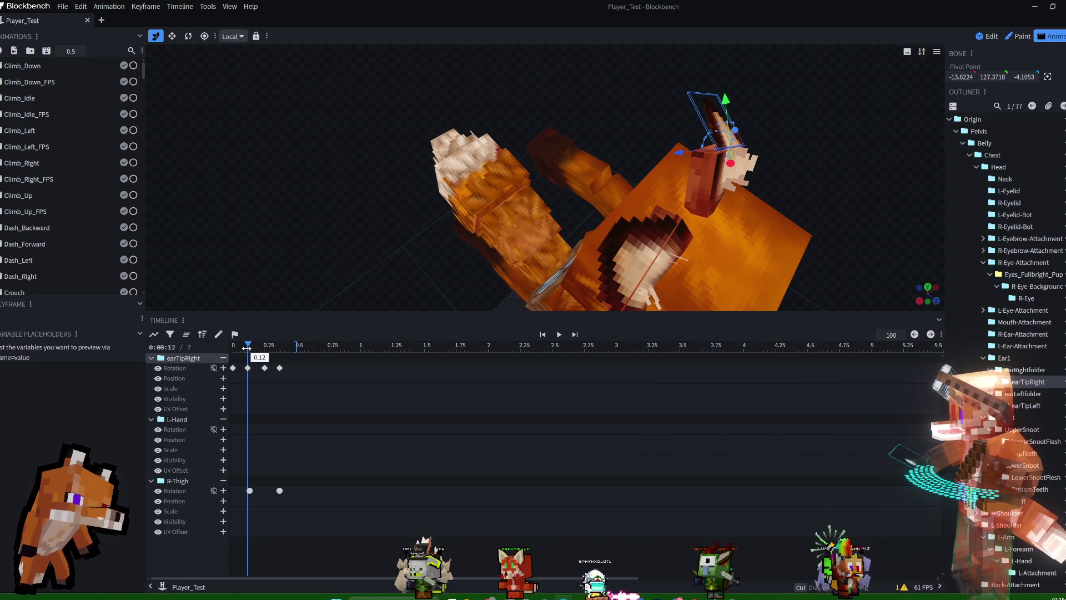
Inspect the right ear tip, then the left ear tip, up close, and return to Edit mode.
mouse_move(782, 125)
mouse_down()
mouse_move(705, 141)
mouse_move(712, 119)
mouse_up()
scroll(762, 154, up, 3)
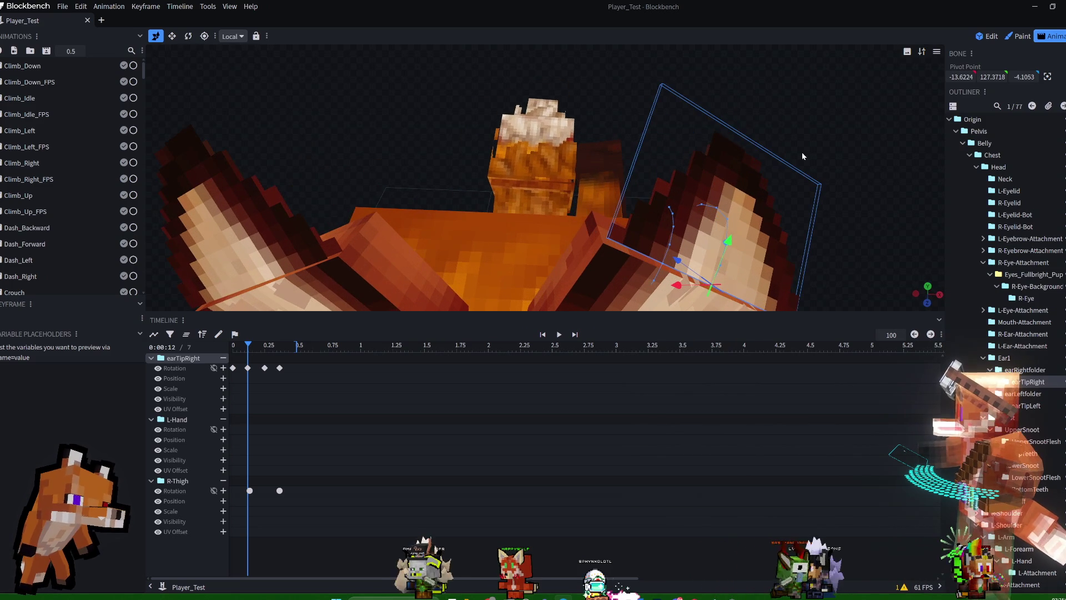
drag(617, 117, 638, 112)
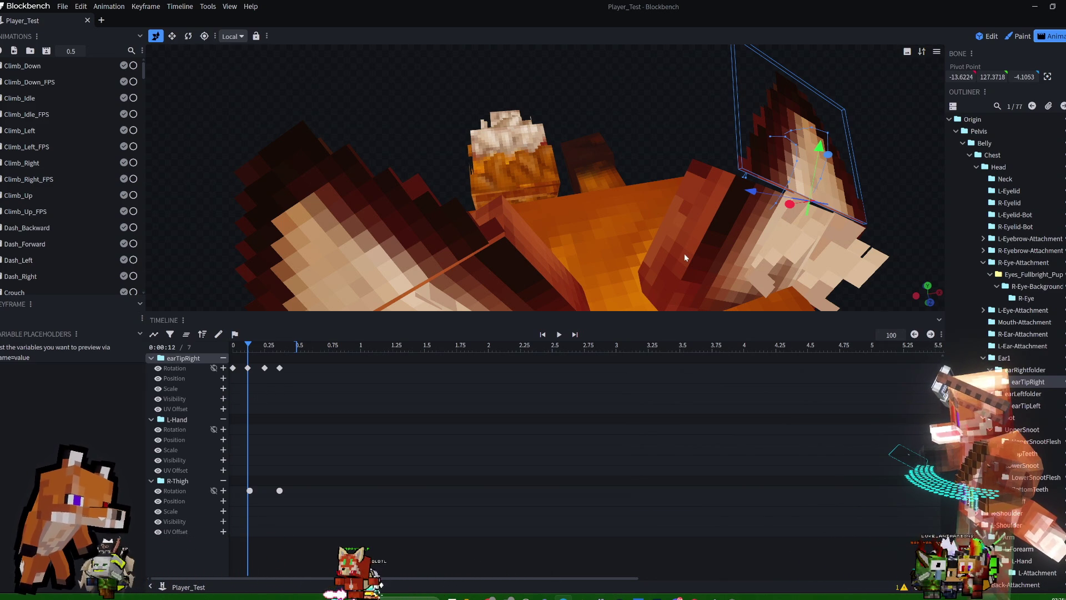
mouse_move(934, 106)
mouse_down()
mouse_move(916, 146)
mouse_move(901, 129)
mouse_move(891, 135)
mouse_move(919, 144)
mouse_up()
click(358, 181)
mouse_move(425, 177)
mouse_down()
mouse_move(500, 82)
mouse_move(408, 80)
mouse_up()
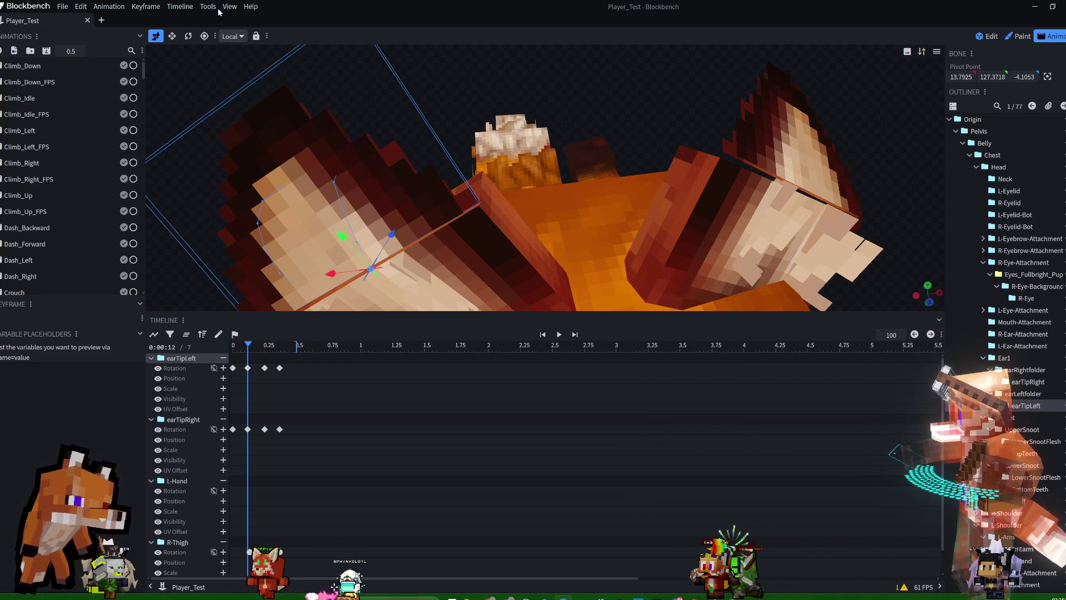
click(992, 36)
mouse_move(777, 69)
mouse_down()
mouse_move(712, 145)
mouse_move(738, 108)
mouse_move(730, 106)
mouse_up()
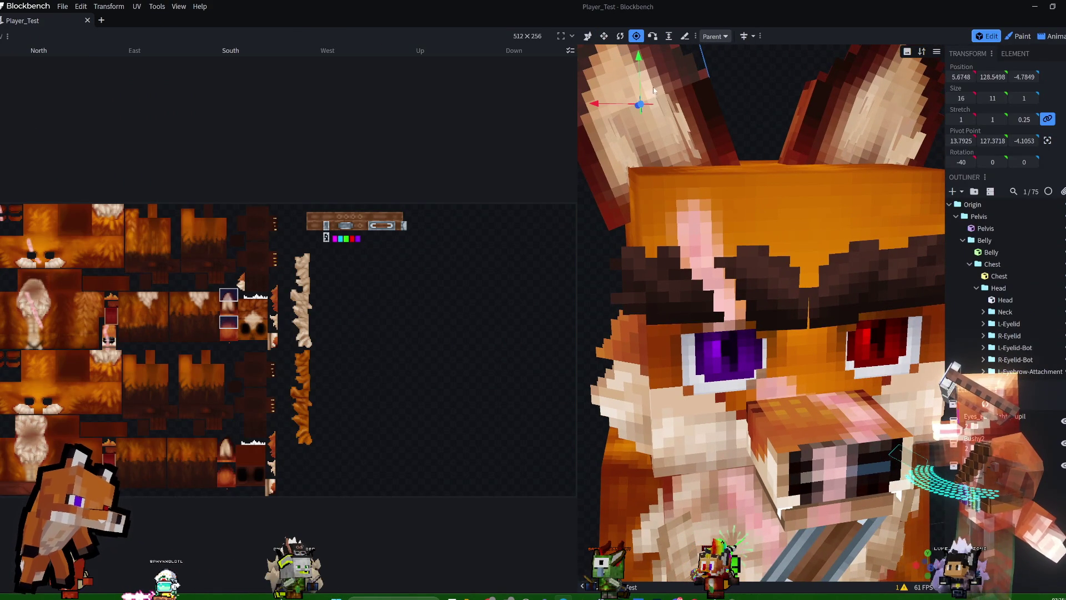
Nudge the earTipLeft cube about -0.1 along Z to 5.6748, 128.2927, -4.8785.
mouse_move(752, 82)
mouse_down()
mouse_move(753, 94)
mouse_move(734, 91)
mouse_move(809, 114)
mouse_move(748, 141)
mouse_move(692, 132)
mouse_move(691, 146)
mouse_move(759, 286)
mouse_move(766, 270)
mouse_move(728, 162)
mouse_move(714, 168)
mouse_up()
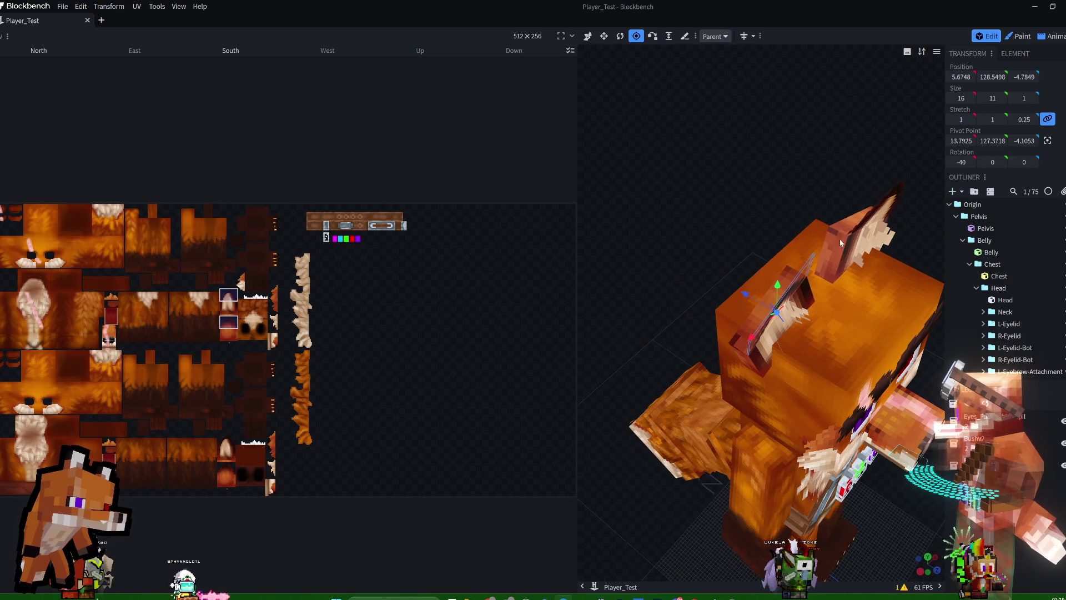
scroll(766, 214, up, 5)
drag(751, 187, 769, 290)
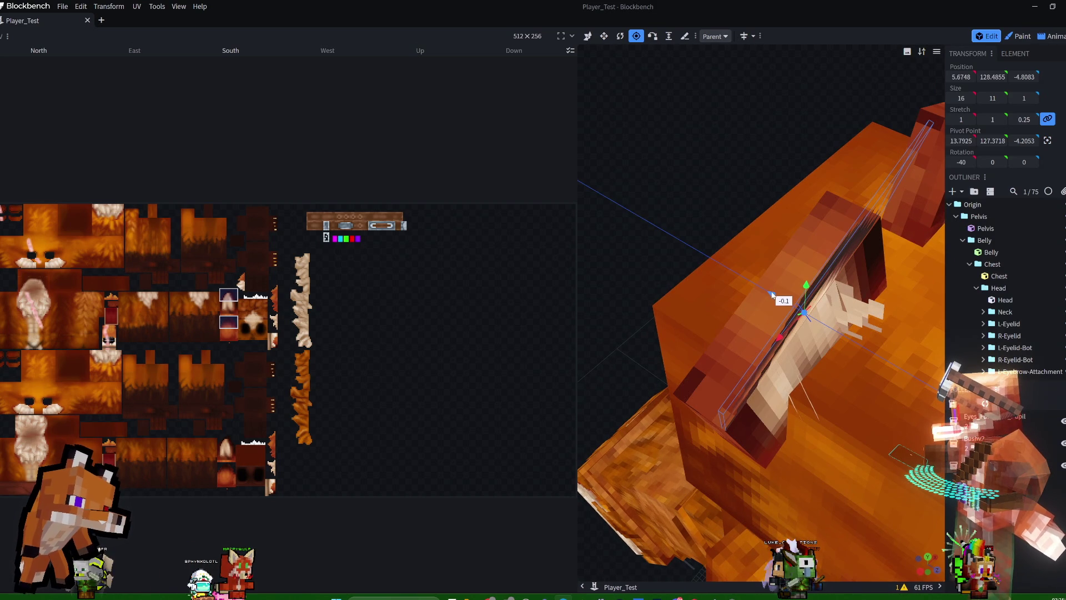
drag(776, 298, 721, 212)
scroll(721, 211, up, 5)
mouse_move(675, 153)
mouse_down()
mouse_move(636, 102)
mouse_move(608, 104)
mouse_up()
scroll(808, 166, down, 5)
scroll(789, 170, up, 5)
click(800, 233)
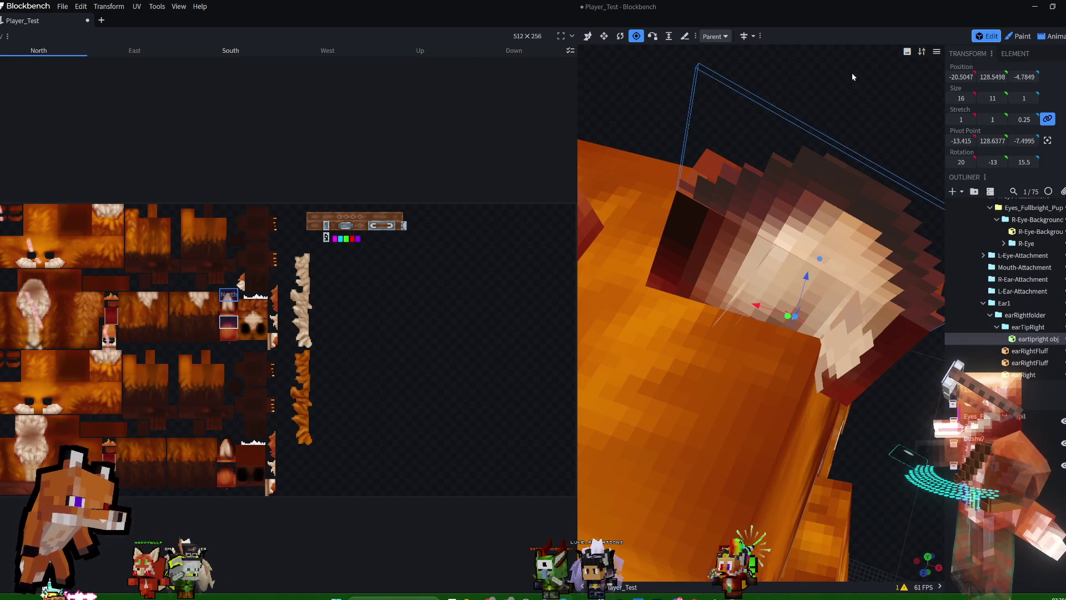
Lower the right ear tip cube about 0.3 along Z to -20.5047, 128.2927, -4.8785, then zoom out over the face.
drag(864, 117, 834, 106)
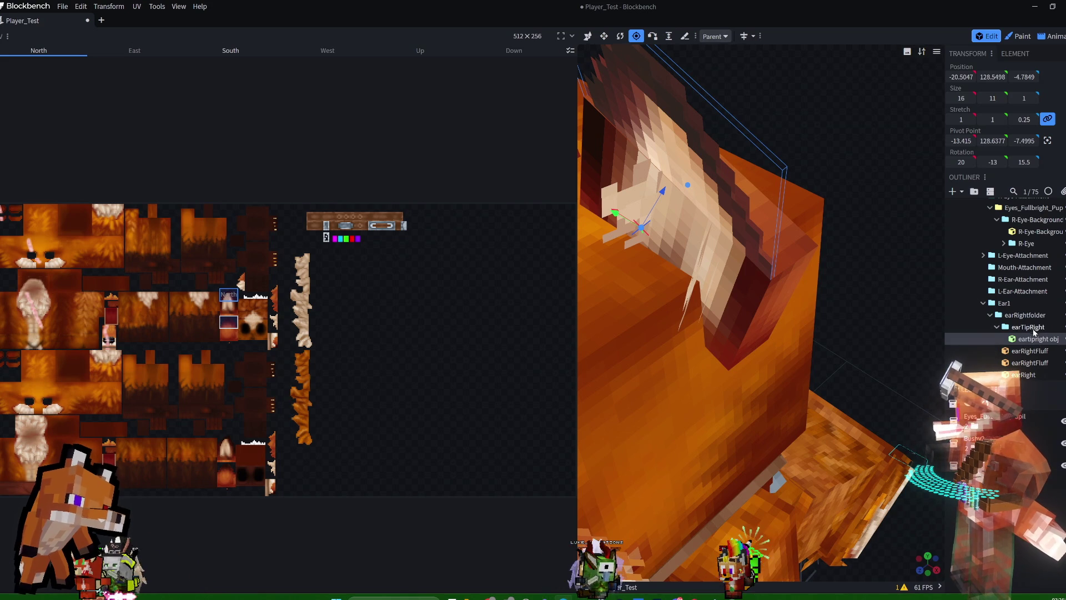
drag(855, 121, 872, 134)
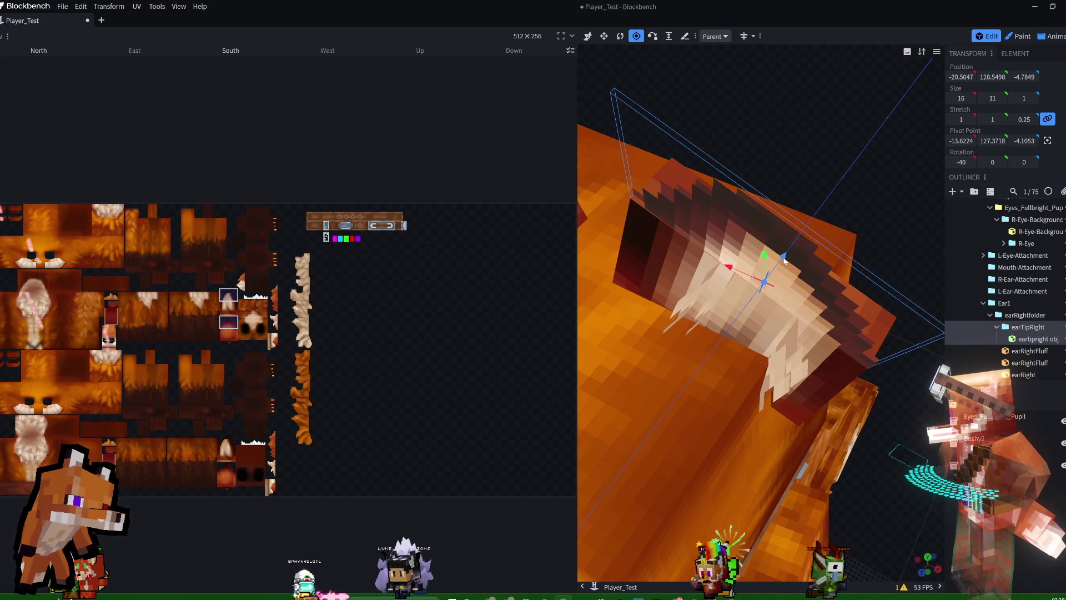
drag(784, 261, 783, 263)
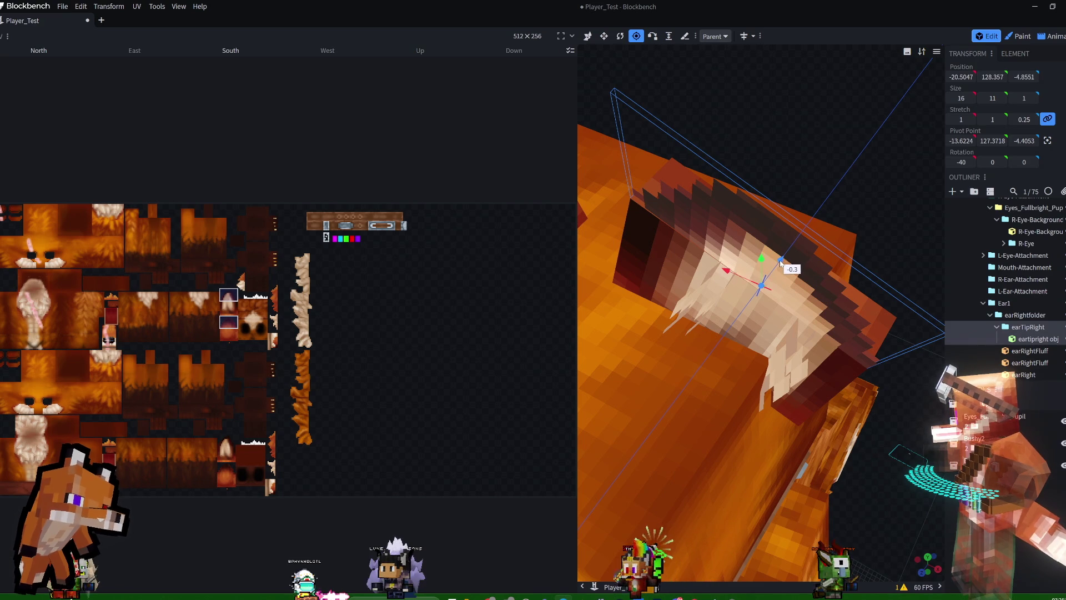
drag(777, 266, 778, 264)
mouse_move(853, 190)
mouse_down()
mouse_move(834, 179)
mouse_move(880, 164)
mouse_up()
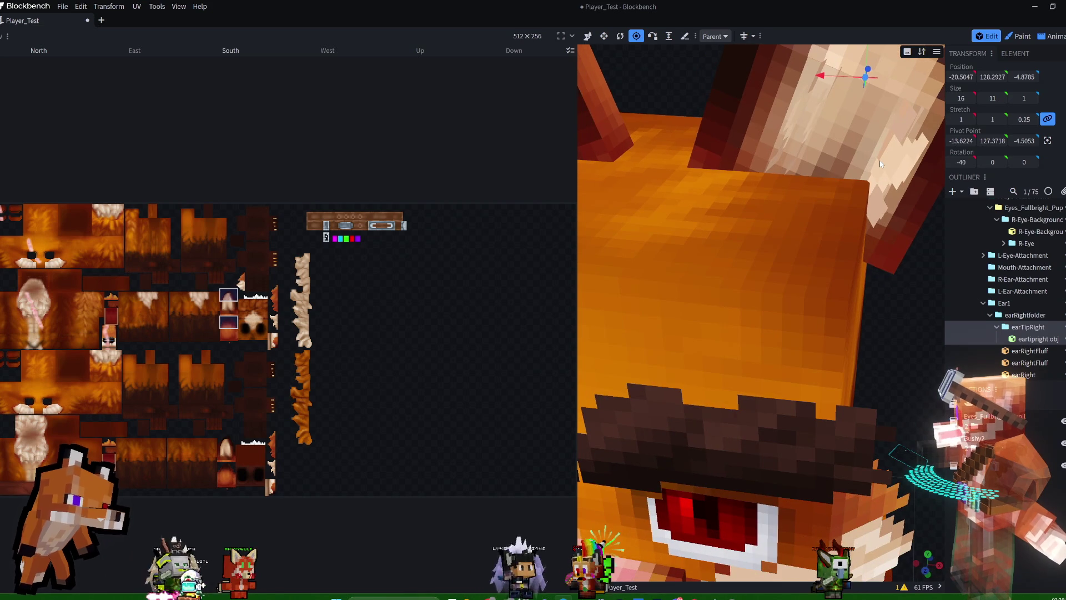
scroll(878, 163, down, 5)
scroll(916, 298, down, 3)
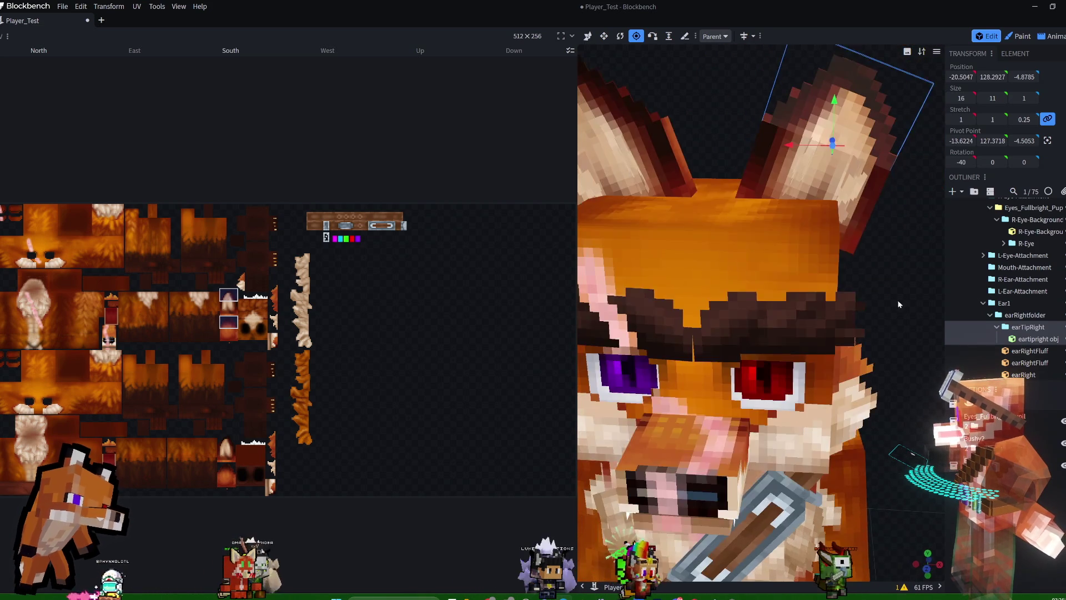
drag(916, 298, 925, 298)
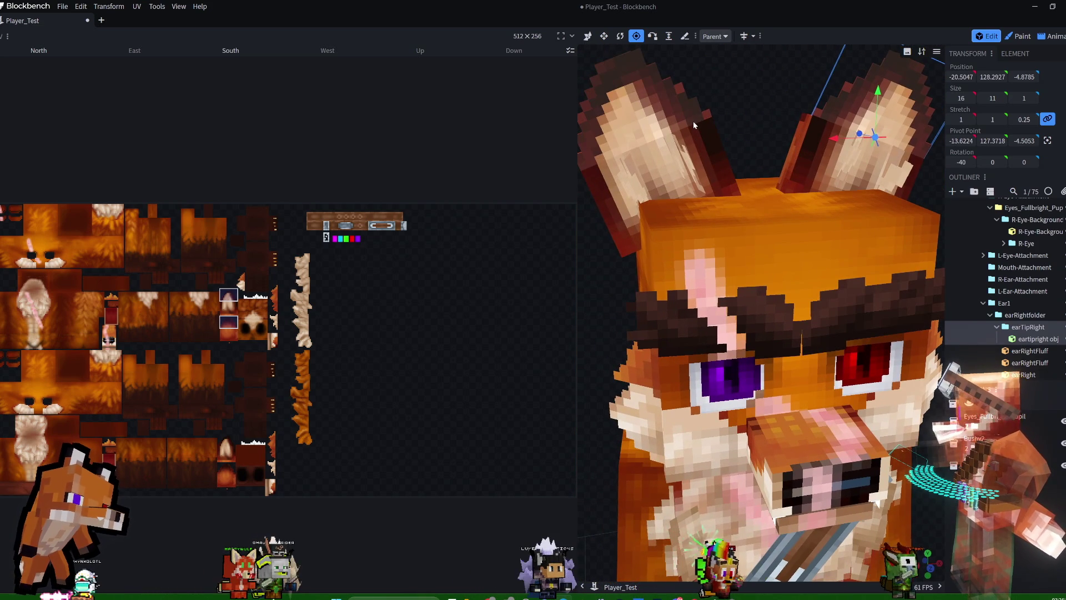
Select the left ear tip cube, then its whole earTipLeft group.
click(693, 121)
click(1039, 328)
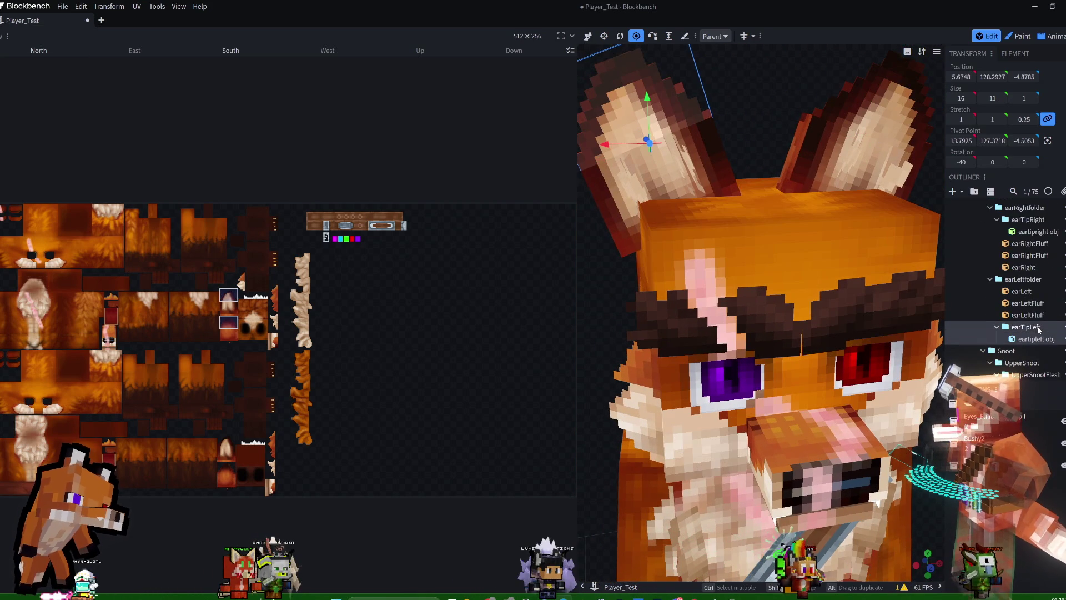
scroll(769, 95, up, 5)
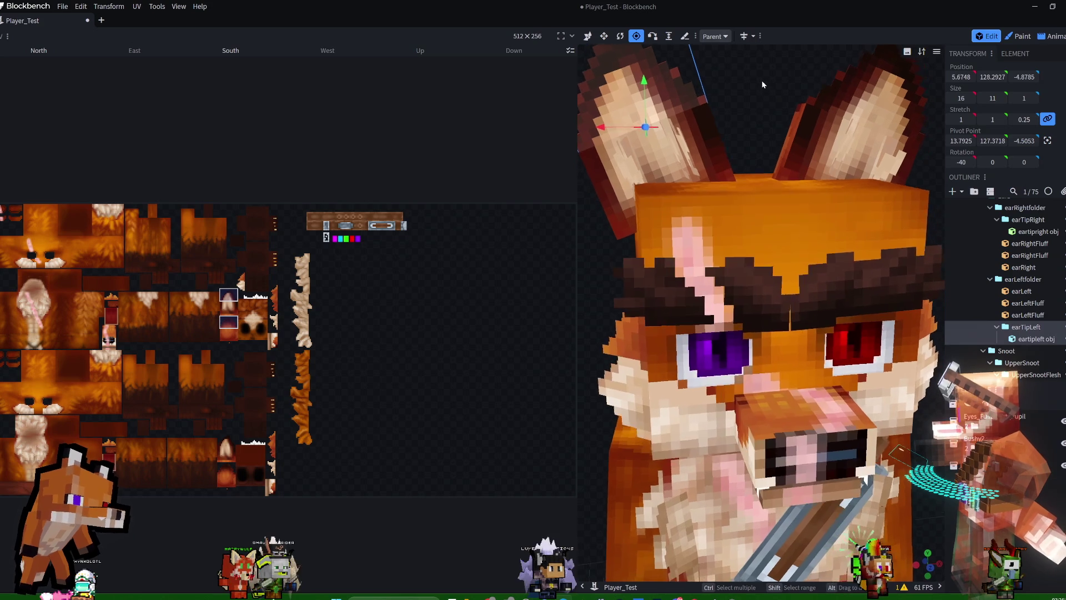
mouse_move(749, 82)
mouse_down()
mouse_move(743, 89)
mouse_move(808, 86)
mouse_move(784, 114)
mouse_move(798, 97)
mouse_up()
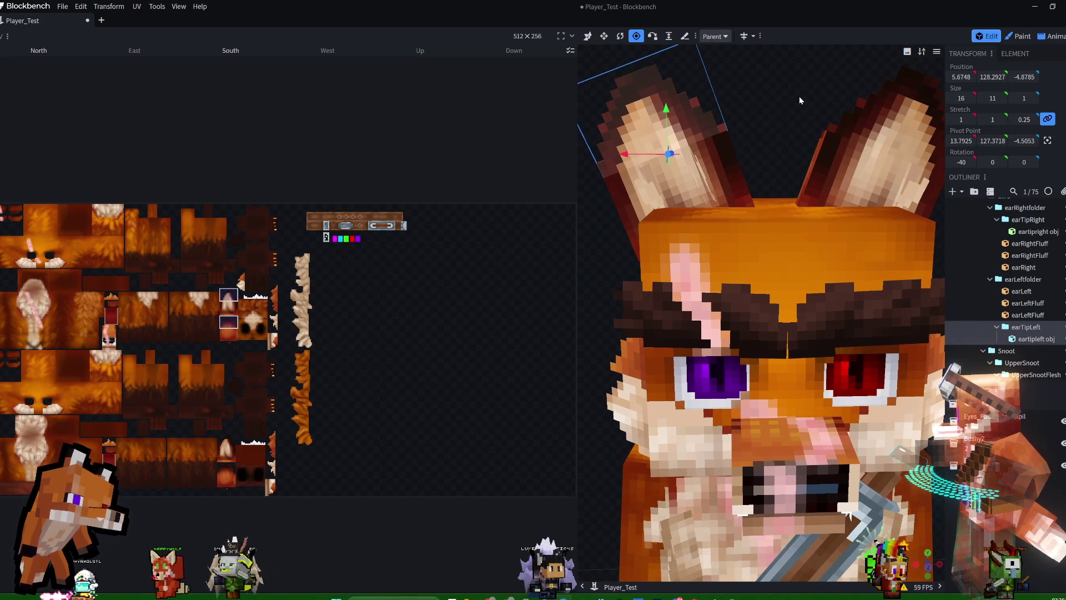
Look over Preview Options and shading modes, then snap the viewport to a preset Angles view.
click(937, 51)
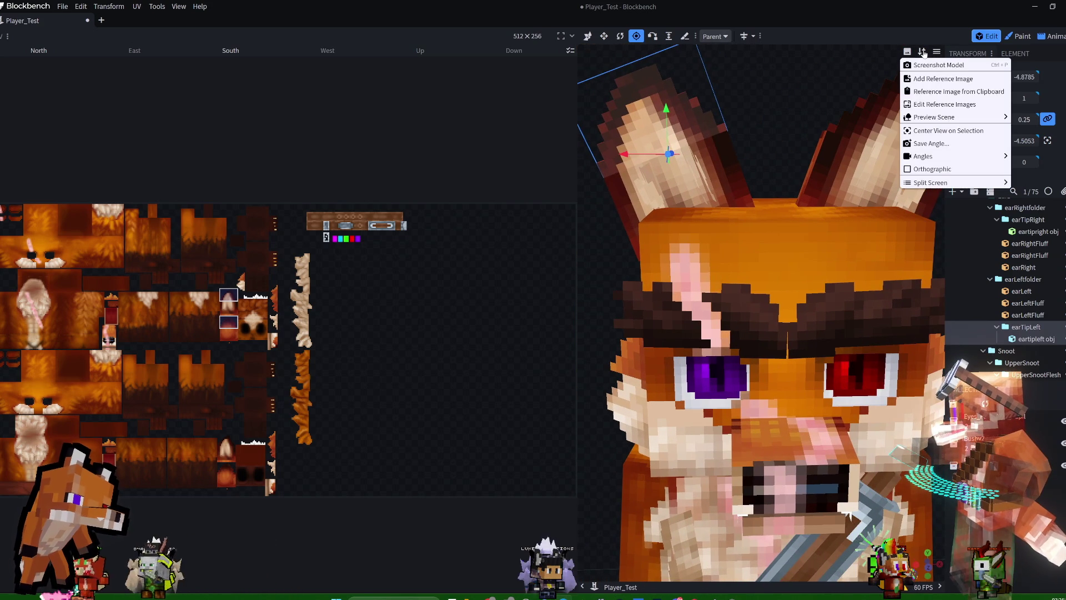
click(922, 51)
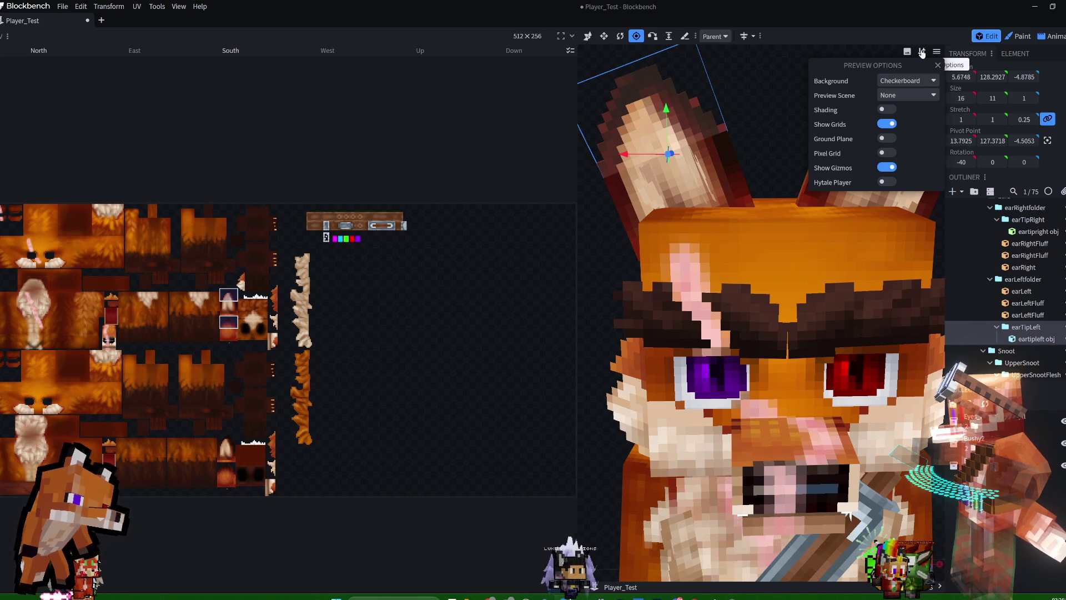
click(936, 51)
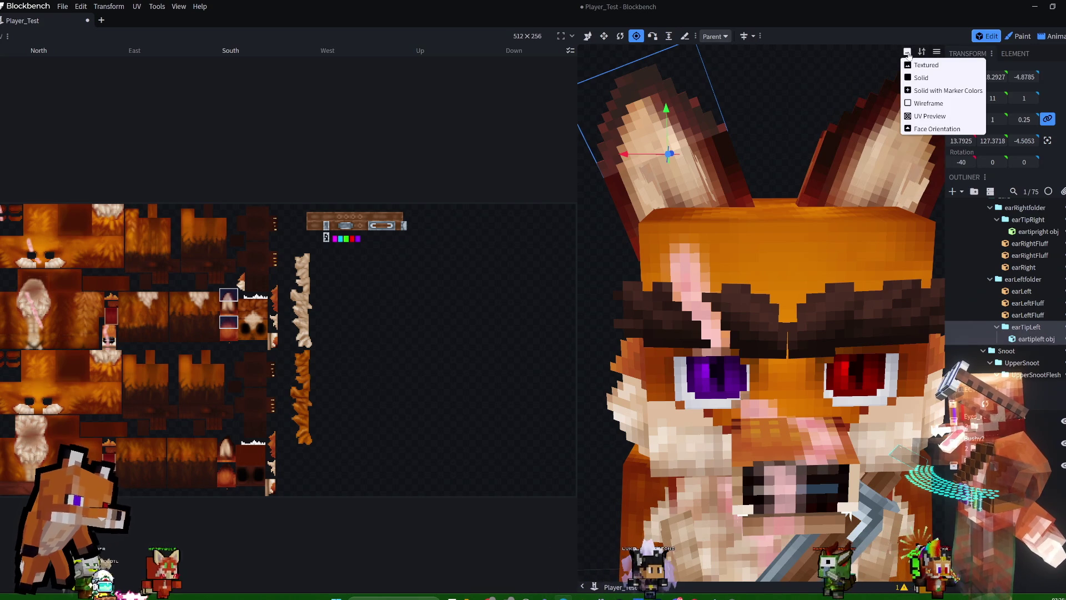
click(937, 52)
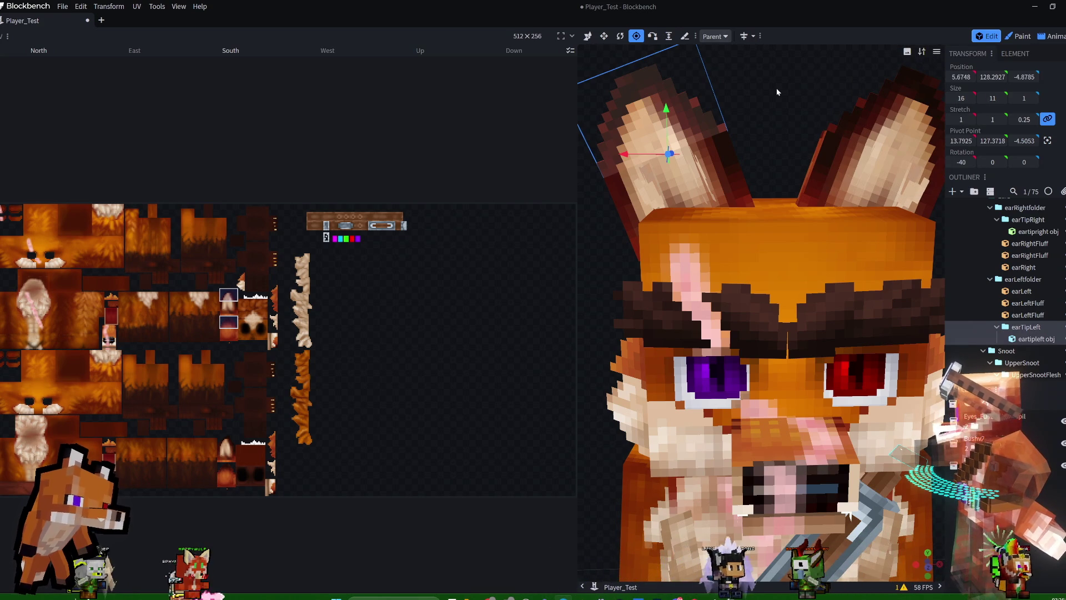
scroll(774, 85, up, 3)
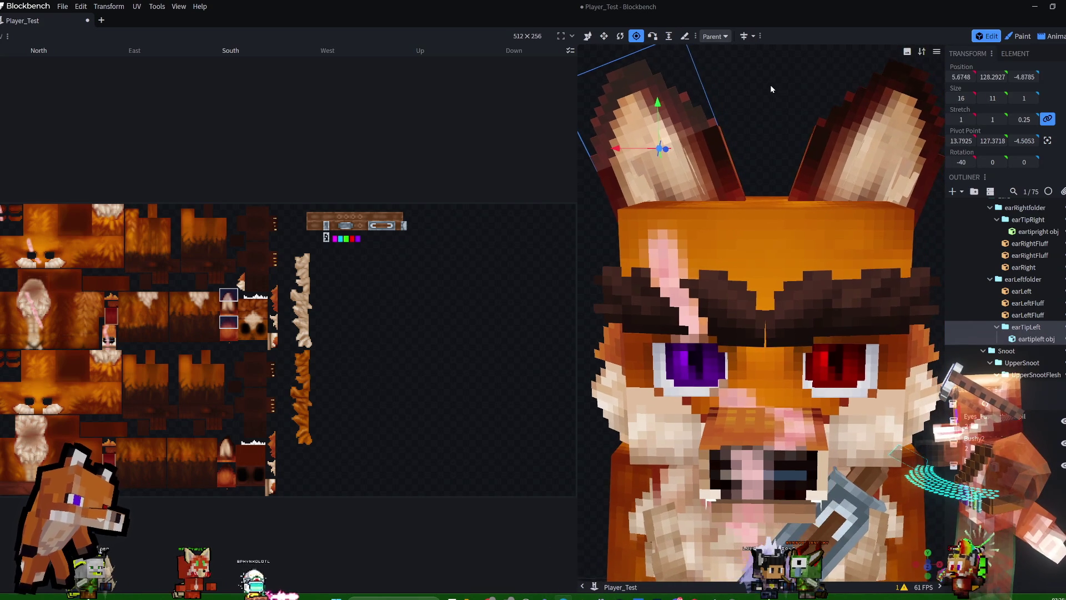
click(937, 51)
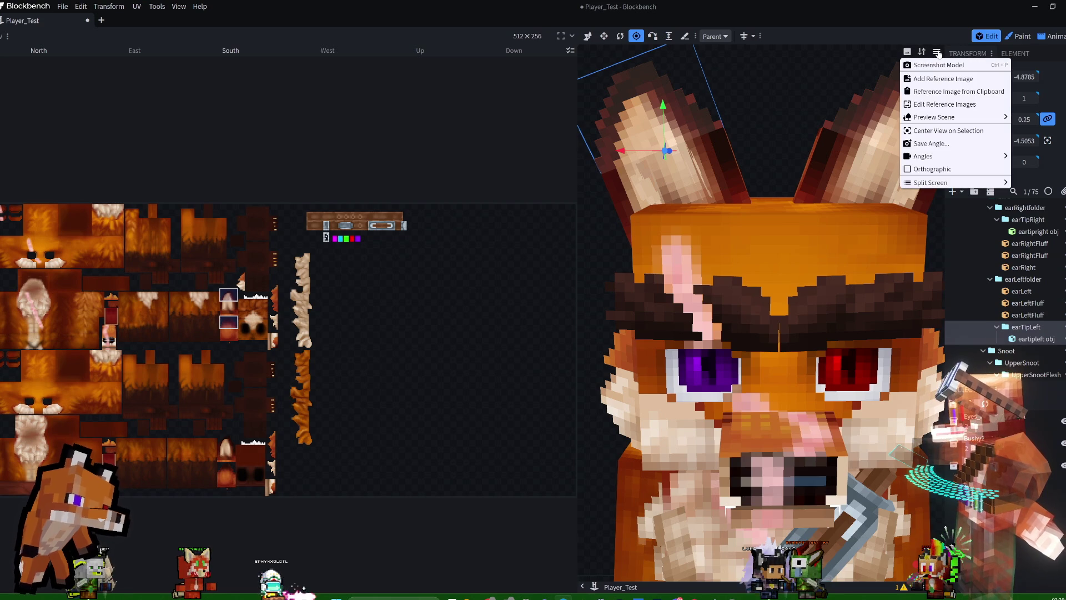
mouse_move(944, 156)
click(863, 167)
Compare the two ear tip groups, then move the earTipLeft pivot to 14.0925, 127.2718.
drag(792, 132, 789, 112)
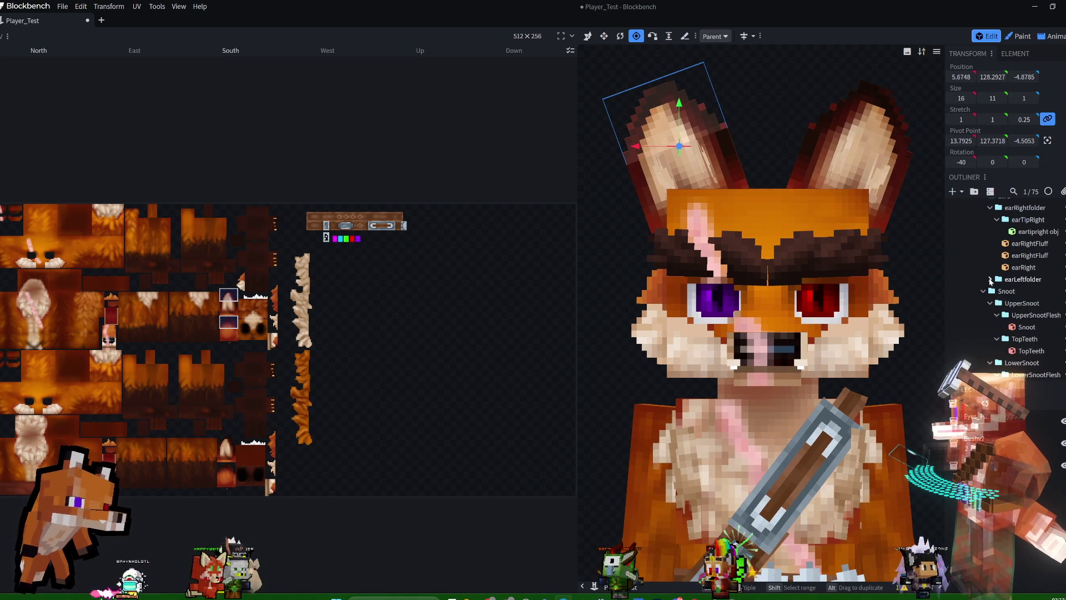
scroll(1006, 293, up, 5)
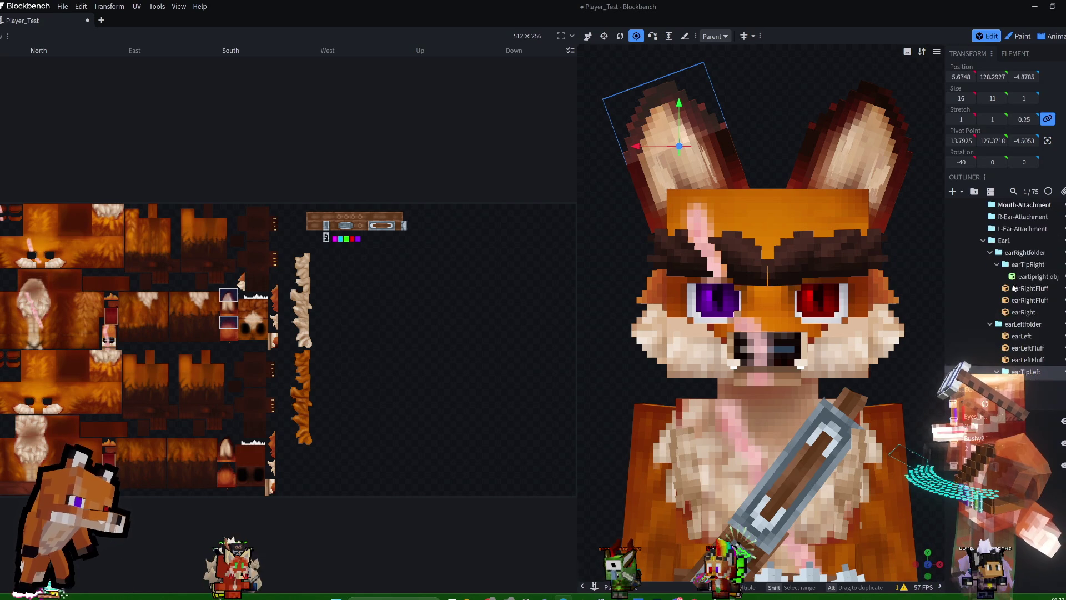
scroll(1018, 276, down, 5)
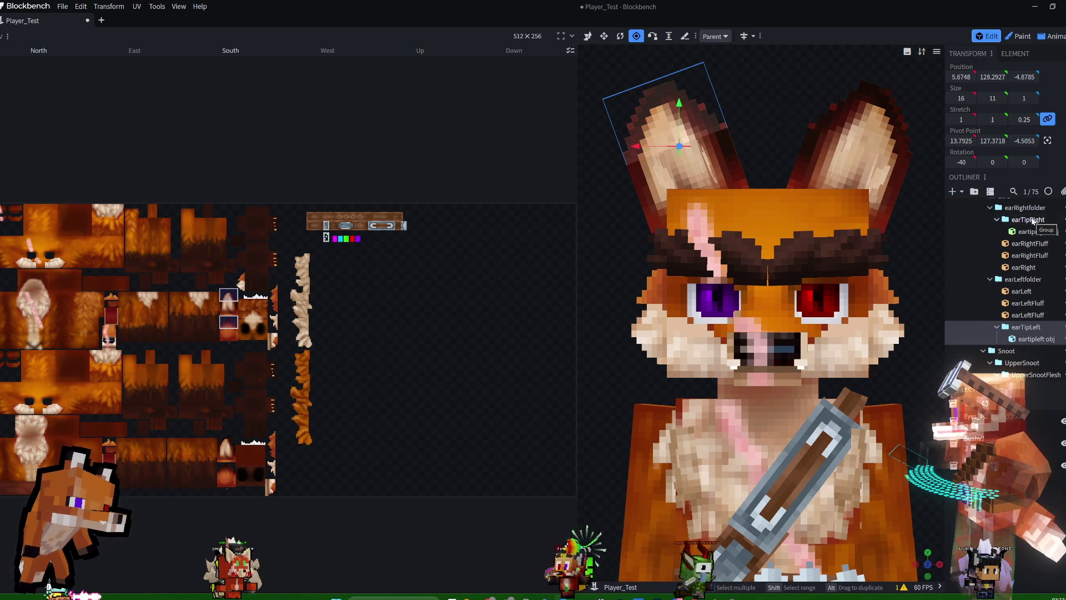
click(1027, 220)
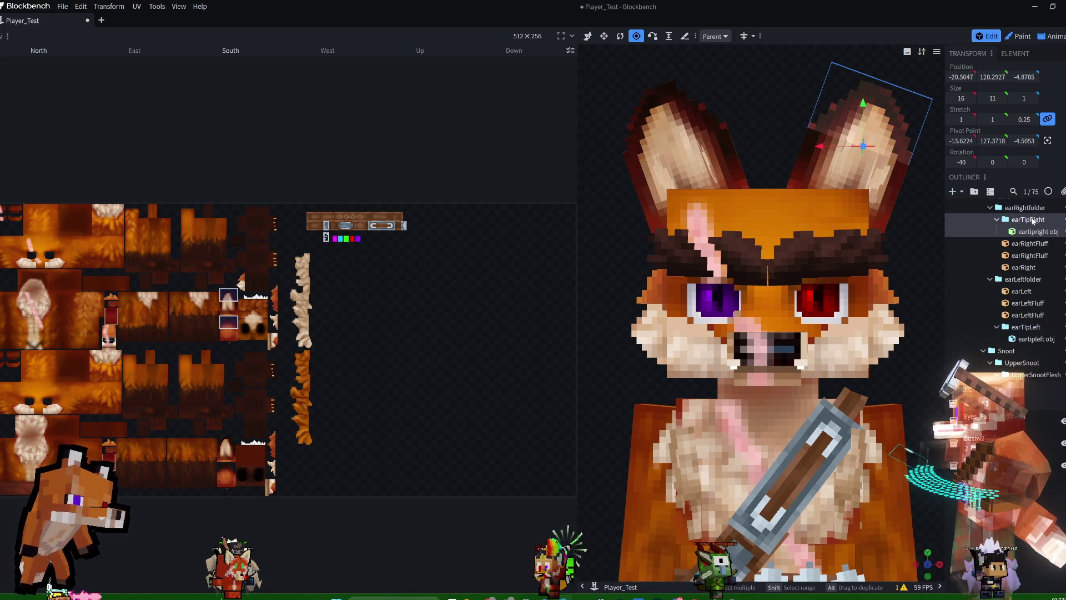
click(1027, 327)
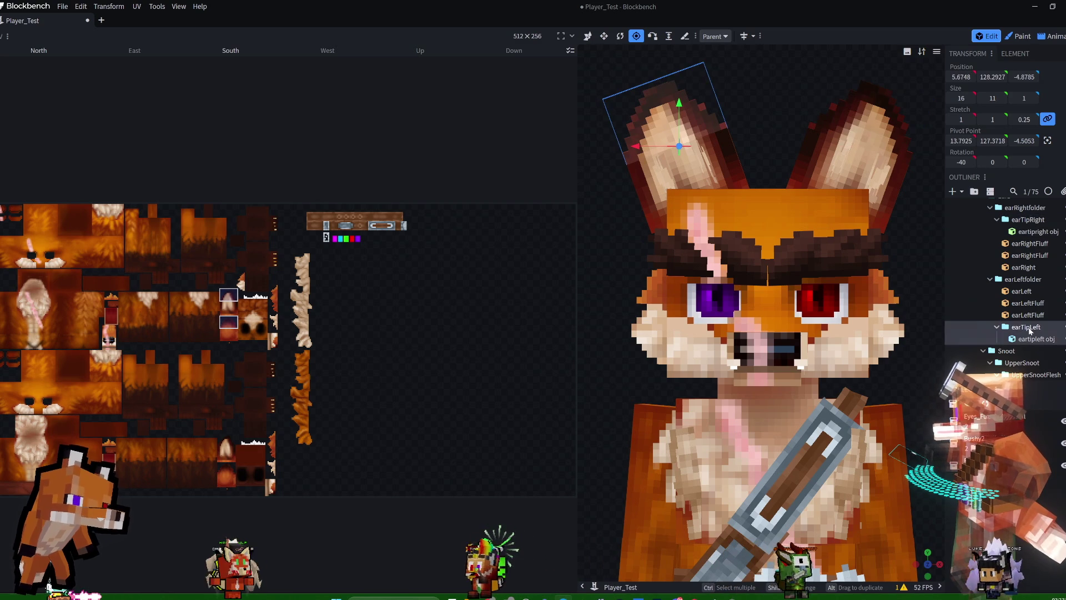
click(1040, 222)
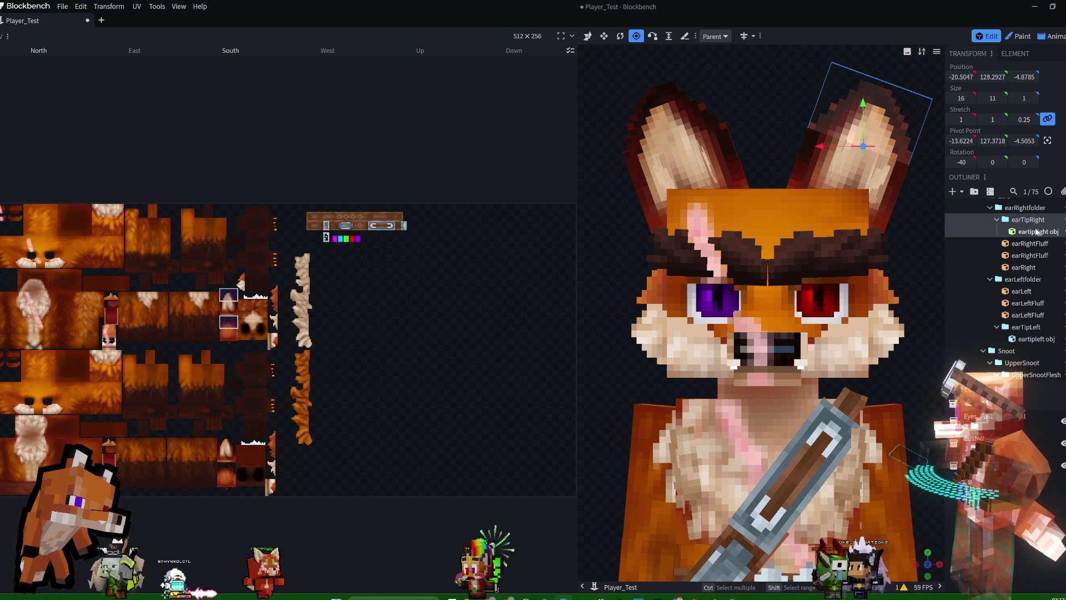
click(1033, 330)
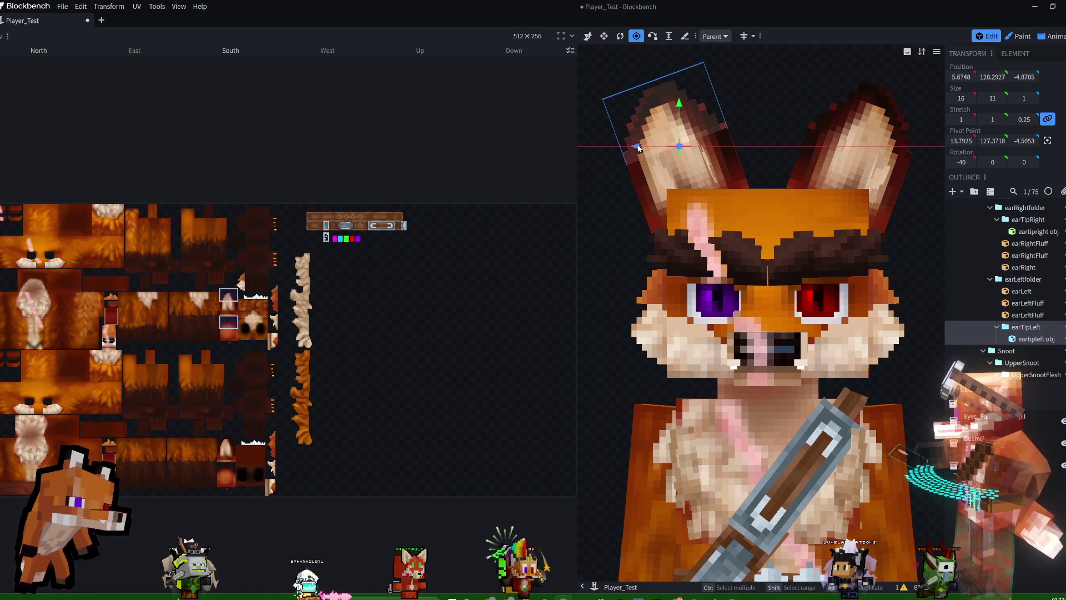
drag(638, 149, 636, 148)
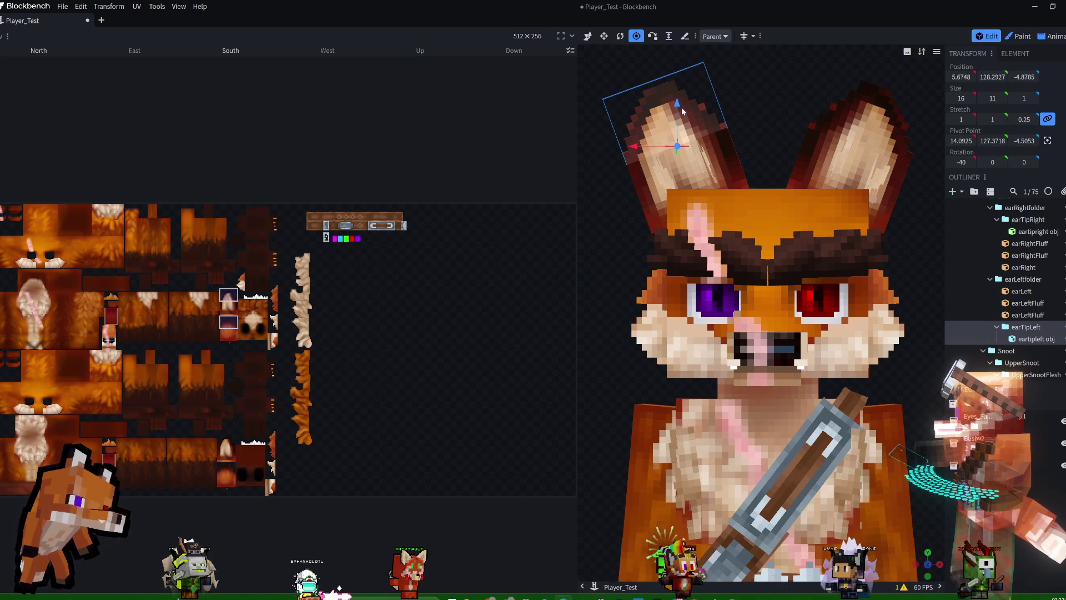
drag(677, 106, 678, 111)
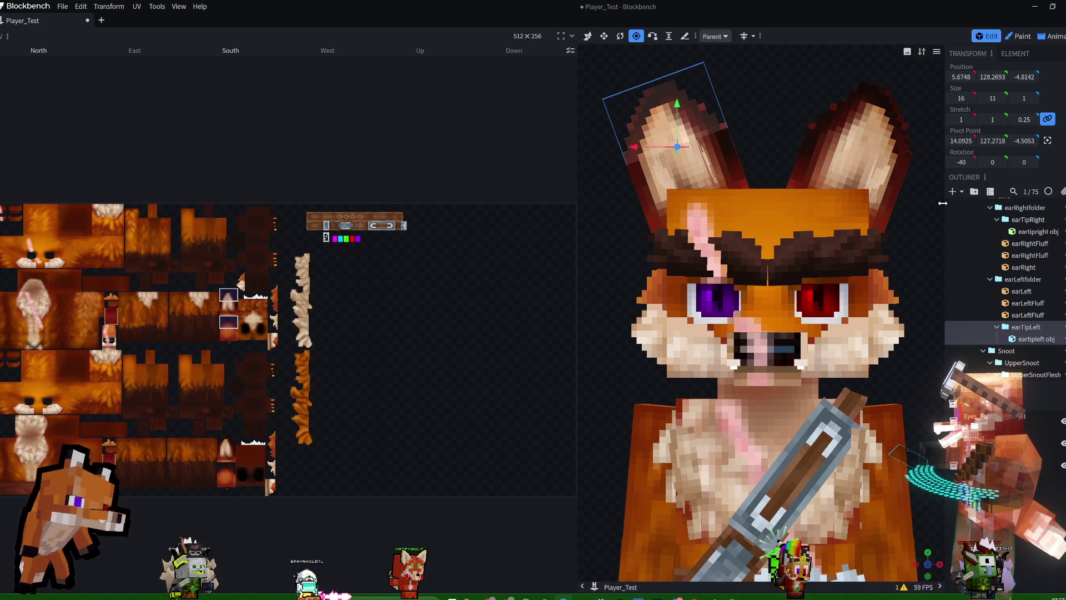
Shift the earTipRight pivot sideways to mirror the left ear tip.
click(1027, 220)
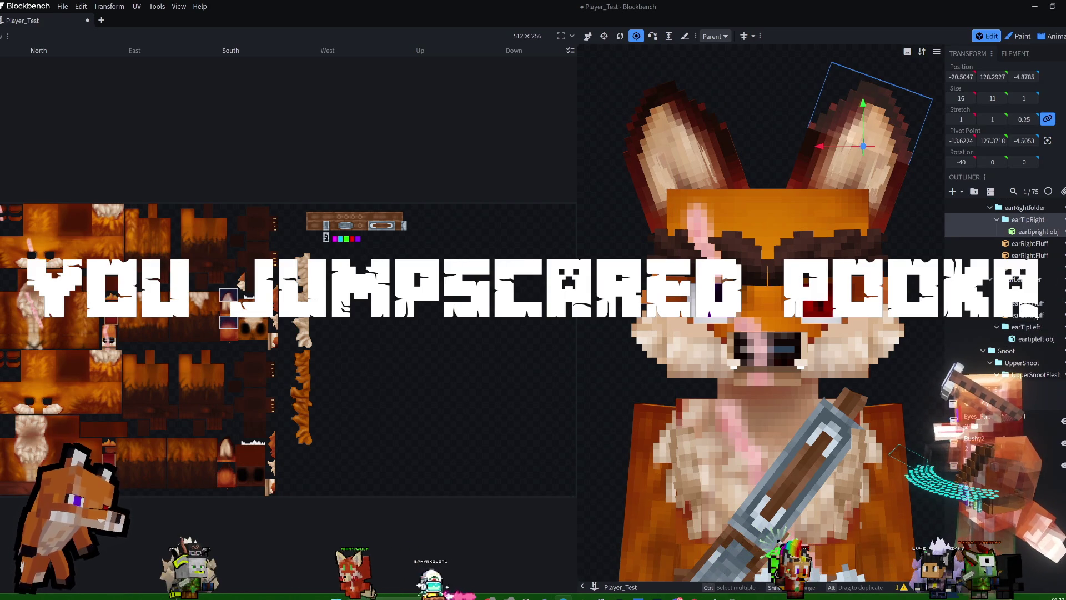
click(1033, 330)
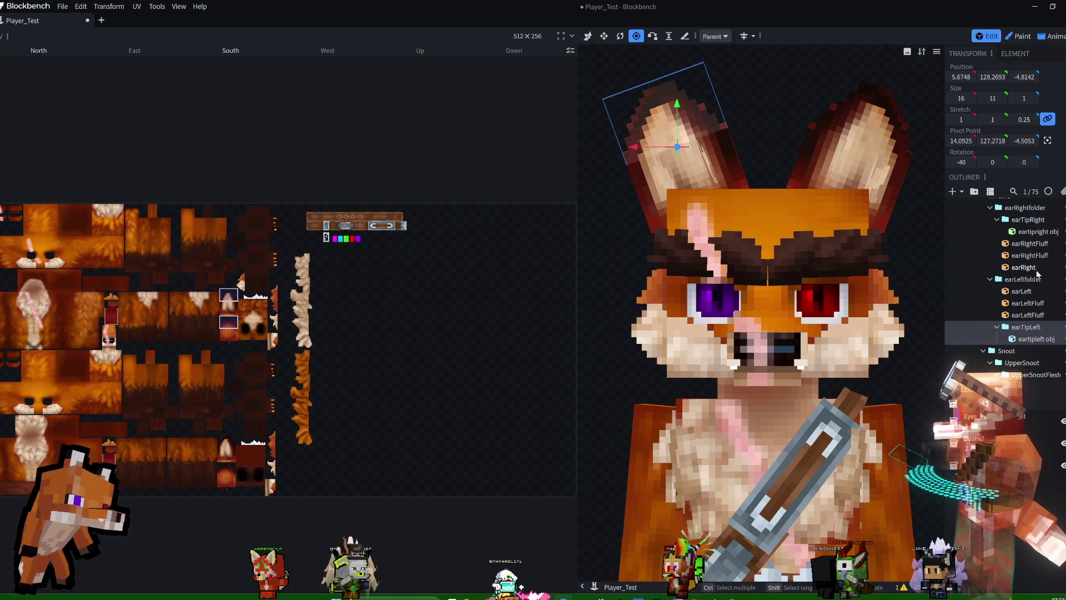
click(1034, 223)
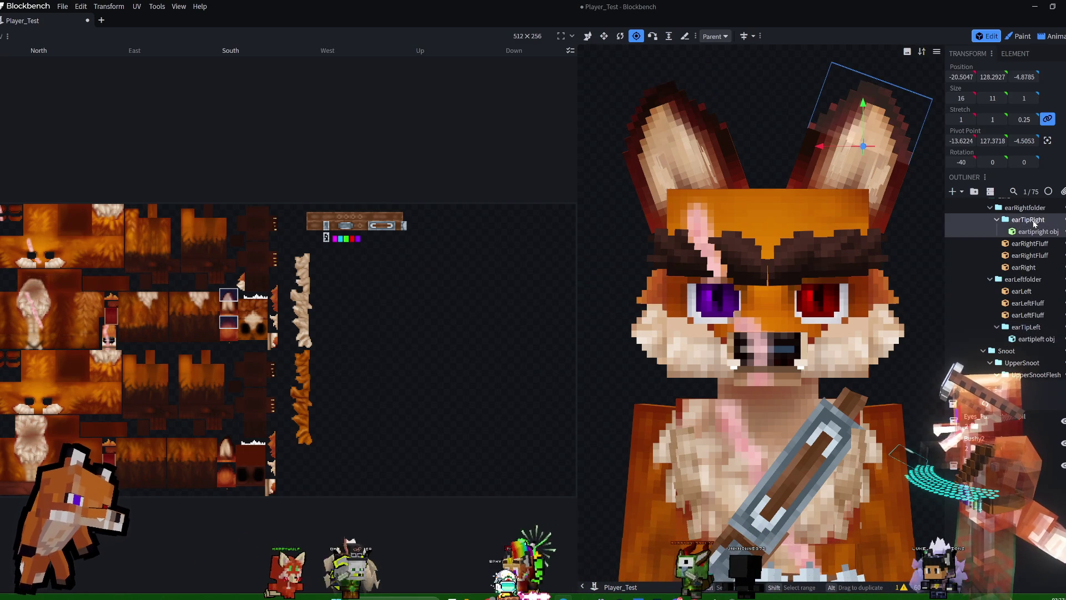
drag(821, 149, 815, 147)
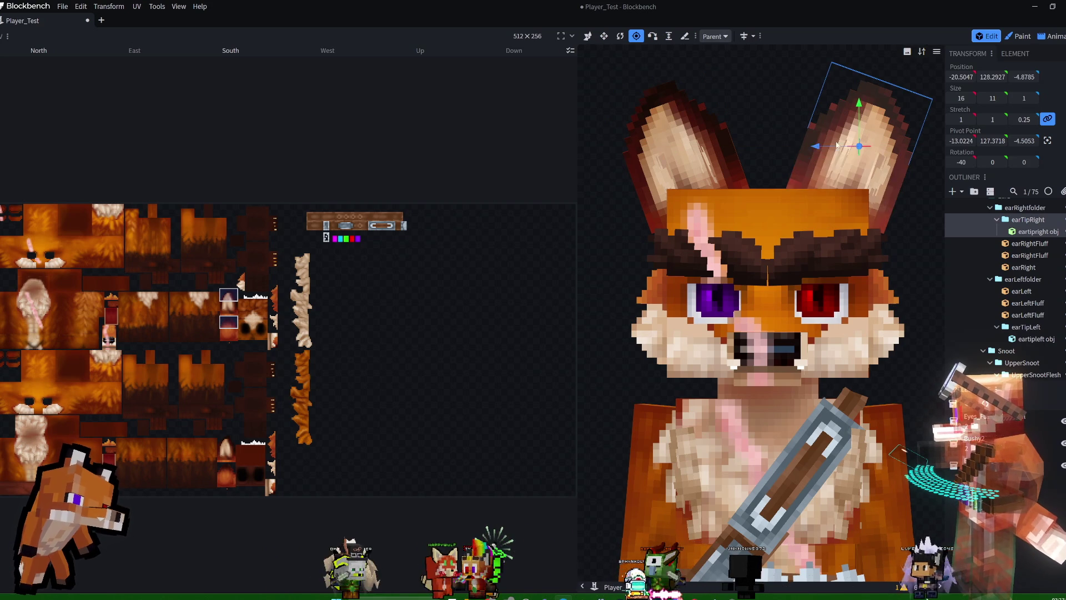
mouse_move(780, 112)
mouse_down()
mouse_move(767, 198)
mouse_move(774, 246)
mouse_up()
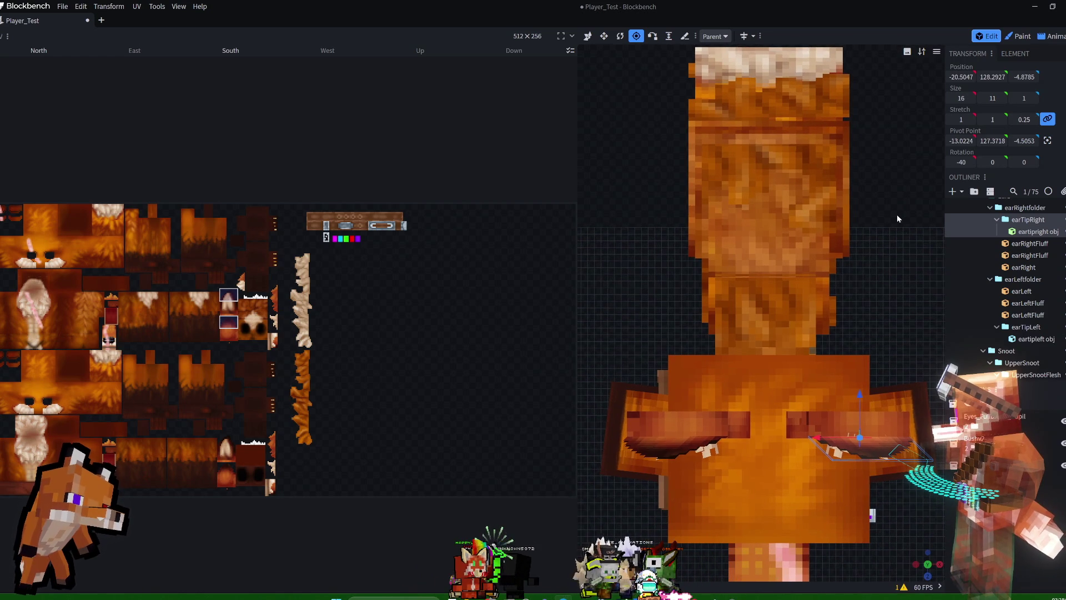
Compare both ear tips from the side and nudge earTipRight to -20.5047, 128.357, -4.8551.
click(1021, 327)
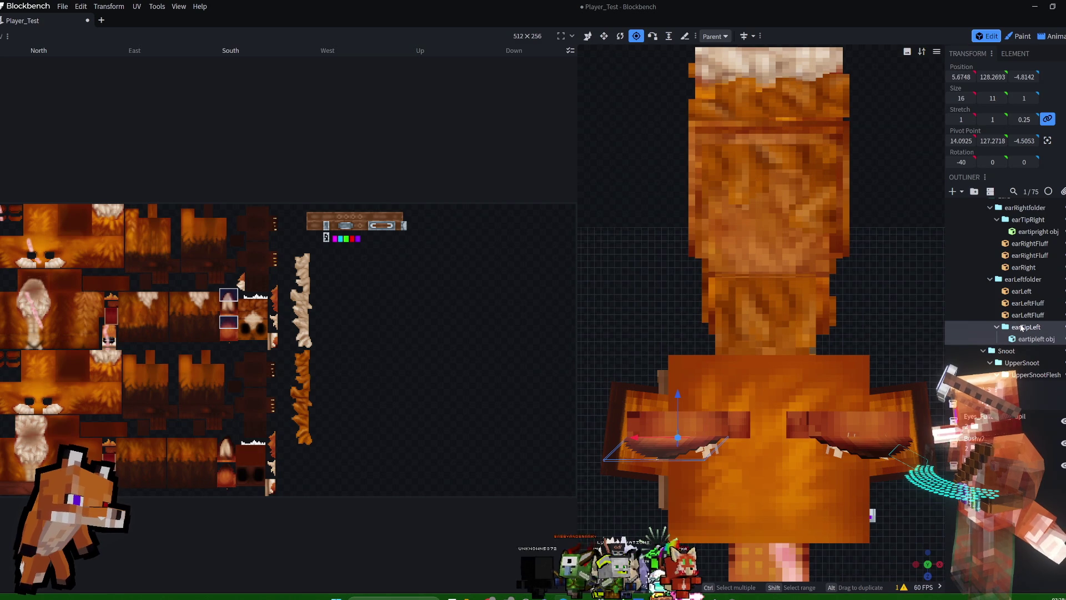
mouse_move(932, 233)
mouse_down()
mouse_move(903, 188)
mouse_move(790, 89)
mouse_move(809, 216)
mouse_move(898, 205)
mouse_up()
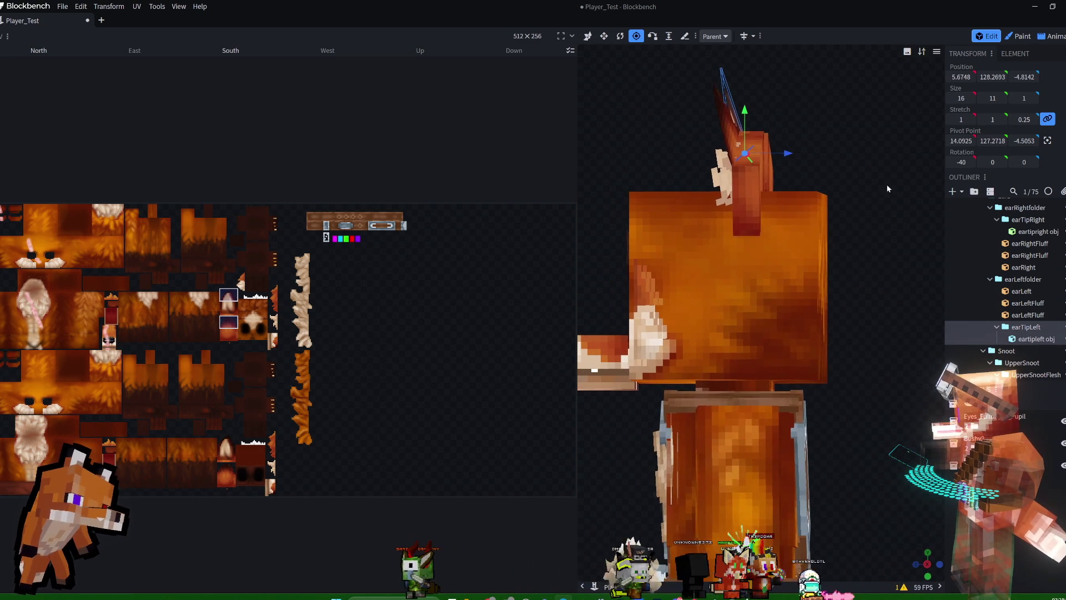
drag(871, 156, 872, 158)
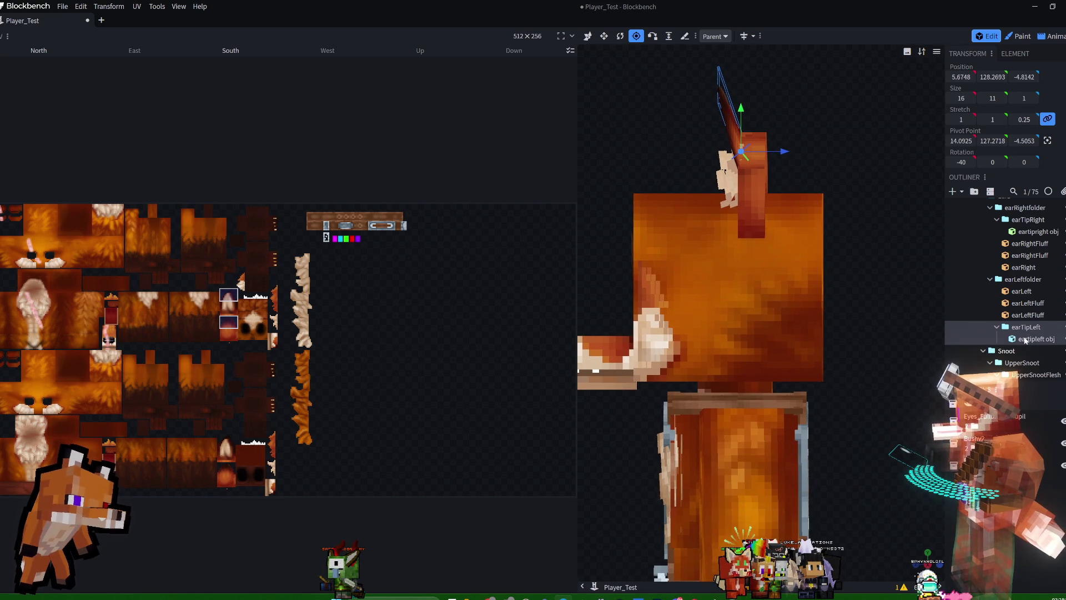
click(1025, 221)
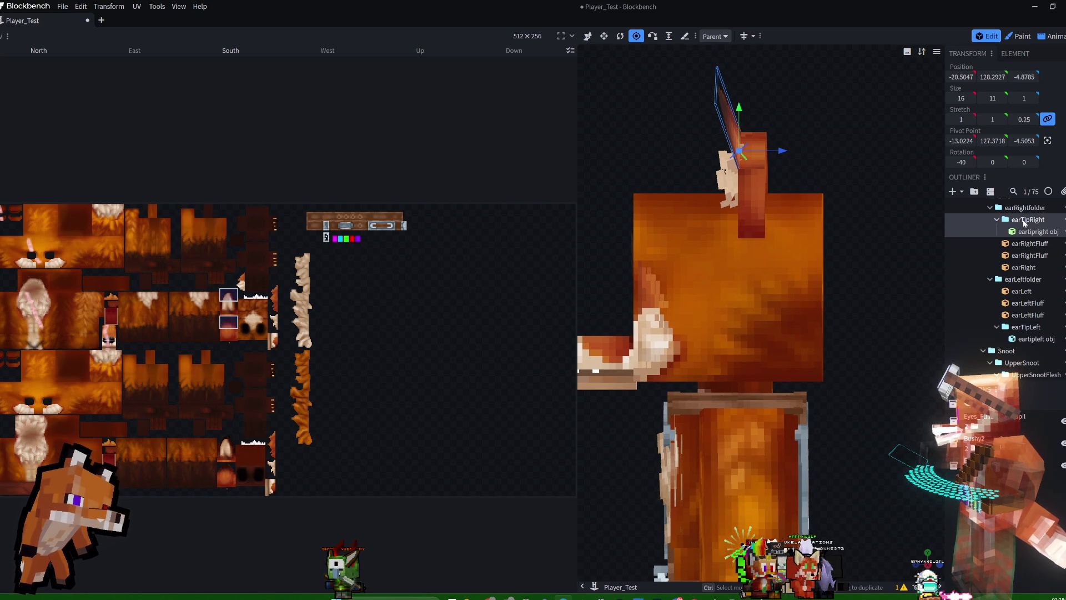
drag(899, 216, 900, 215)
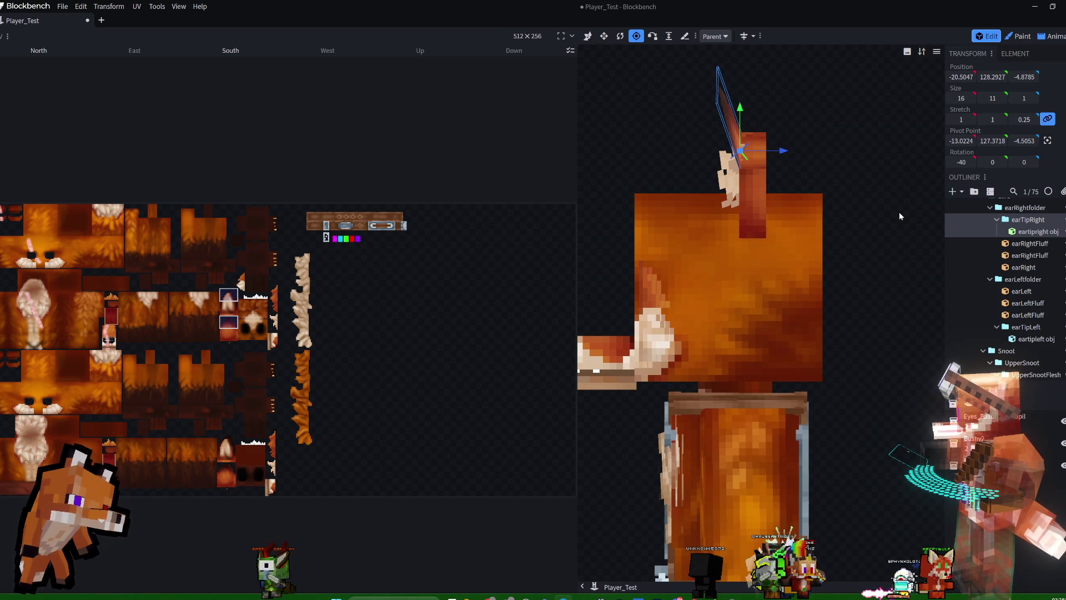
click(1025, 327)
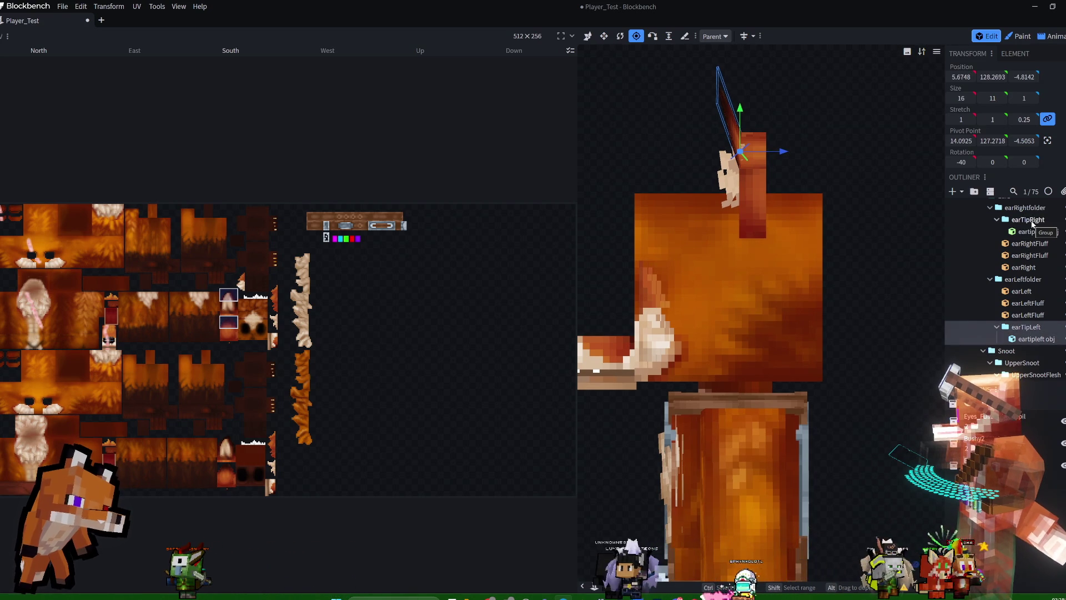
click(1032, 223)
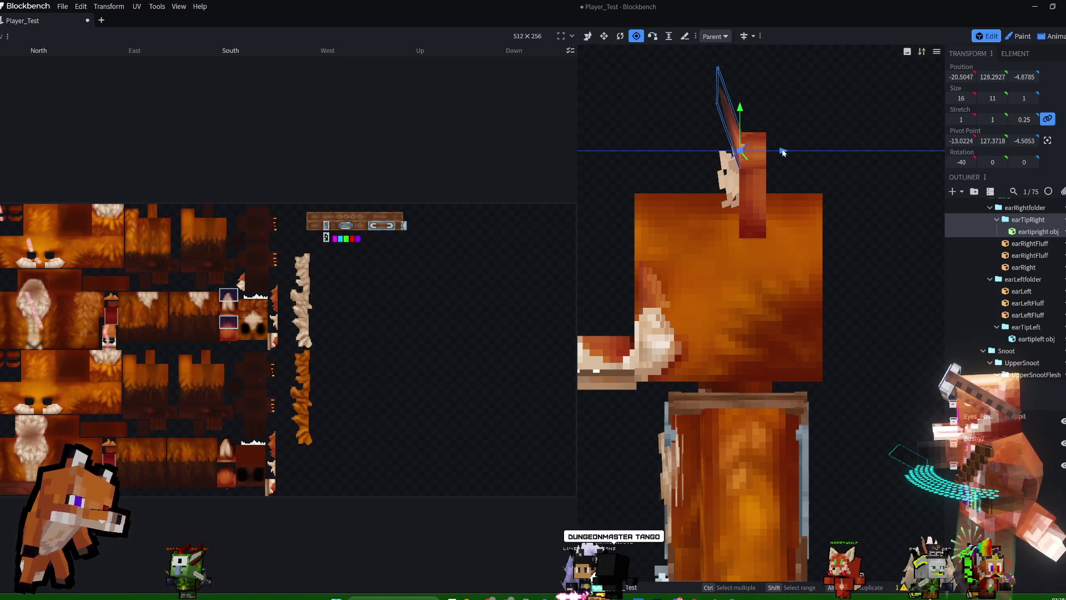
drag(782, 152, 780, 150)
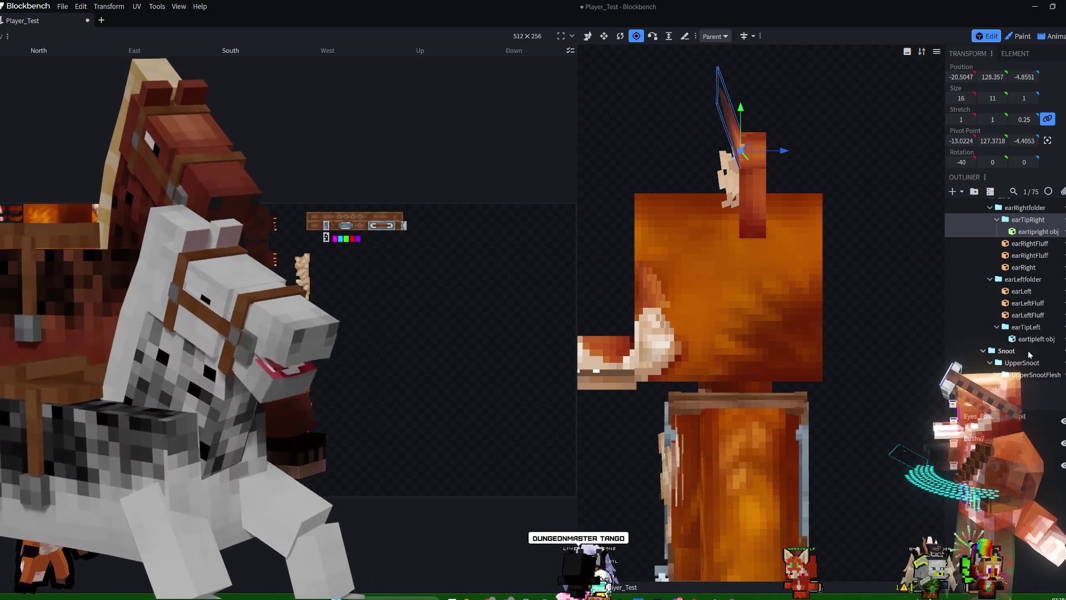
Select both ear tip groups and save the model as Bushy3.blockymodel.
click(1029, 326)
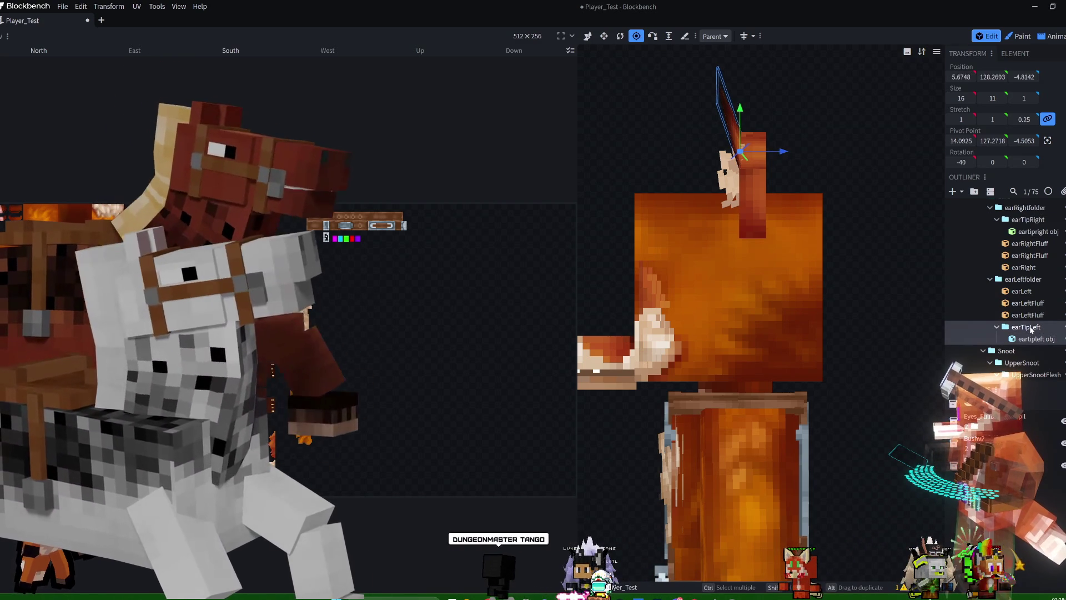
ctrl+click(1027, 219)
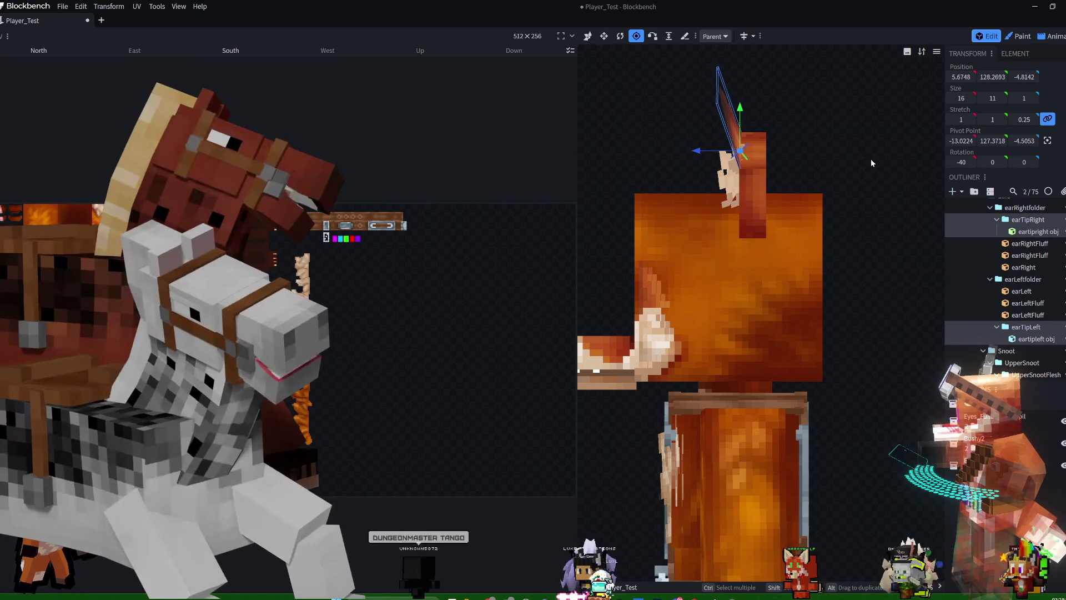
key(ctrl+s)
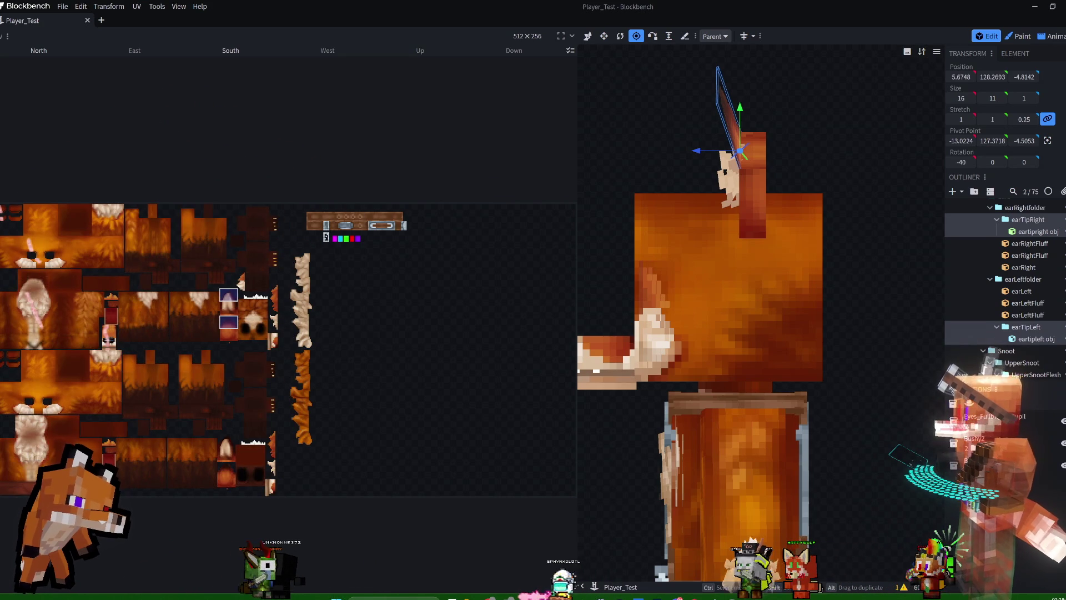
key(alt+Tab)
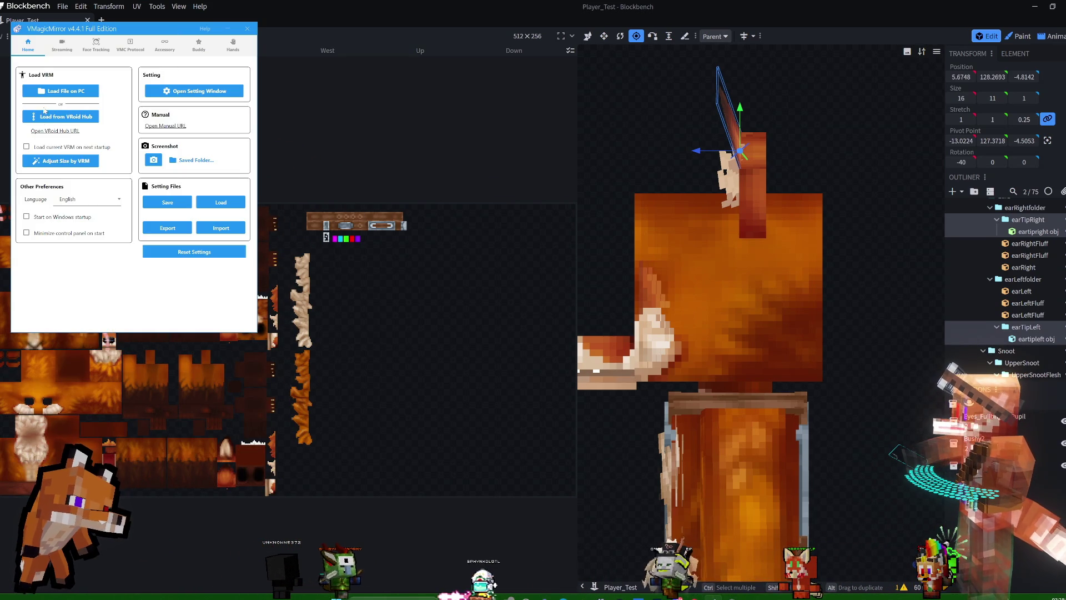
Load the 110 - Tango Ice Mage.vrm avatar from disk and accept the licence prompt.
click(54, 92)
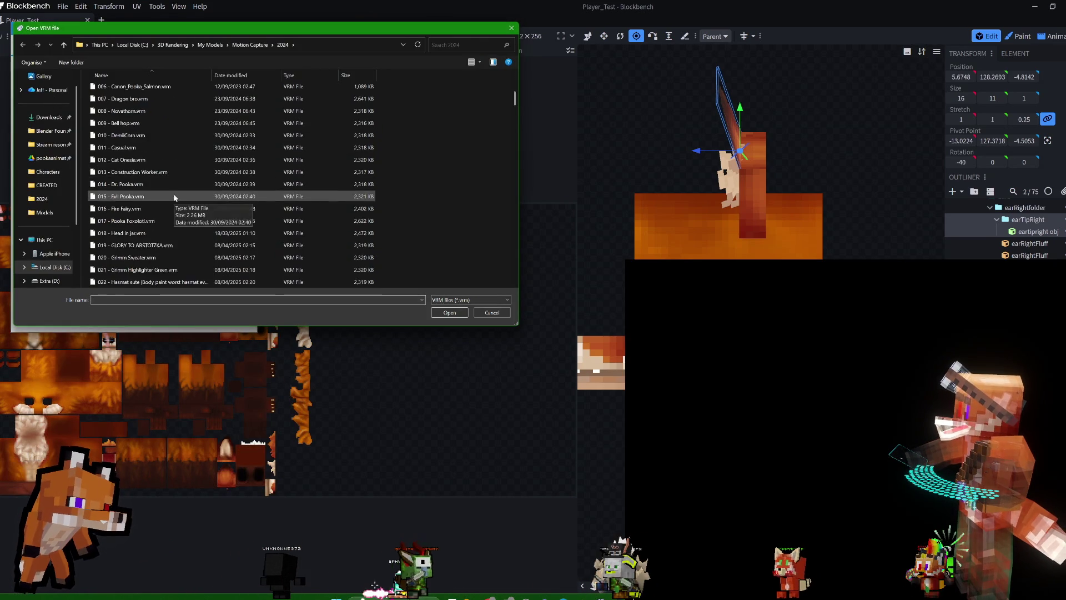
scroll(173, 198, down, 20)
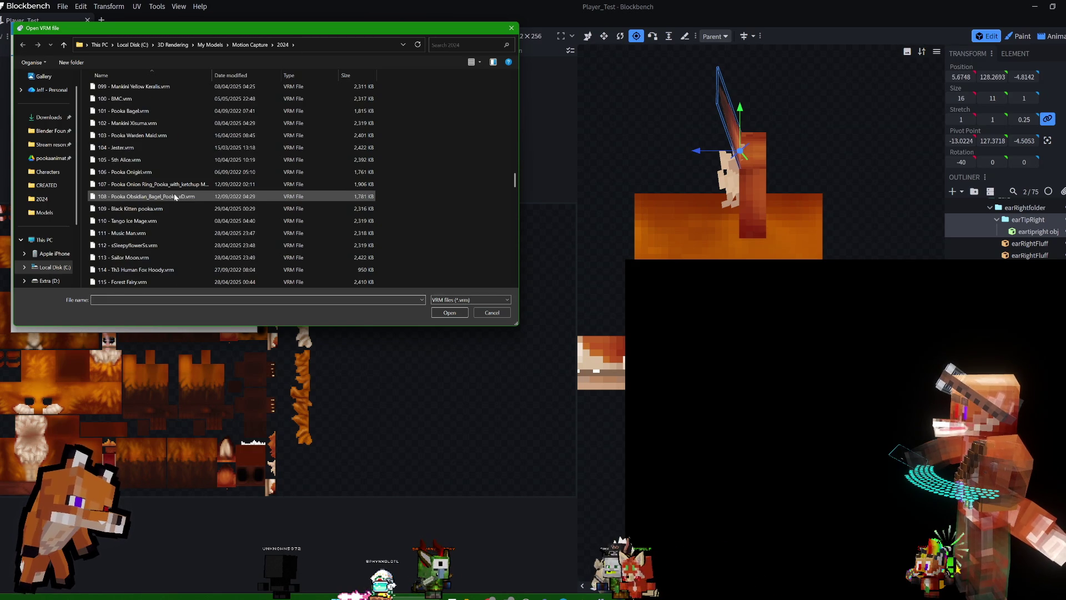
click(164, 222)
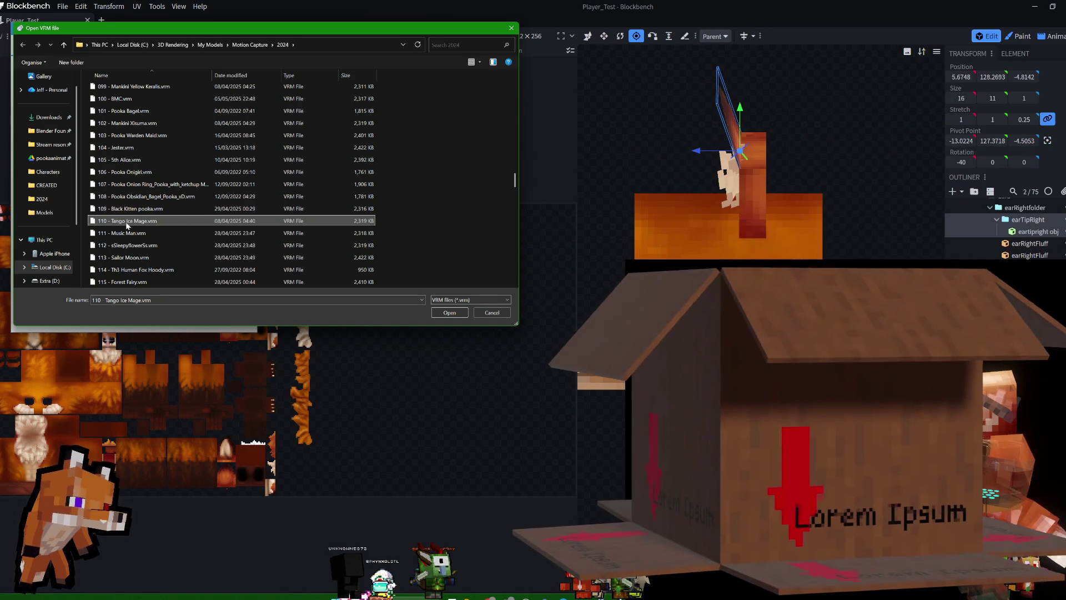
double_click(127, 222)
click(138, 207)
click(862, 154)
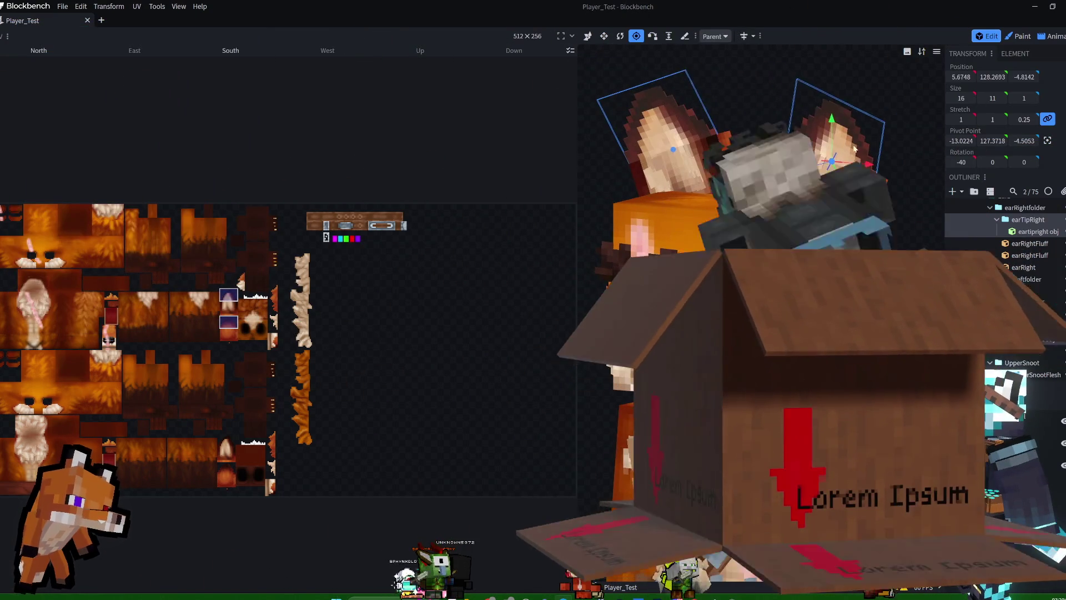
Check the shading and Preview Options menus, then switch to Animate to view the ear-tip keyframes.
click(906, 52)
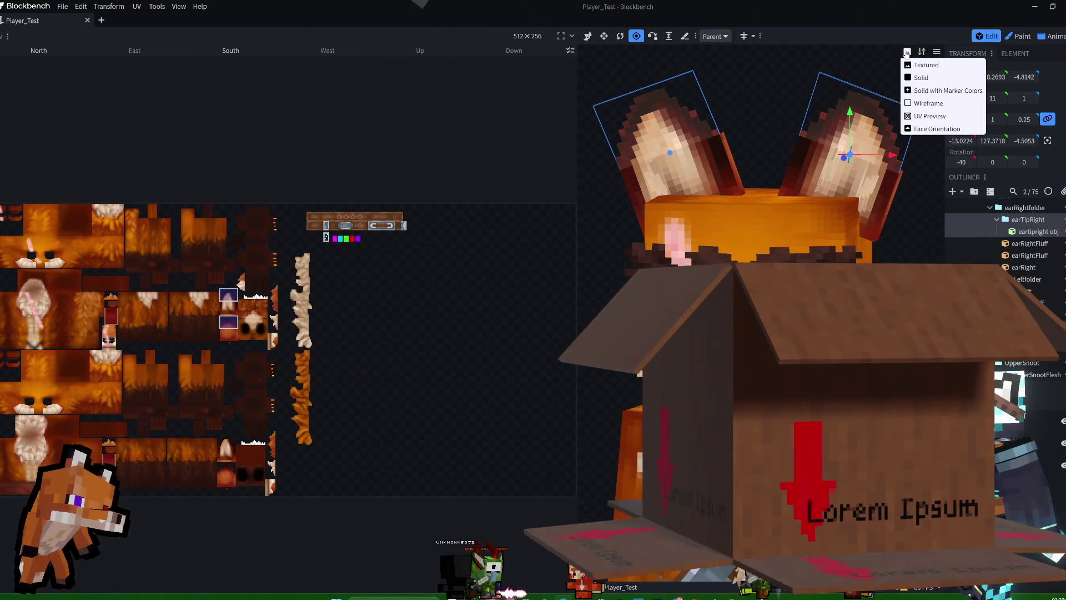
click(936, 52)
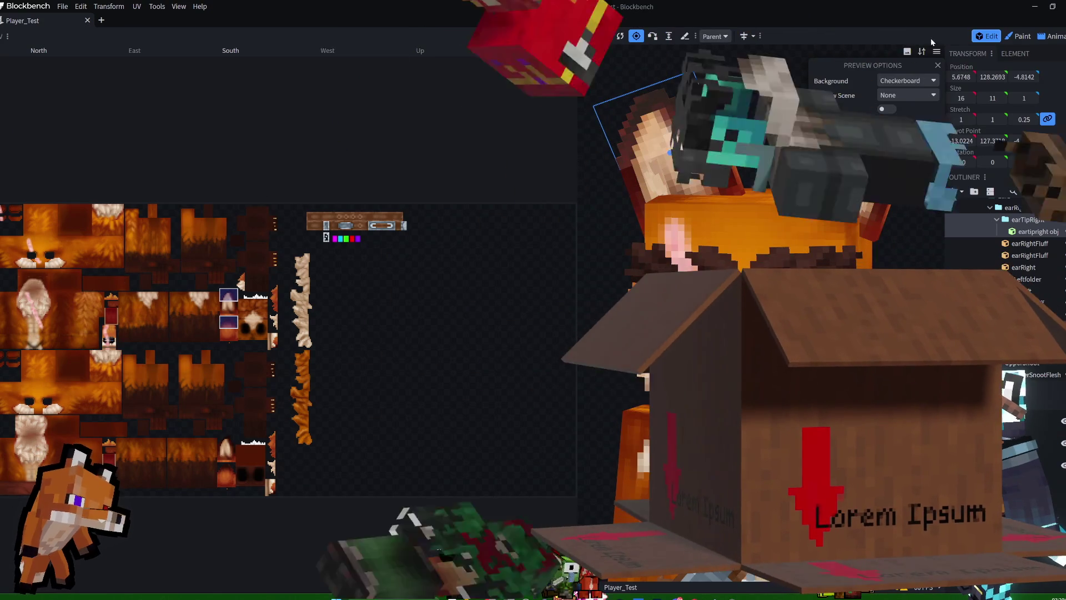
click(937, 52)
click(918, 169)
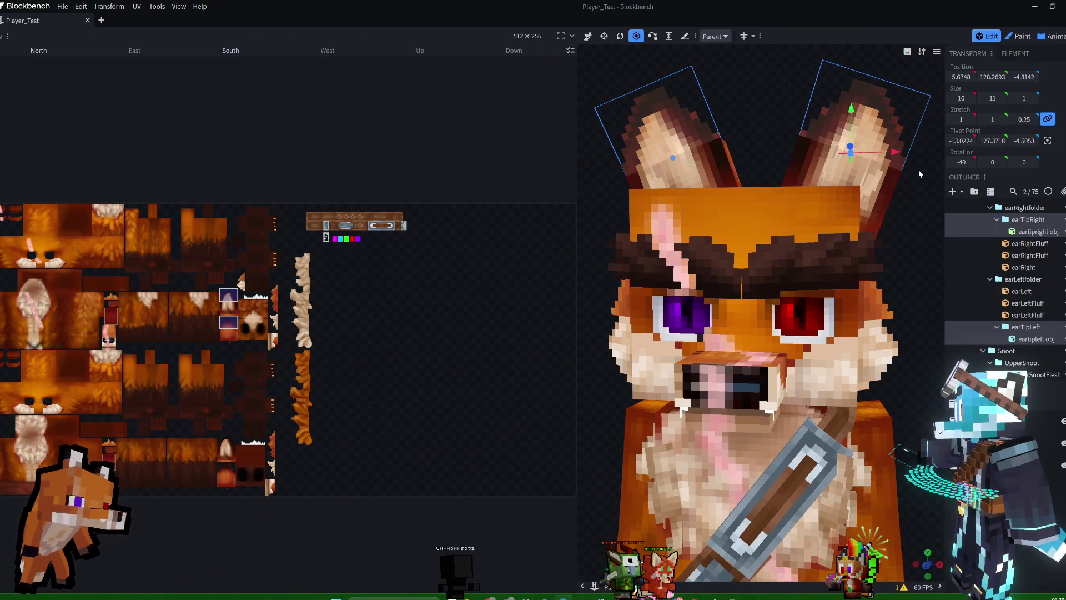
click(1055, 36)
mouse_move(885, 239)
mouse_down()
mouse_move(797, 165)
mouse_move(859, 186)
mouse_move(769, 218)
mouse_move(899, 198)
mouse_move(900, 165)
mouse_move(706, 204)
mouse_move(470, 178)
mouse_move(566, 234)
mouse_up()
mouse_move(785, 165)
mouse_down()
mouse_move(793, 183)
mouse_move(857, 141)
mouse_up()
Play the current animation, then preview Jump_Far and Jump_Far2 in turn.
key(space)
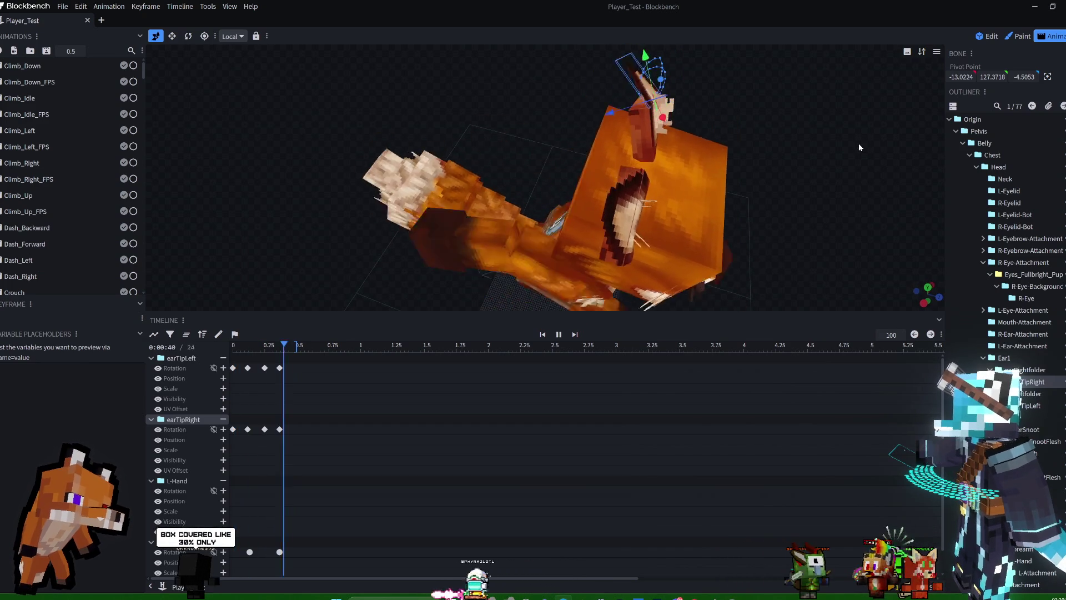
key(space)
mouse_move(860, 187)
mouse_down()
mouse_move(808, 131)
mouse_move(806, 165)
mouse_up()
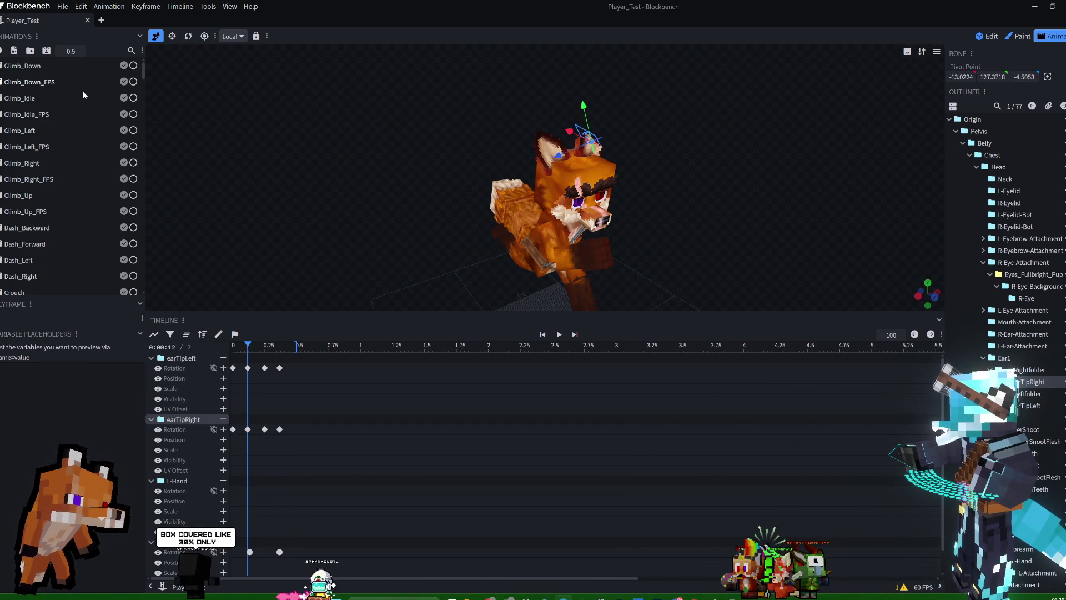
scroll(43, 210, down, 3)
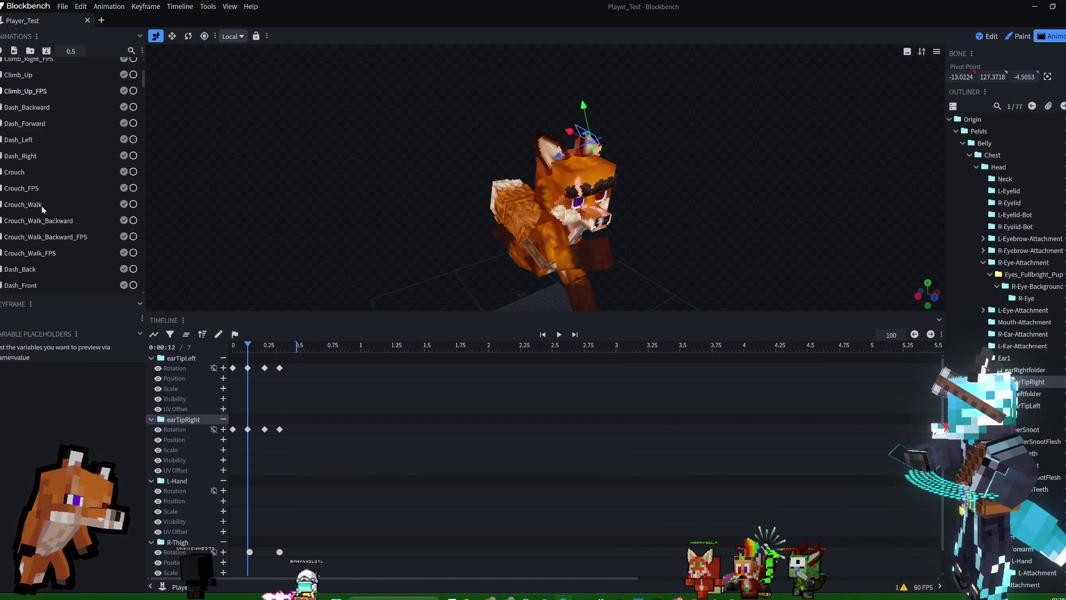
scroll(42, 201, down, 5)
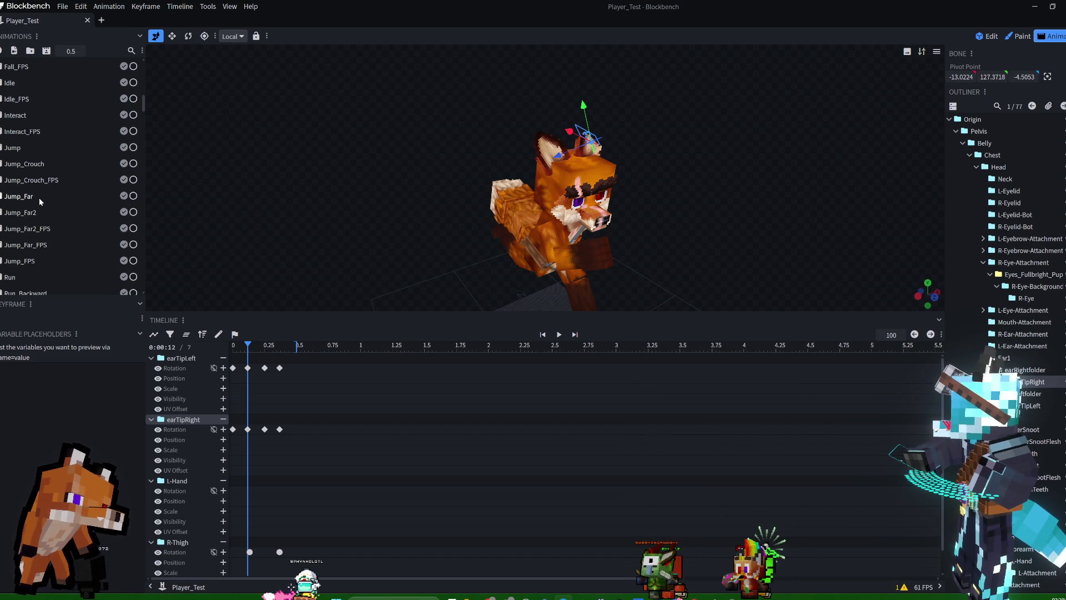
click(39, 198)
key(space)
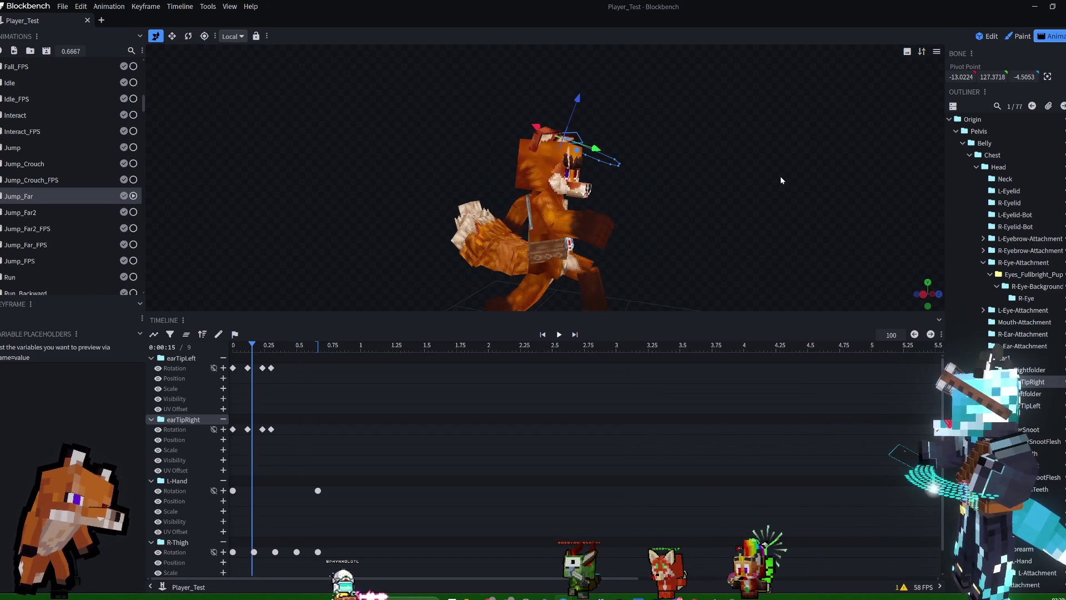
key(space)
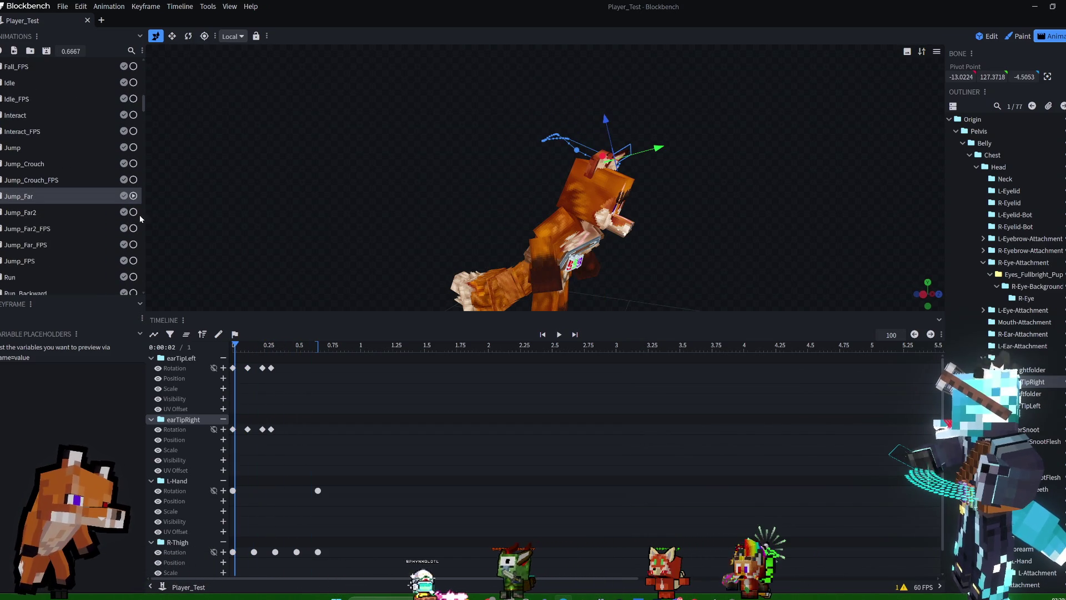
click(39, 213)
key(space)
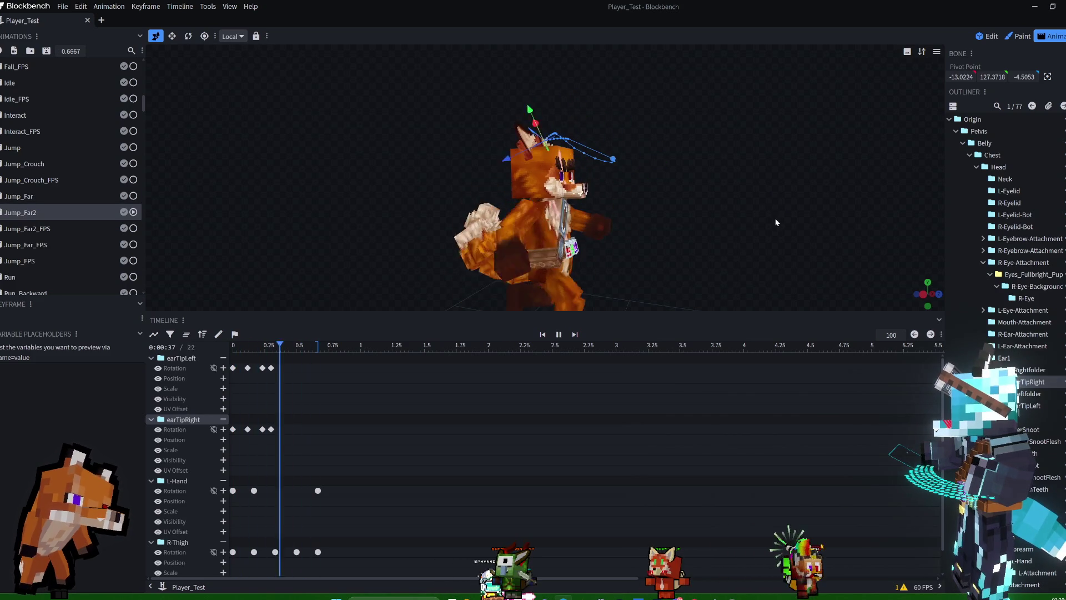
key(space)
Preview the Run animation, viewing the fox from behind.
scroll(33, 174, up, 3)
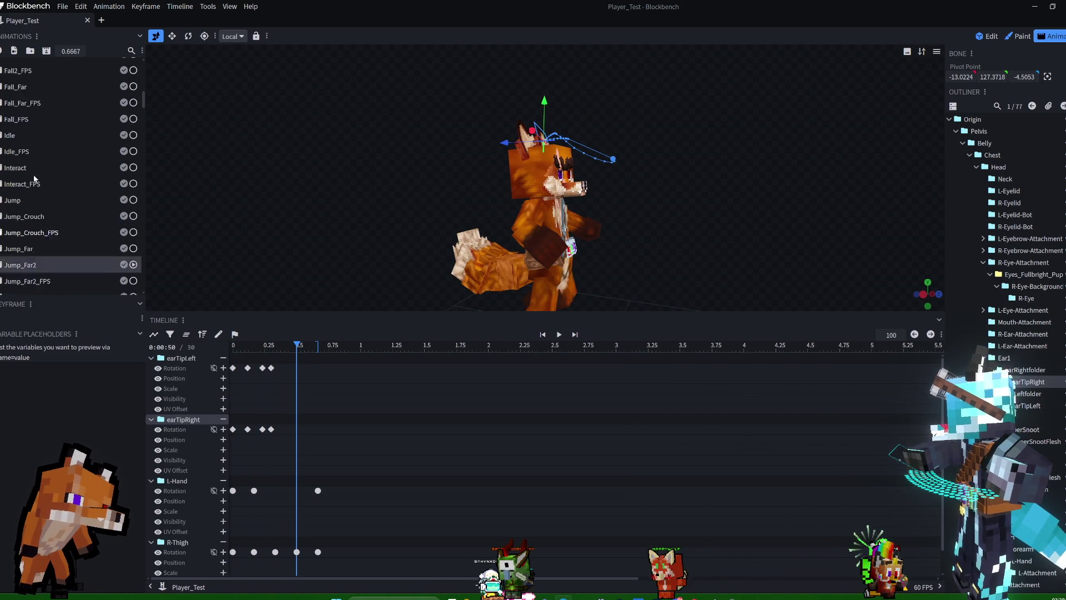
scroll(34, 177, up, 4)
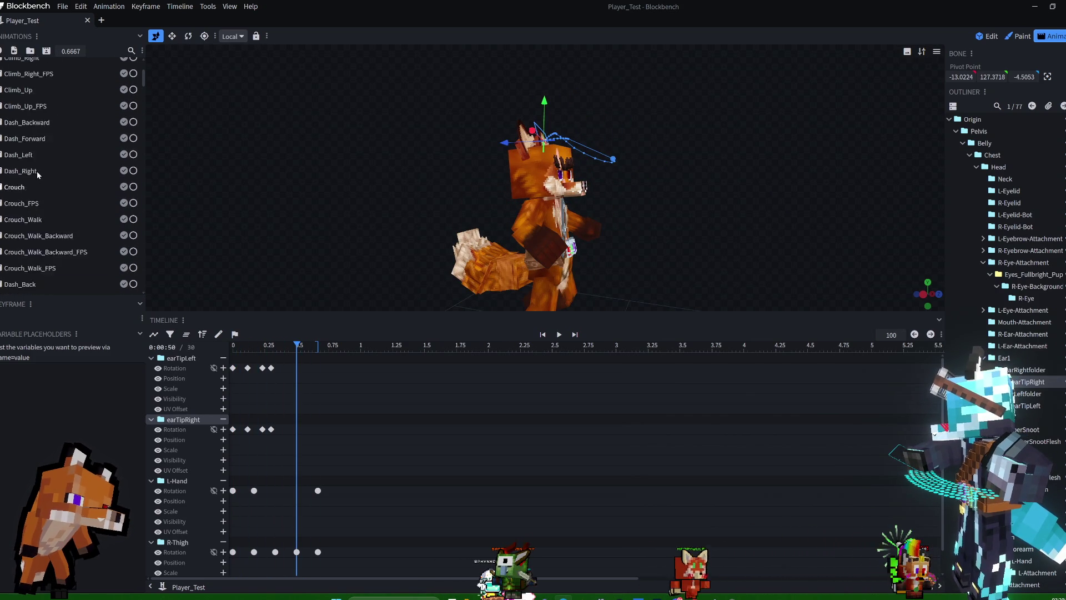
scroll(37, 175, down, 7)
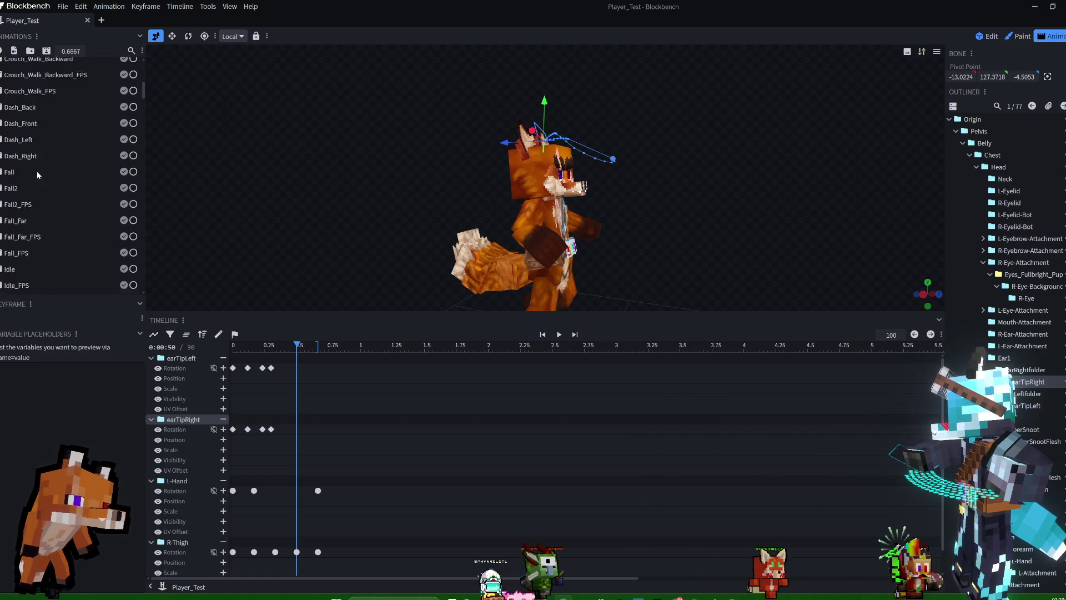
scroll(38, 173, down, 2)
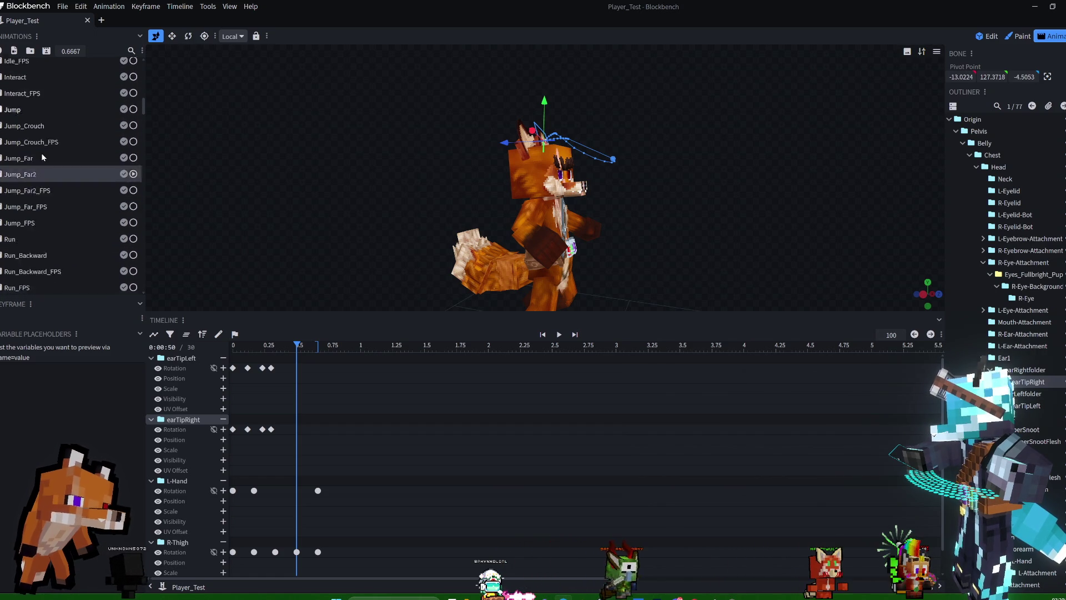
click(37, 192)
key(space)
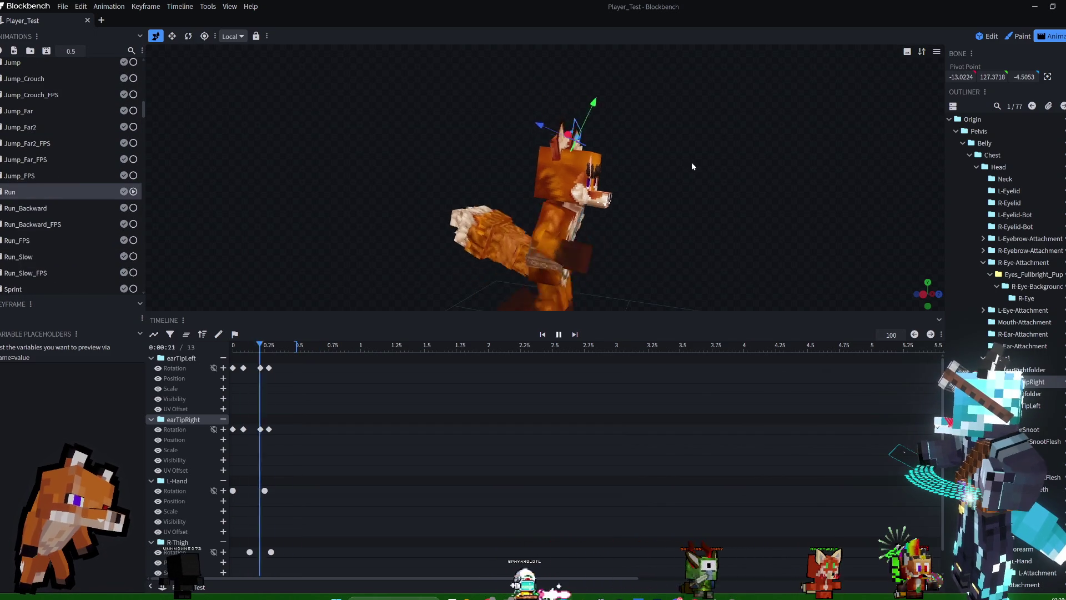
key(space)
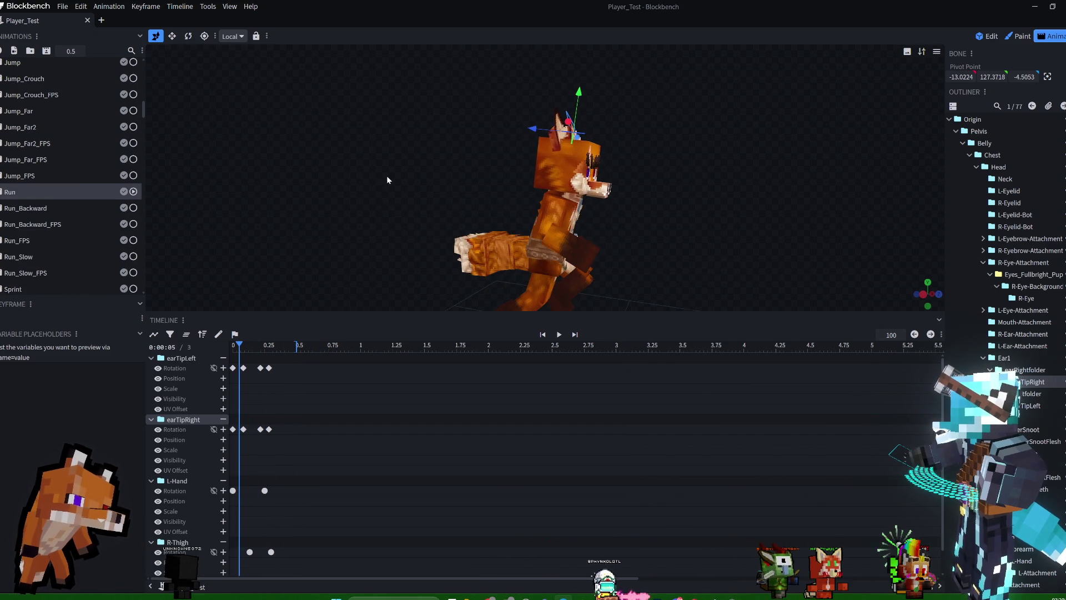
drag(387, 180, 615, 192)
key(space)
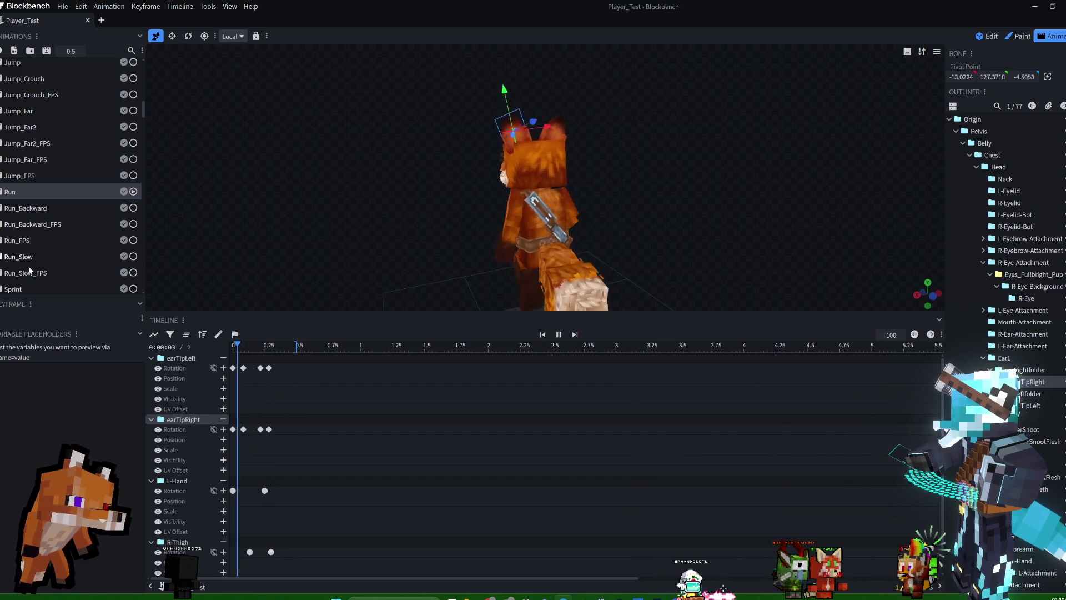
Preview Sprint from the fox's other side, then select and play Walk.
click(25, 286)
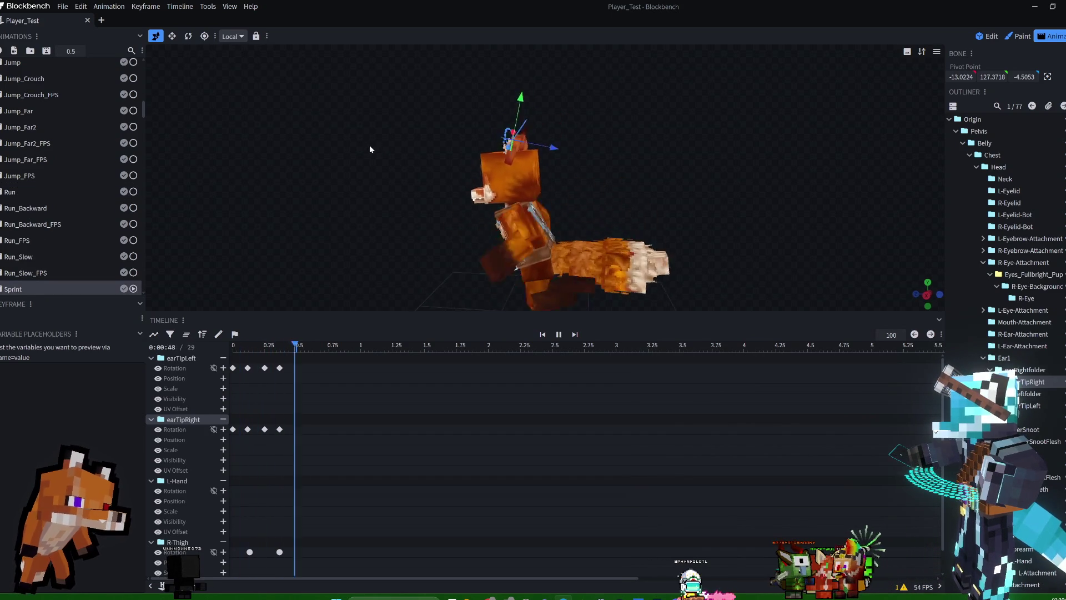
drag(359, 147, 94, 149)
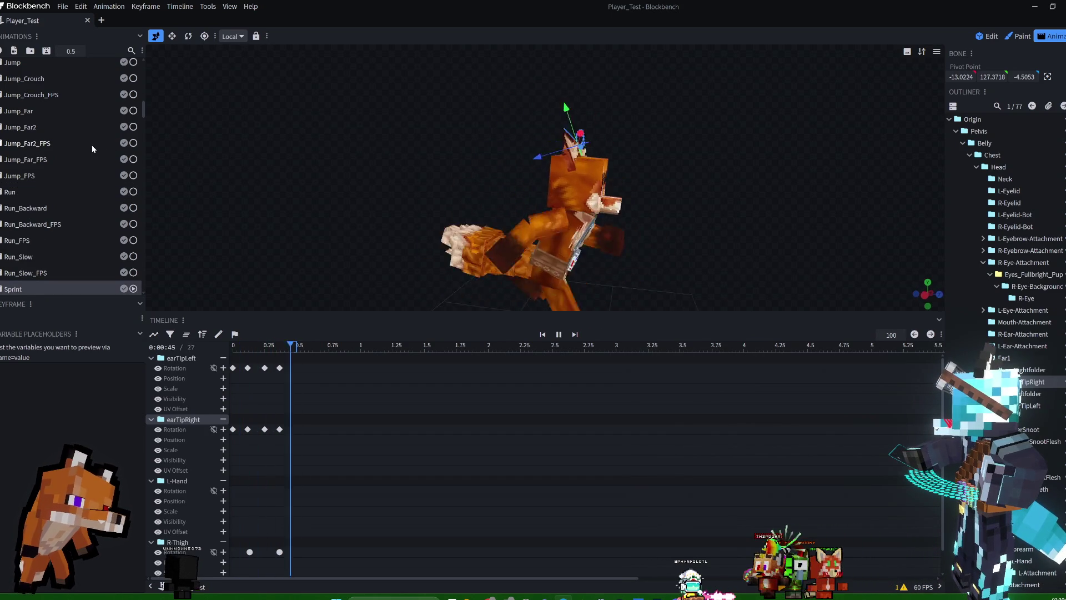
key(space)
scroll(55, 241, down, 3)
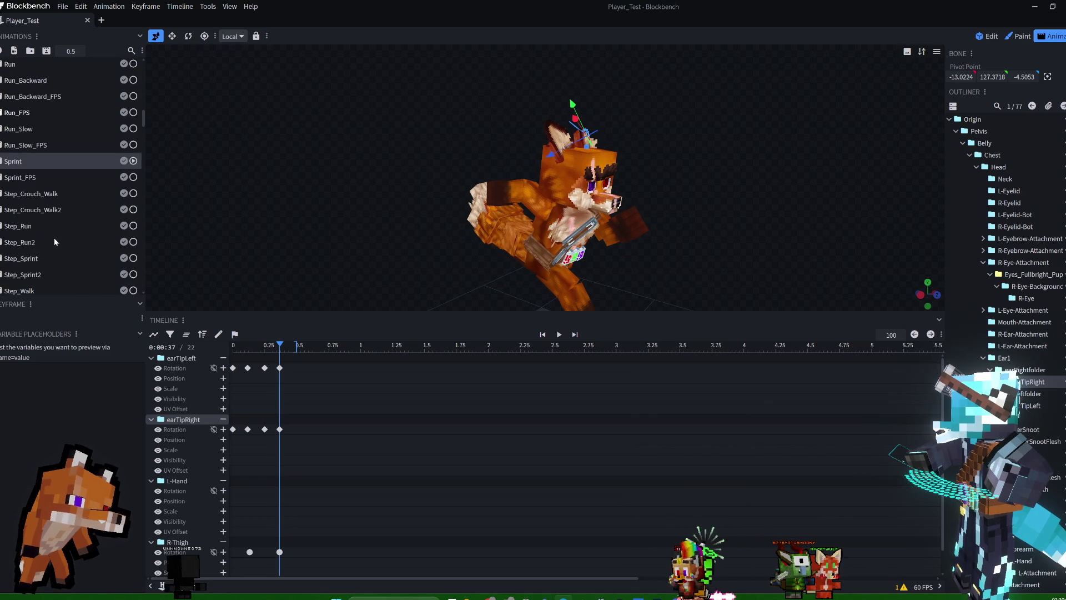
scroll(54, 237, down, 2)
scroll(25, 222, down, 1)
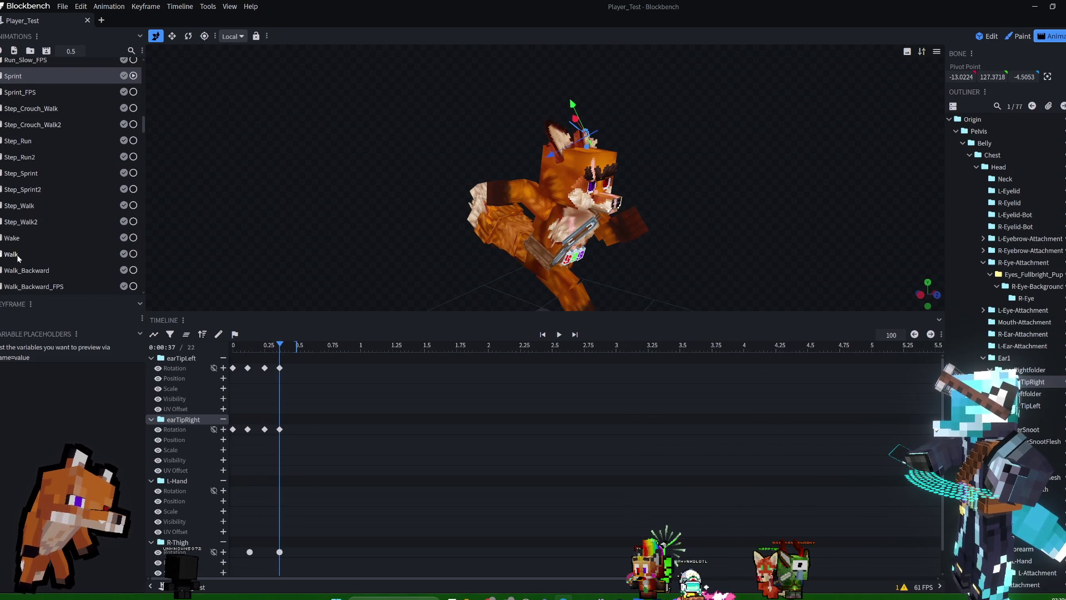
click(18, 255)
key(space)
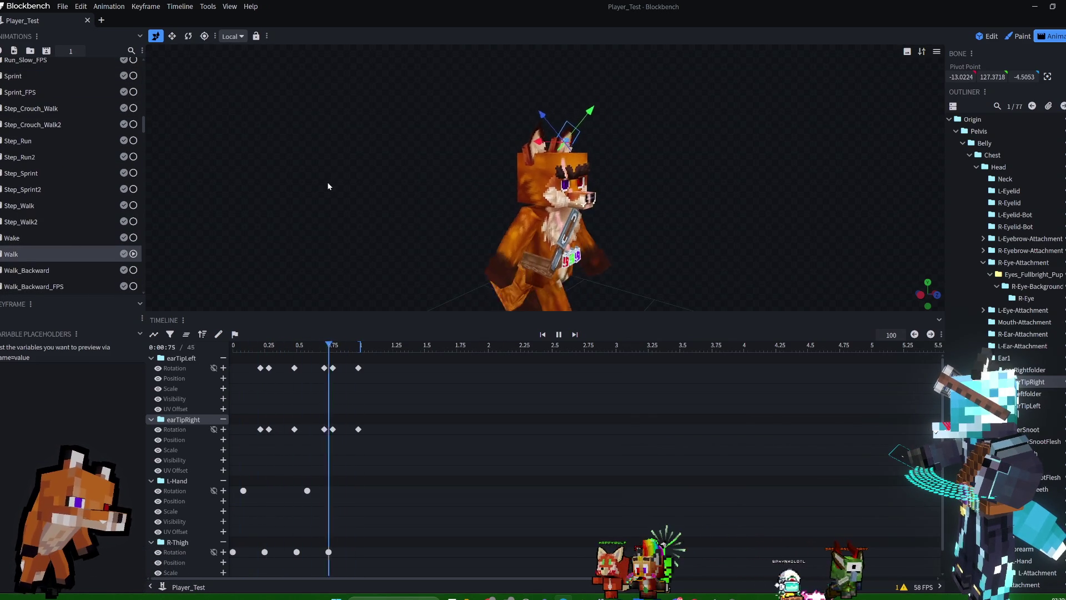
Inspect the ears from behind and above during Walk, then save as Bushy3.blockymodel.
scroll(352, 184, up, 5)
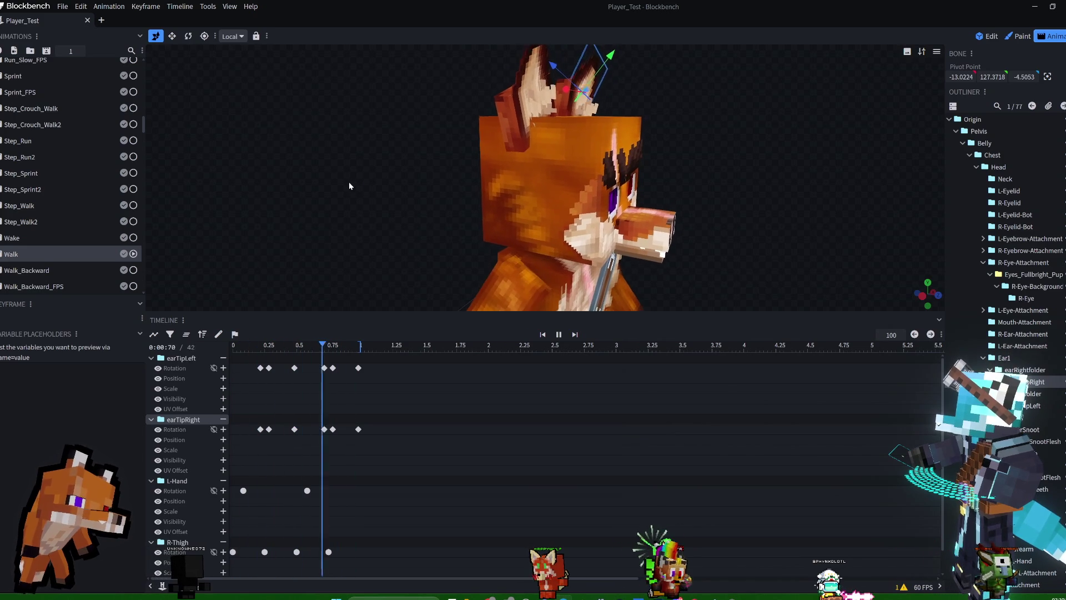
key(space)
mouse_move(357, 140)
mouse_down()
mouse_move(408, 154)
mouse_move(387, 157)
mouse_move(771, 126)
mouse_move(745, 151)
mouse_move(666, 162)
mouse_move(714, 138)
mouse_move(728, 192)
mouse_move(711, 215)
mouse_move(681, 179)
mouse_move(584, 218)
mouse_move(469, 231)
mouse_move(461, 218)
mouse_move(802, 213)
mouse_move(695, 215)
mouse_up()
scroll(407, 155, down, 3)
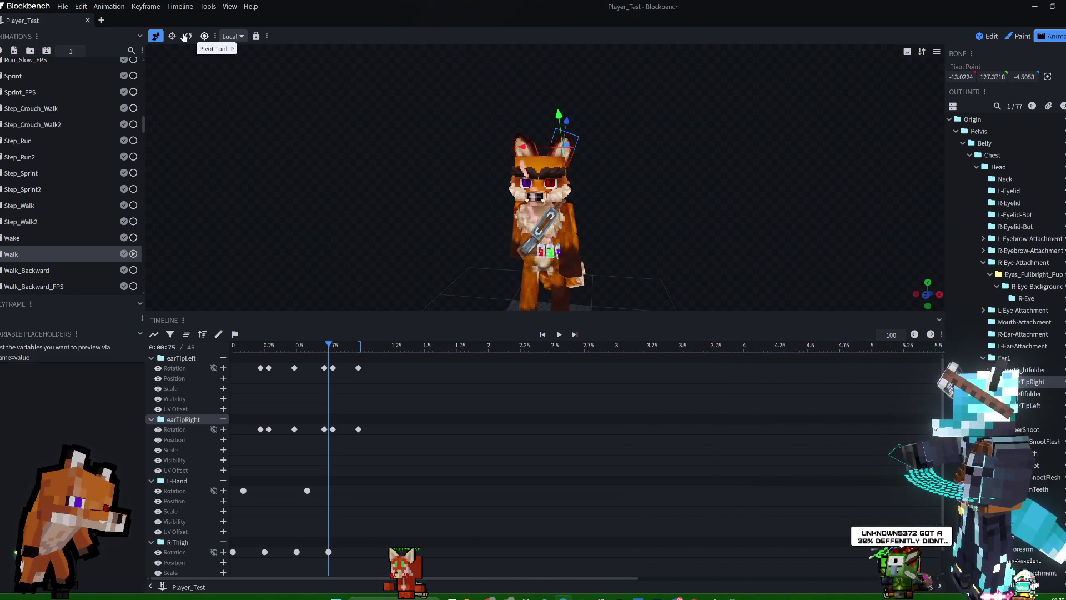
mouse_move(655, 210)
mouse_down()
mouse_move(624, 138)
mouse_move(611, 167)
mouse_move(579, 175)
mouse_up()
scroll(584, 193, up, 2)
key(space)
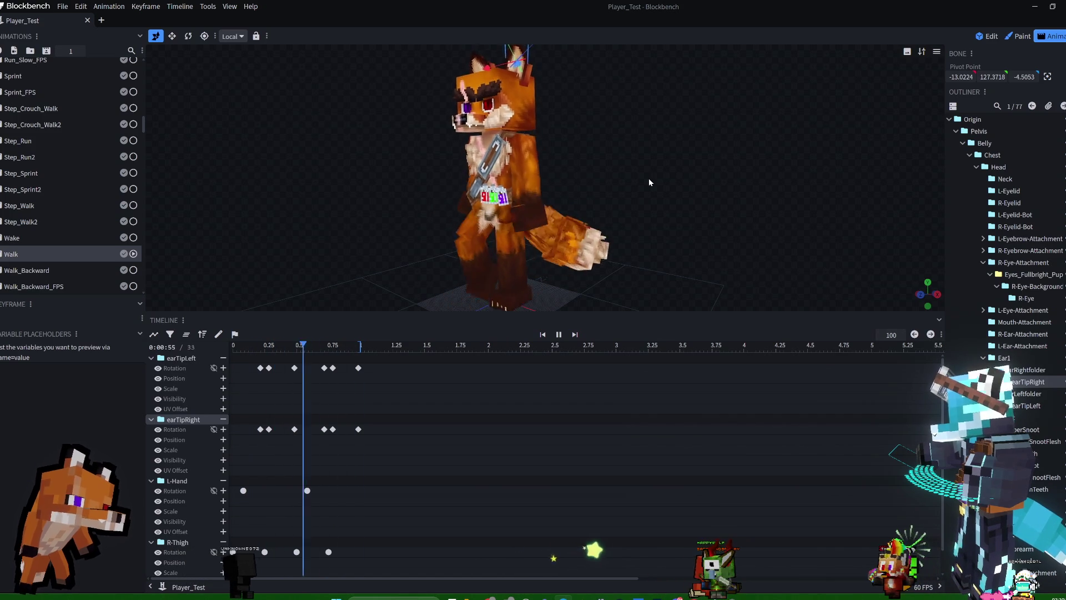
key(space)
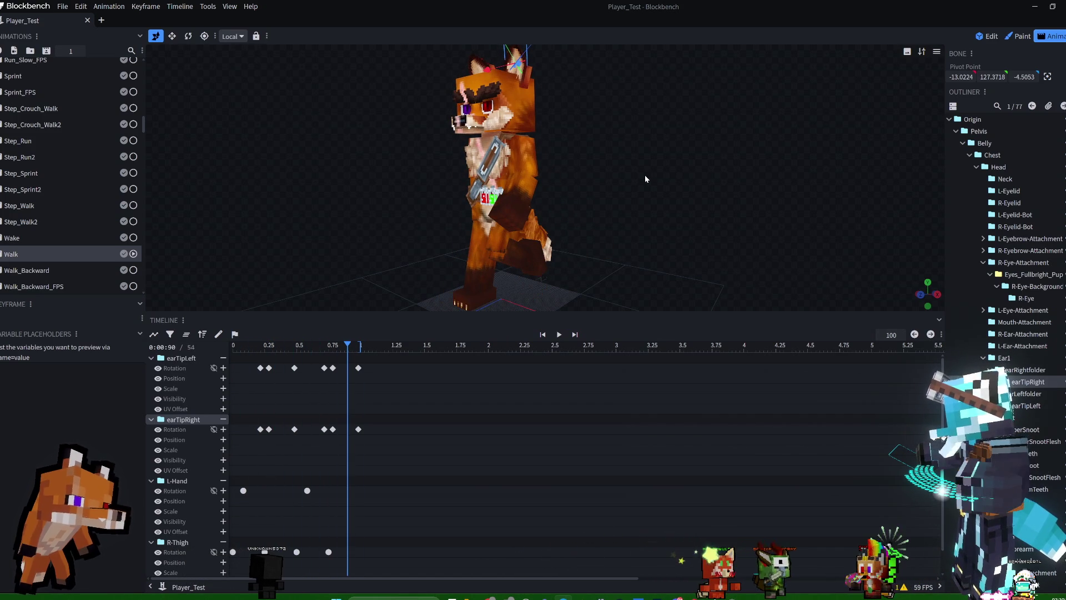
key(ctrl+s)
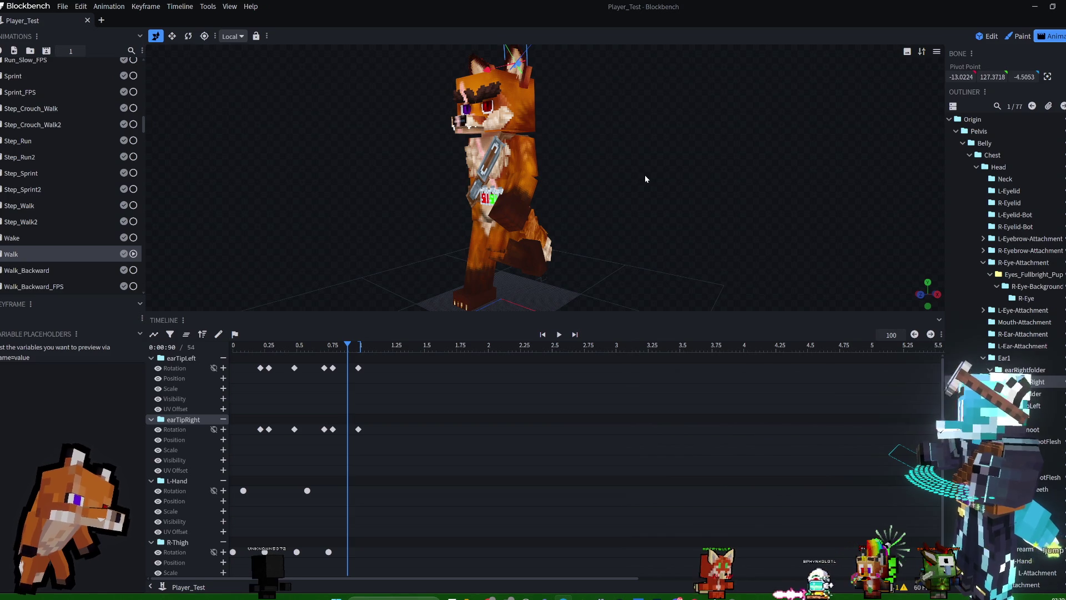
Check the ears from front and side views while replaying Walk, pausing at 0.15.
mouse_move(608, 189)
mouse_down()
mouse_move(721, 173)
mouse_move(681, 191)
mouse_up()
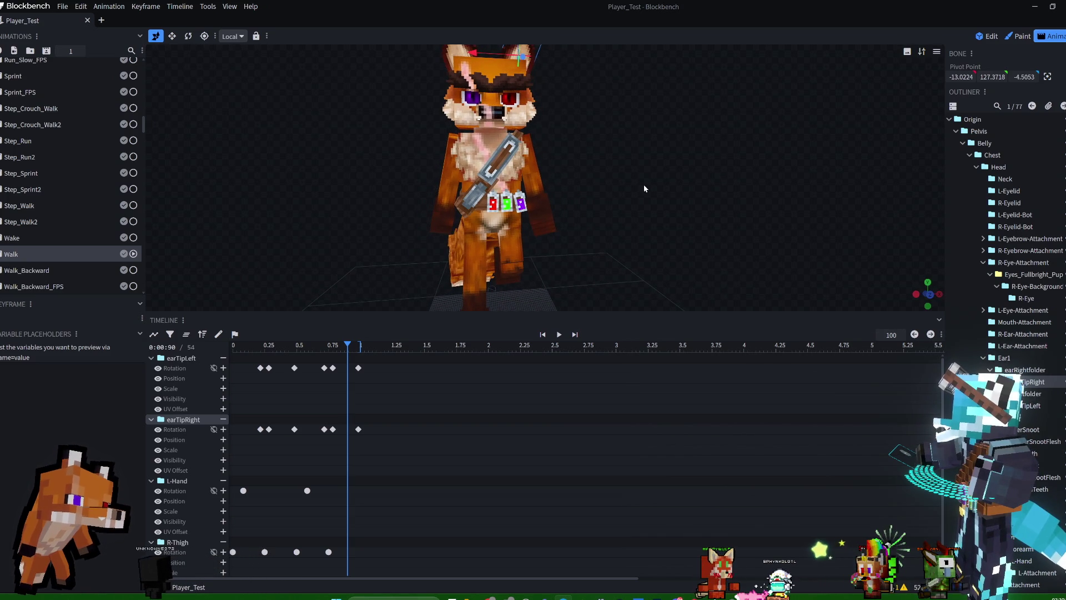
mouse_move(627, 172)
mouse_down()
mouse_move(716, 168)
mouse_move(514, 153)
mouse_up()
drag(367, 176, 518, 169)
key(space)
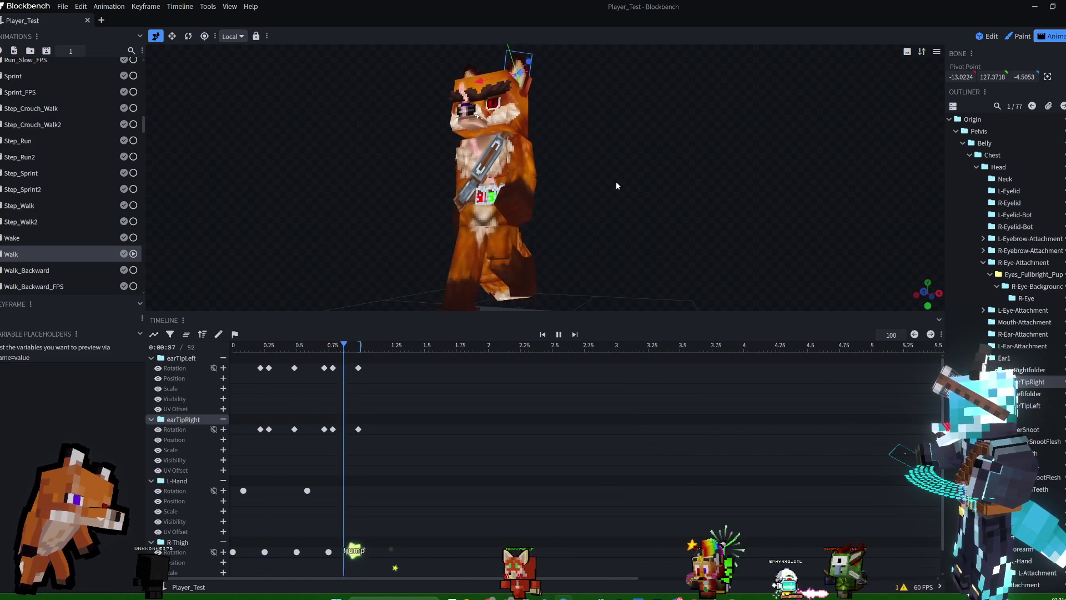
mouse_move(678, 193)
mouse_down()
mouse_move(721, 138)
mouse_move(730, 190)
mouse_up()
key(space)
mouse_move(709, 146)
mouse_down()
mouse_move(704, 219)
mouse_move(723, 234)
mouse_move(566, 156)
mouse_move(395, 161)
mouse_up()
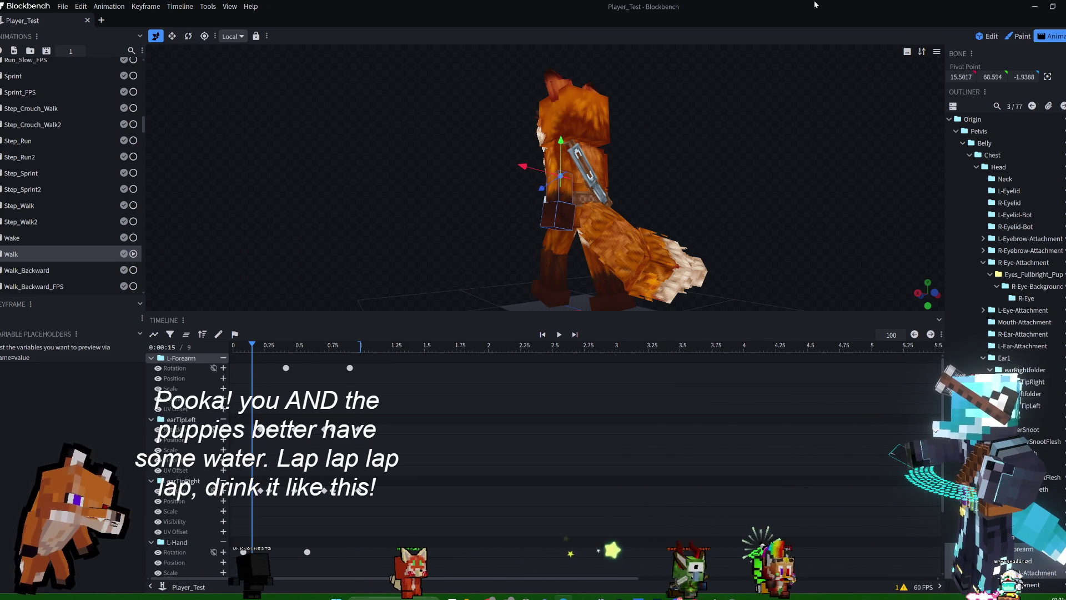
Return to the Edit workspace and select the L-Forearm cube (size 8 × 16 × 12).
click(998, 36)
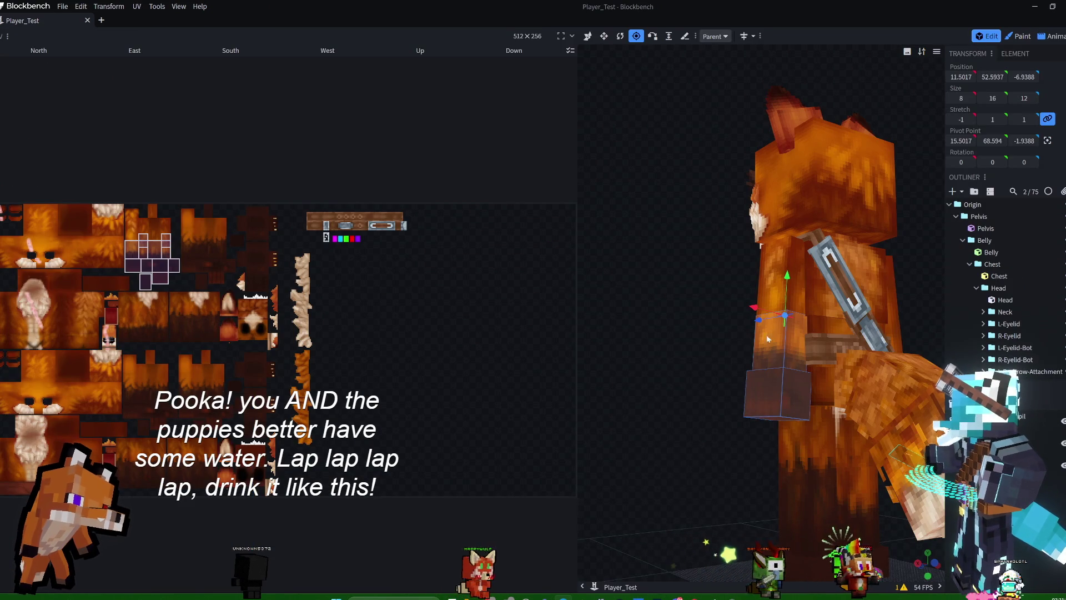
click(771, 351)
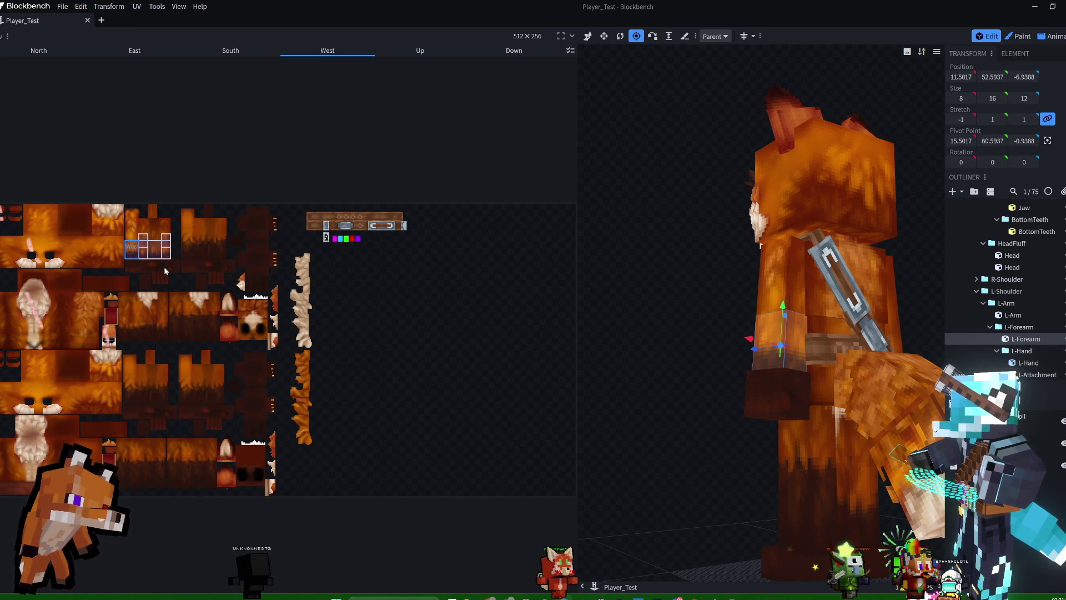
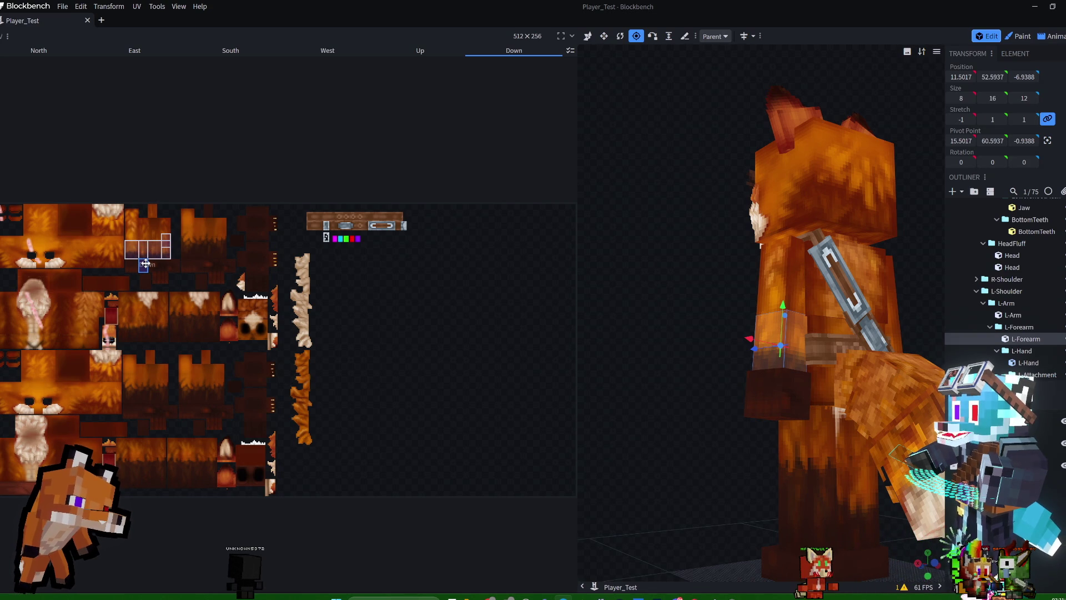
Orbit around the fox's arm and tail, then select the R-Forearm piece.
drag(663, 351, 668, 283)
mouse_move(666, 291)
mouse_down()
mouse_move(678, 405)
mouse_move(666, 383)
mouse_move(644, 382)
mouse_move(661, 302)
mouse_move(566, 303)
mouse_move(742, 329)
mouse_up()
scroll(688, 374, up, 3)
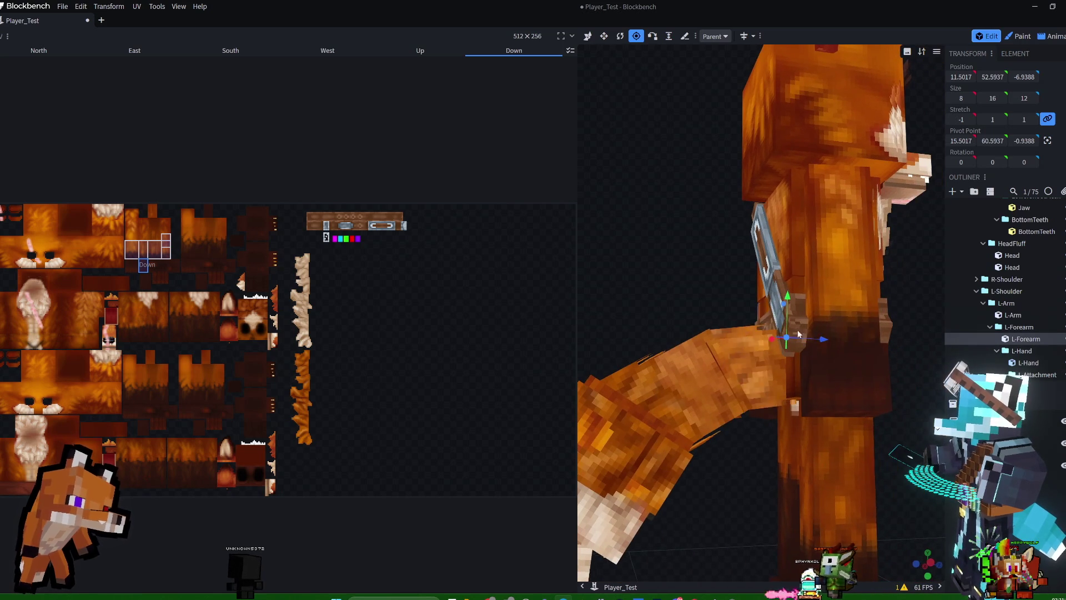
click(833, 312)
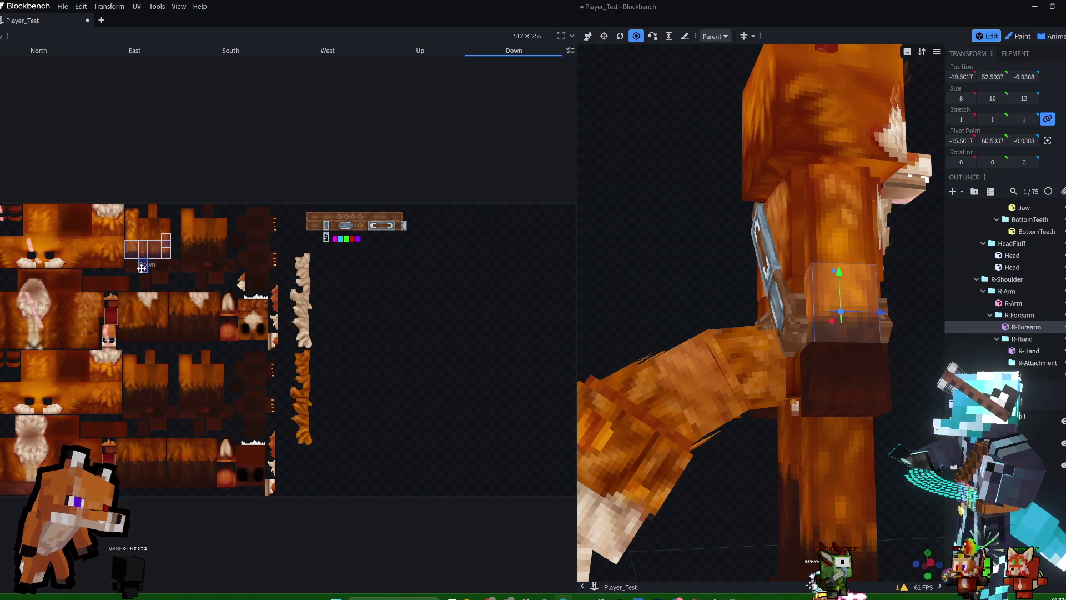
Switch to the Animate workspace and view the fox from behind.
mouse_move(573, 276)
mouse_down()
mouse_move(661, 274)
mouse_move(567, 278)
mouse_up()
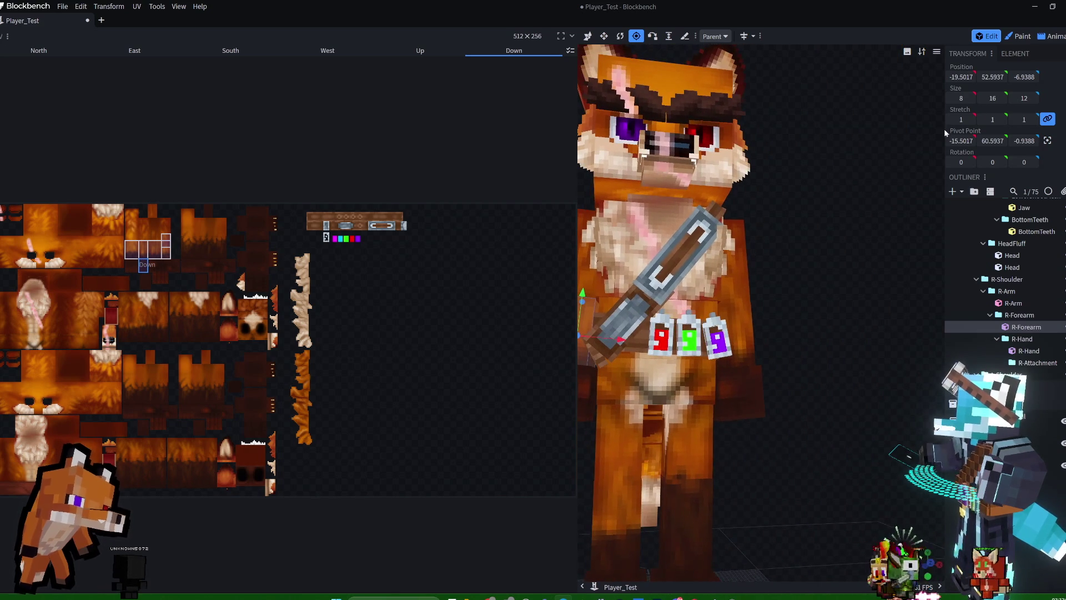
click(1051, 36)
mouse_move(532, 245)
mouse_down()
mouse_move(414, 245)
mouse_move(462, 241)
mouse_move(503, 289)
mouse_move(642, 243)
mouse_move(725, 235)
mouse_move(704, 252)
mouse_move(626, 257)
mouse_move(677, 253)
mouse_move(688, 264)
mouse_move(645, 259)
mouse_move(605, 234)
mouse_move(576, 302)
mouse_up()
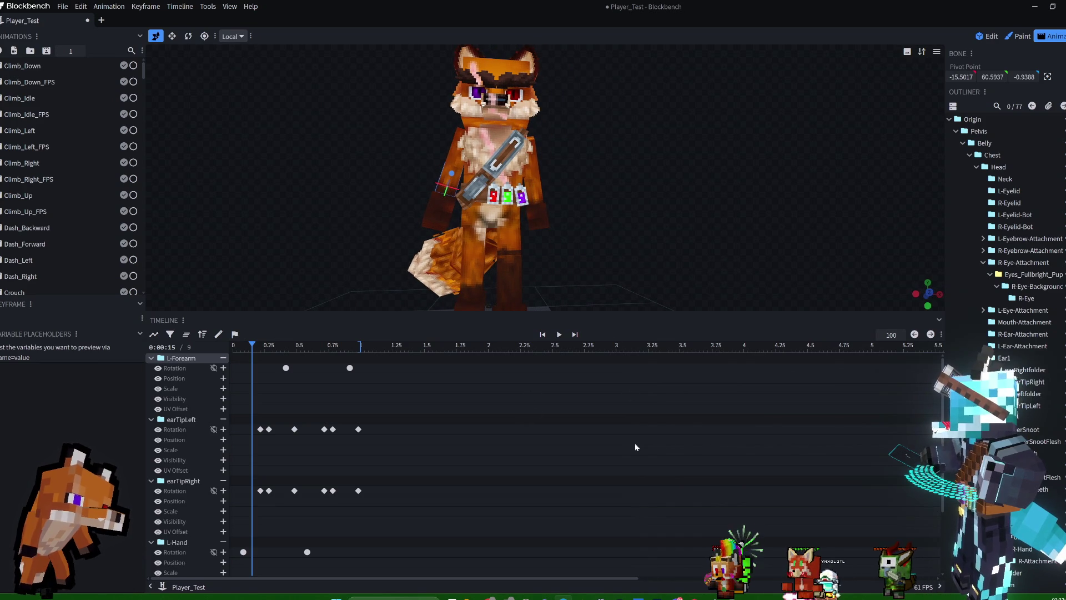
Bring Photoshop forward, show the whole fox skin canvas, and compare with a fur layer hidden.
mouse_move(655, 597)
click(655, 555)
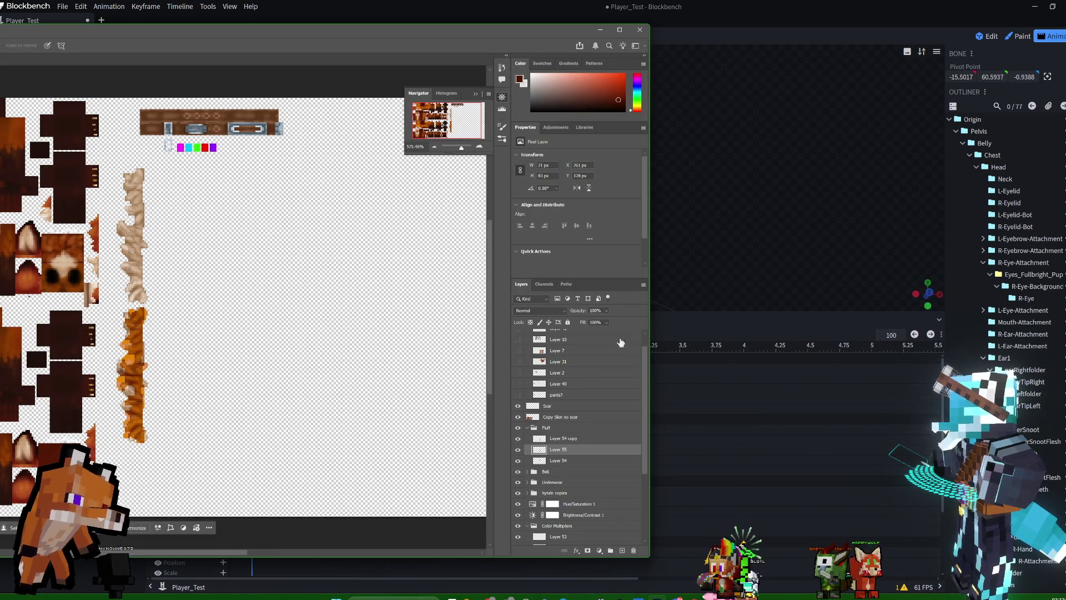
scroll(435, 118, up, 1)
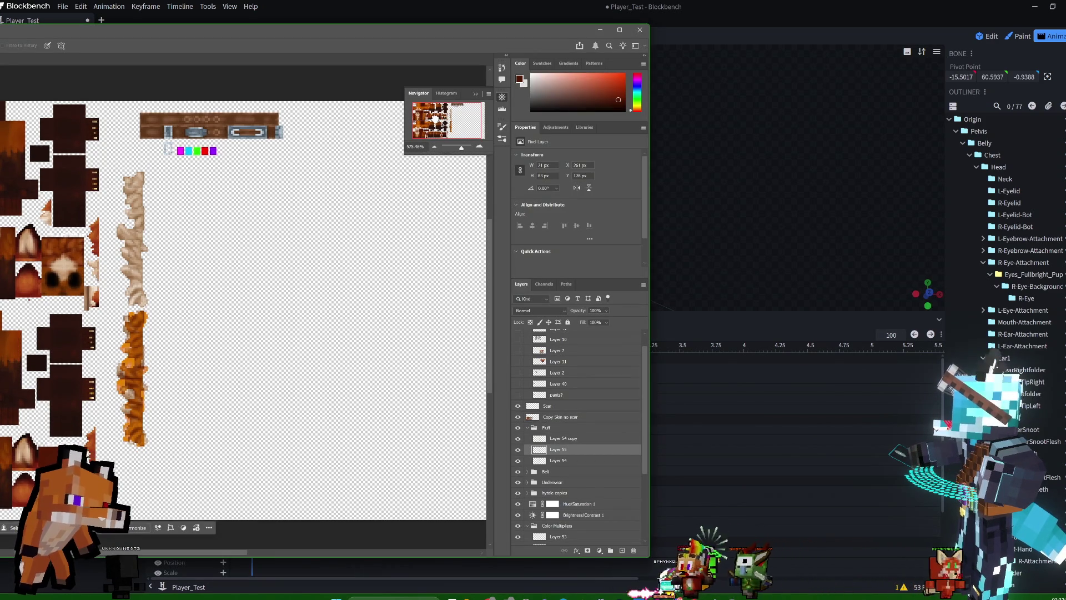
drag(358, 31, 741, 28)
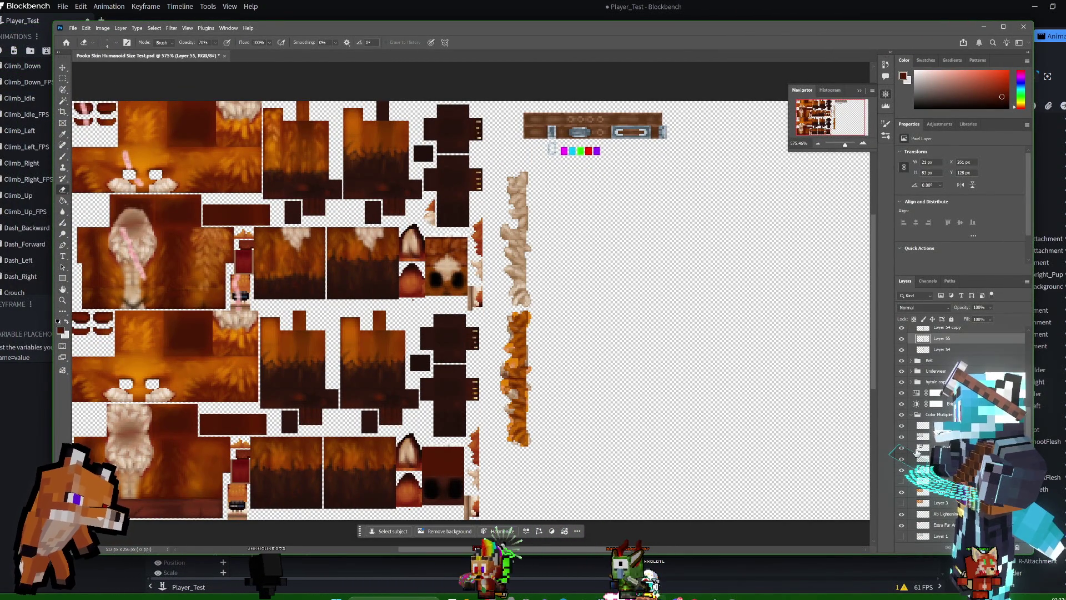
click(905, 452)
click(905, 452)
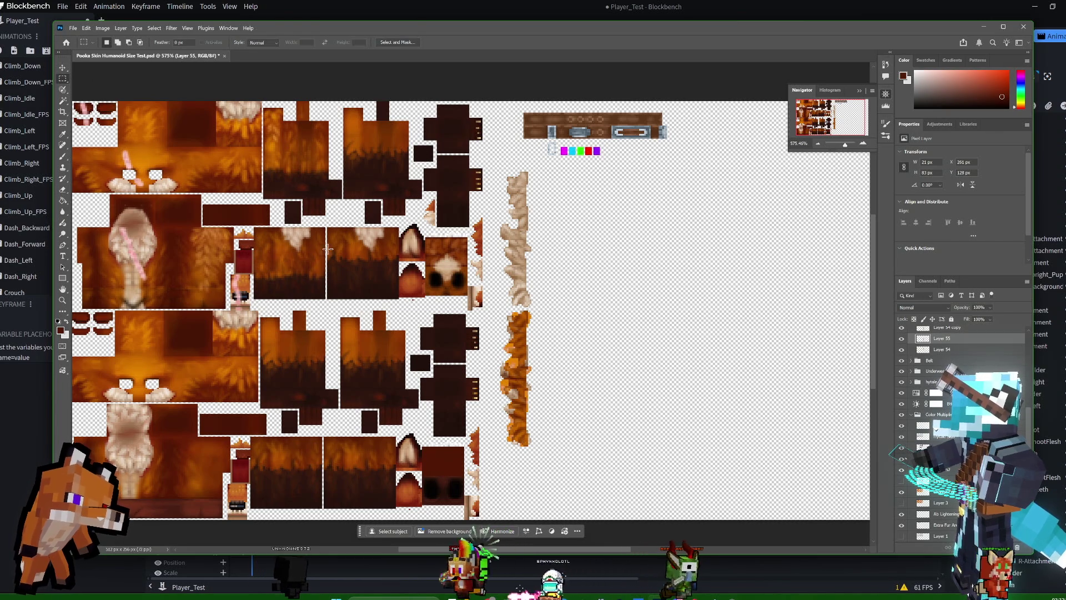
Marquee a 44×27 px strip of the dark lower arm fur.
drag(332, 259, 398, 298)
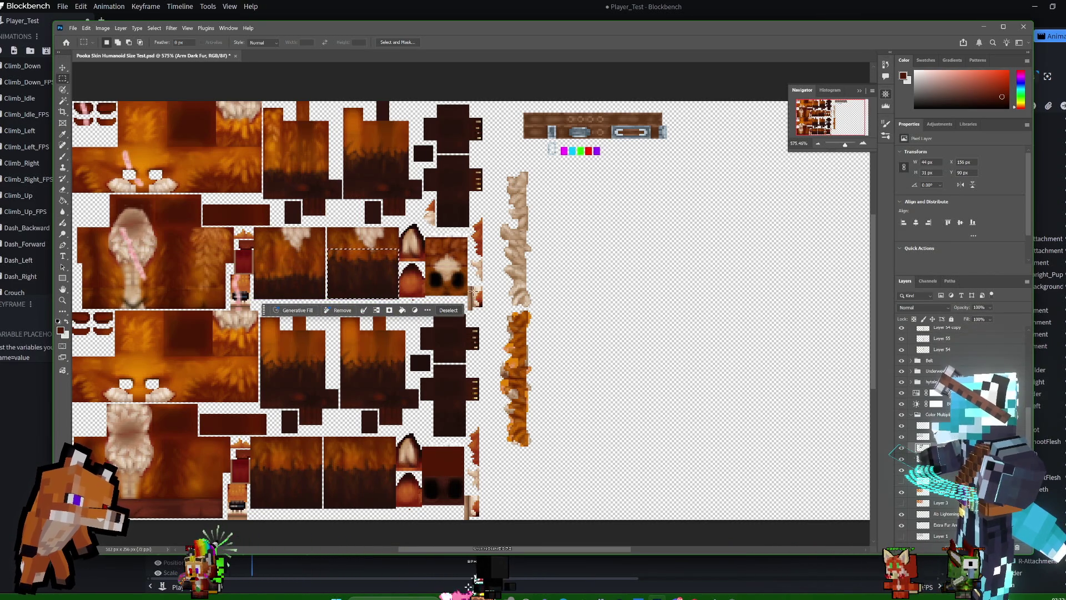
drag(372, 272, 372, 273)
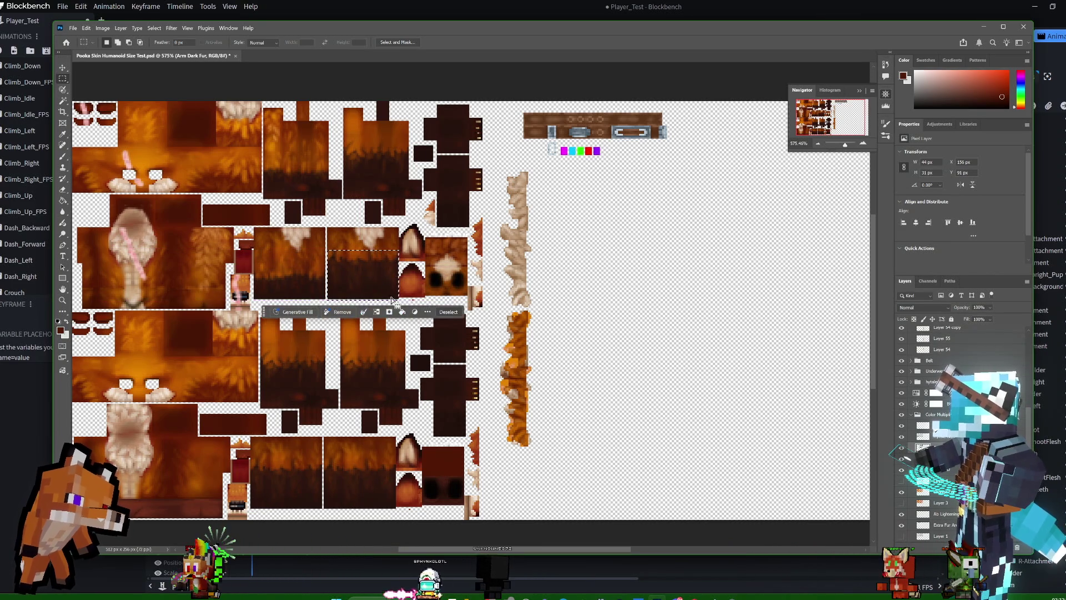
click(344, 312)
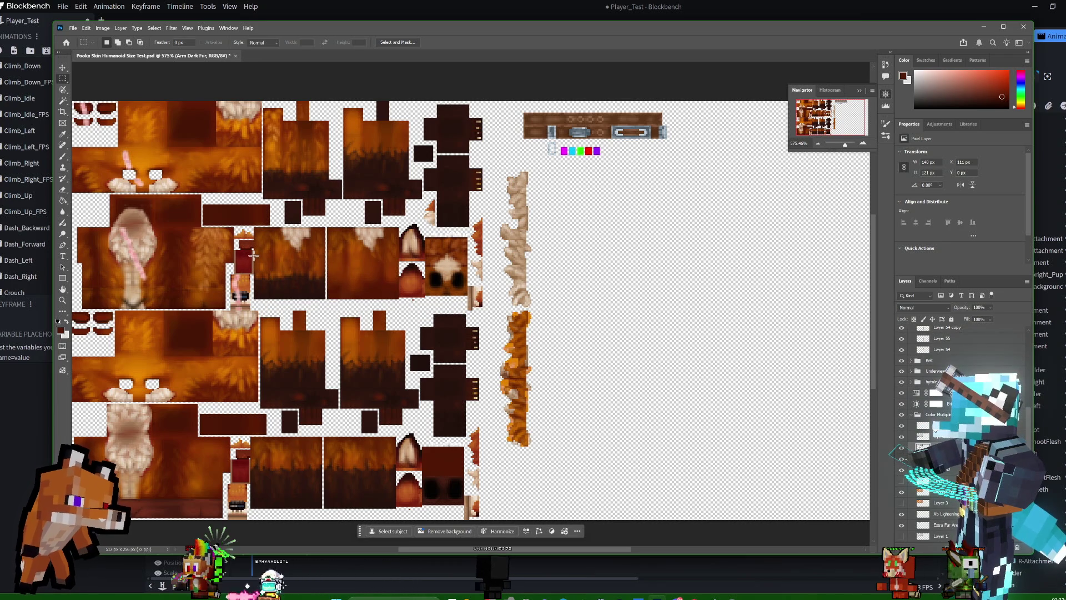
drag(253, 255, 284, 299)
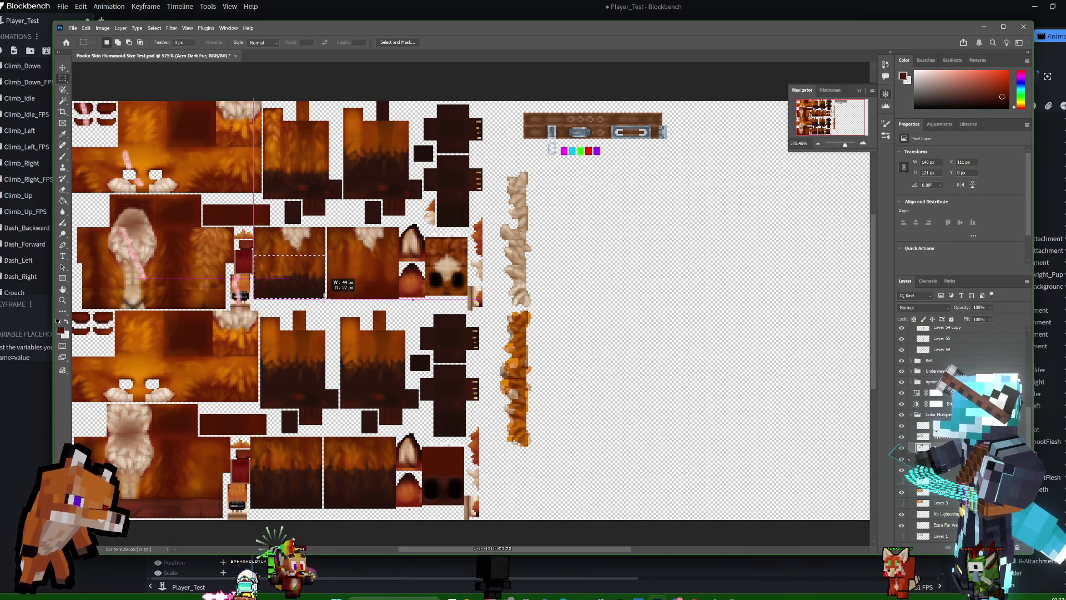
drag(325, 297, 325, 298)
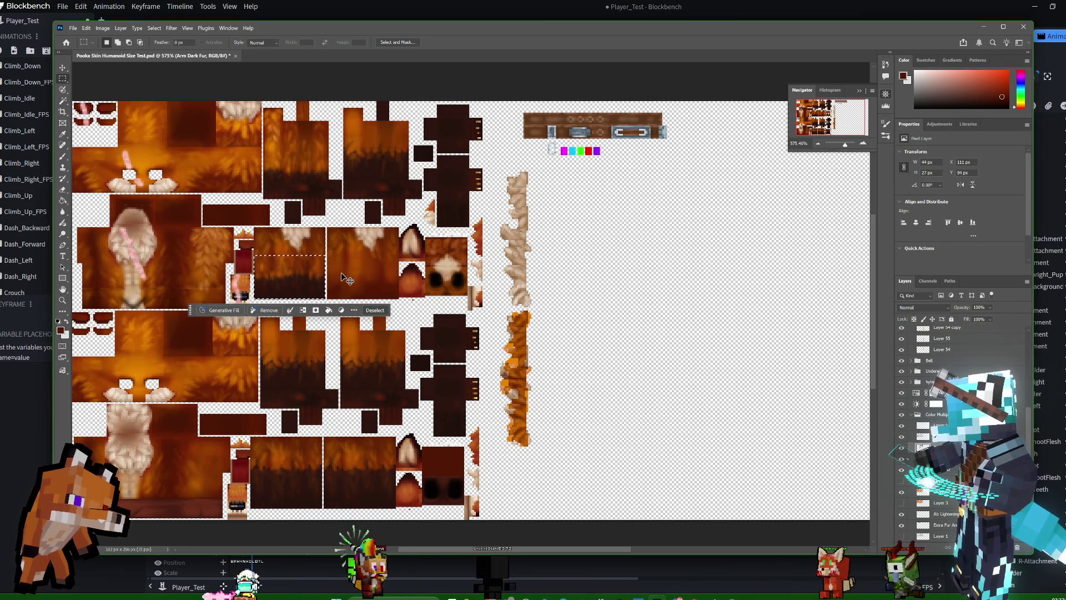
Drop the selection, shift the Hytale Skin layer, and nudge Layer 56 right.
key(ctrl+d)
key(v)
mouse_move(256, 273)
mouse_down()
mouse_move(352, 283)
mouse_move(358, 297)
mouse_up()
click(939, 425)
click(938, 436)
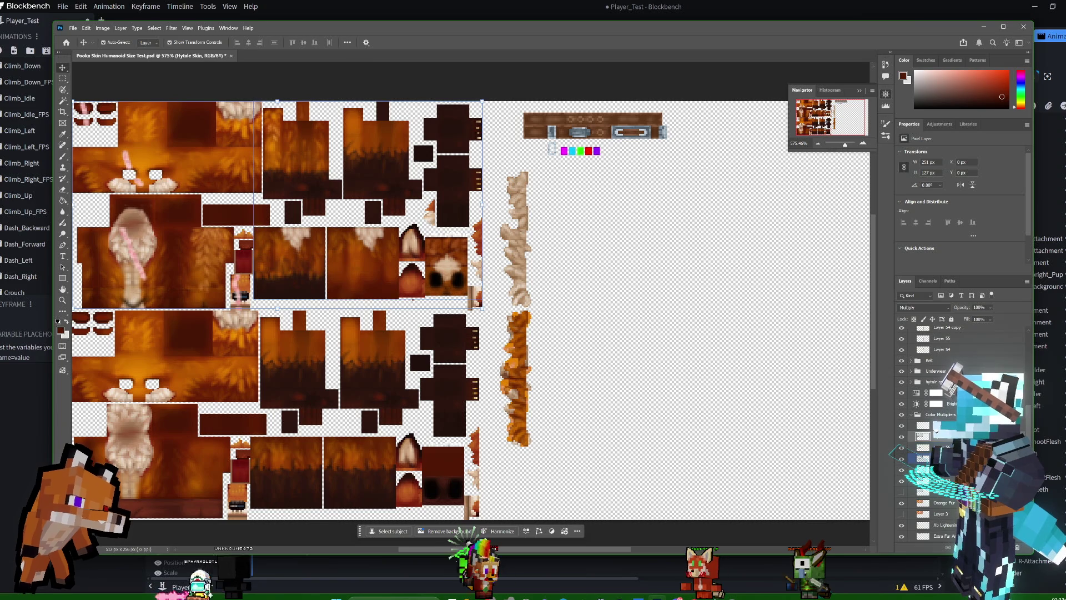
click(938, 447)
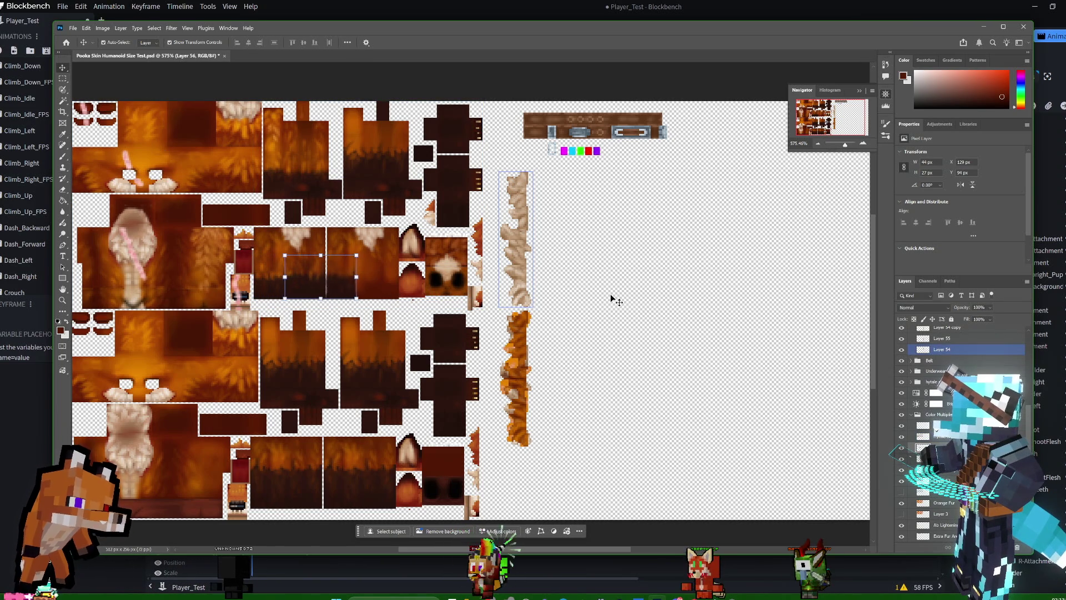
key(Right)
key(Right)
key(Right)
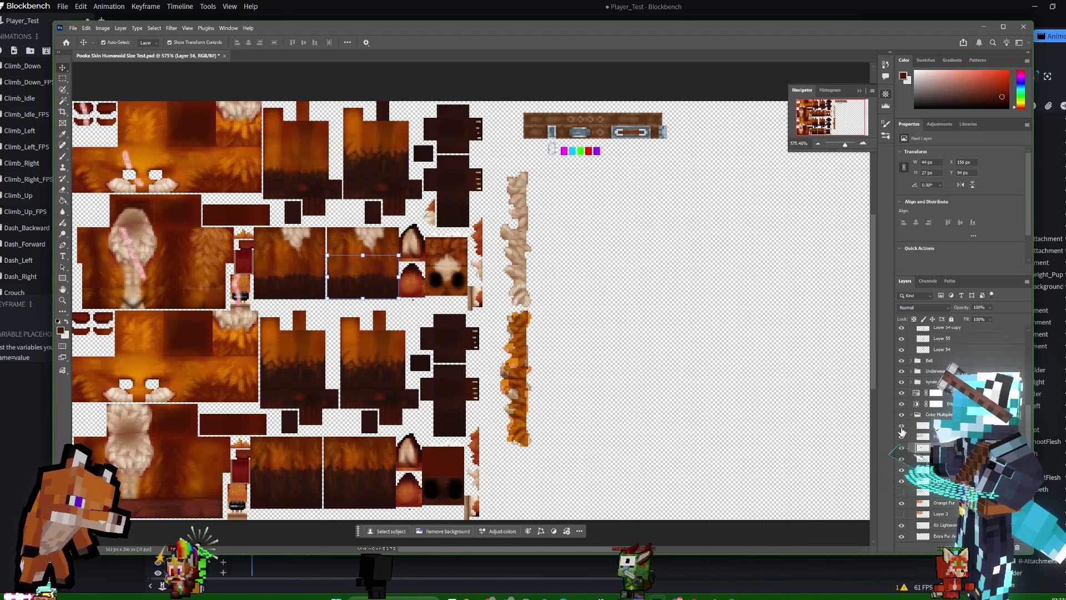
Select the arm fur patch on Layer 53 and duplicate it to new Layer 57.
click(62, 80)
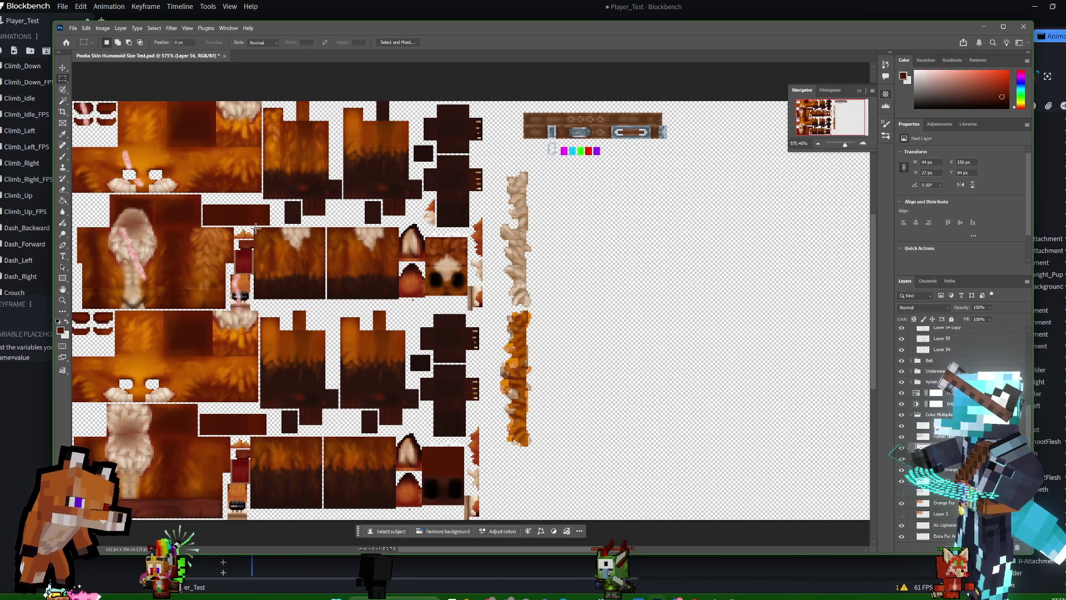
mouse_move(254, 227)
mouse_down()
mouse_move(327, 286)
mouse_move(325, 298)
mouse_up()
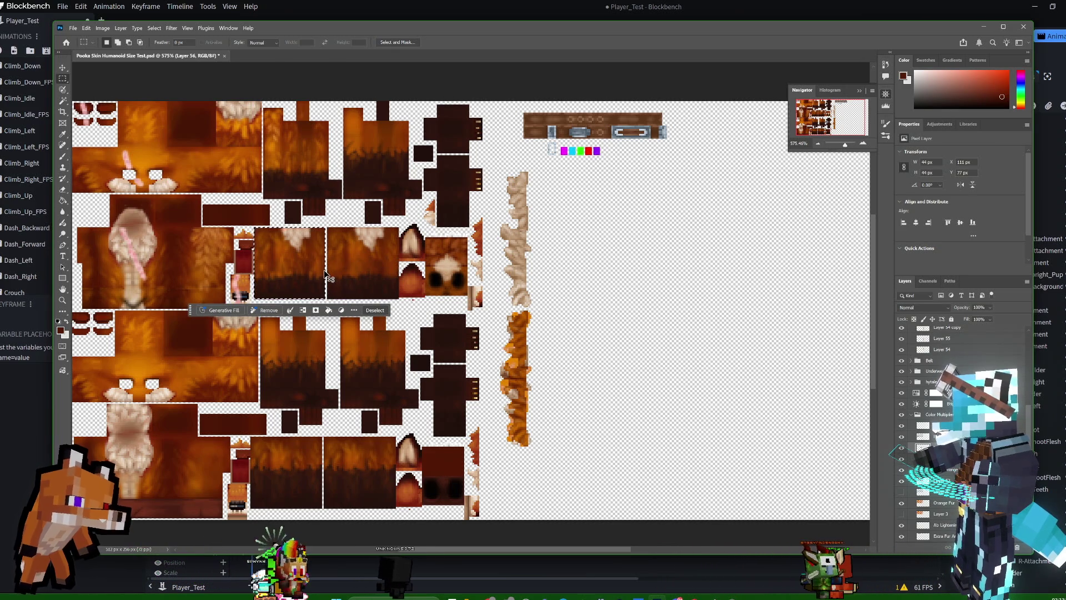
key(ctrl+c)
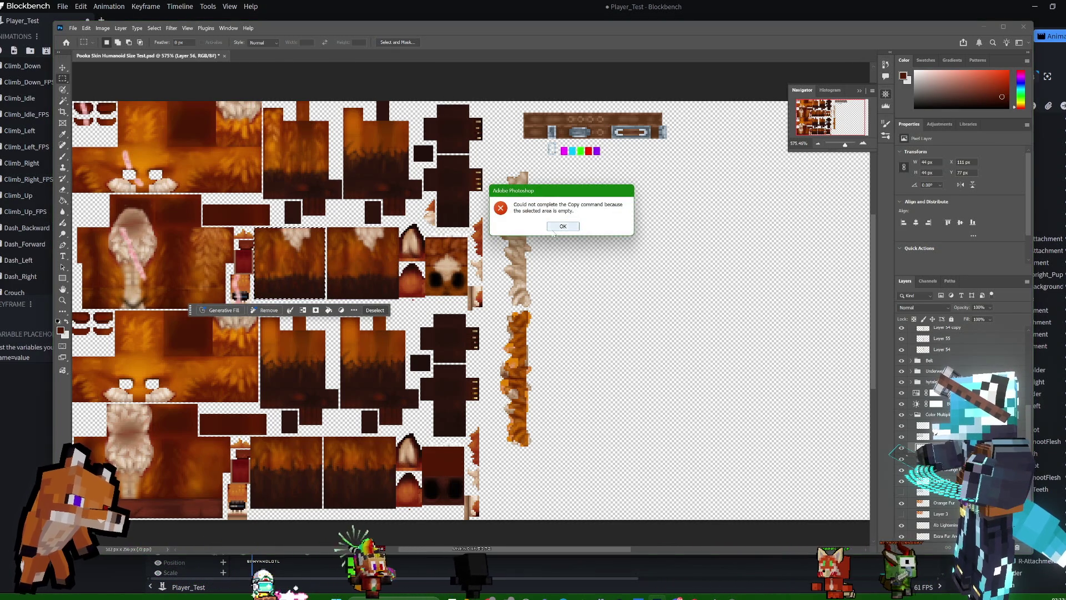
key(Return)
ctrl+click(355, 250)
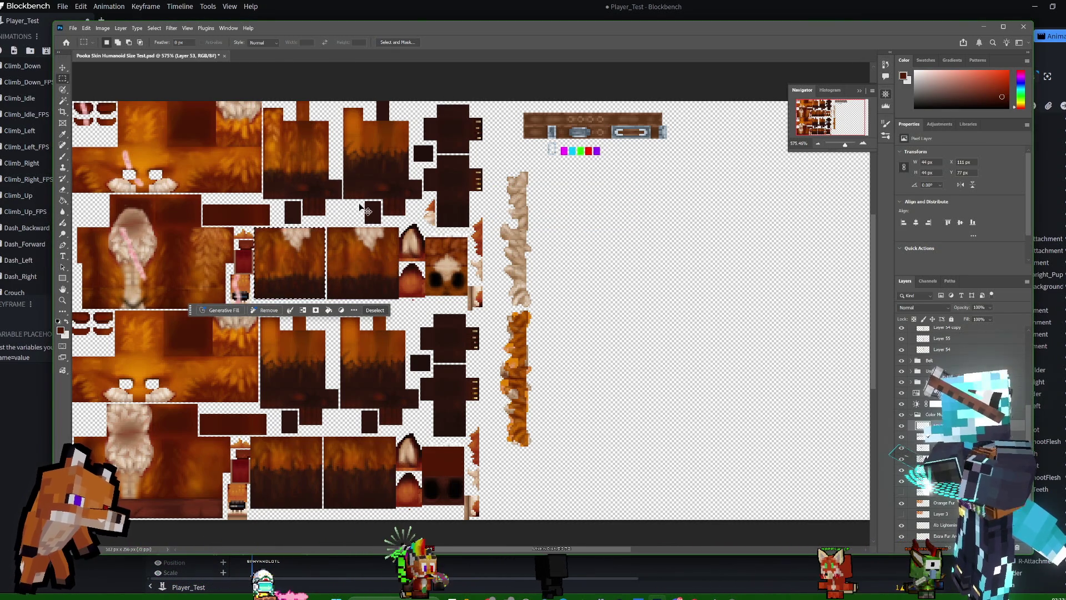
key(ctrl+j)
Nudge the Layer 57 fur patch right and 3 px up onto the neighbouring arm panel.
key(v)
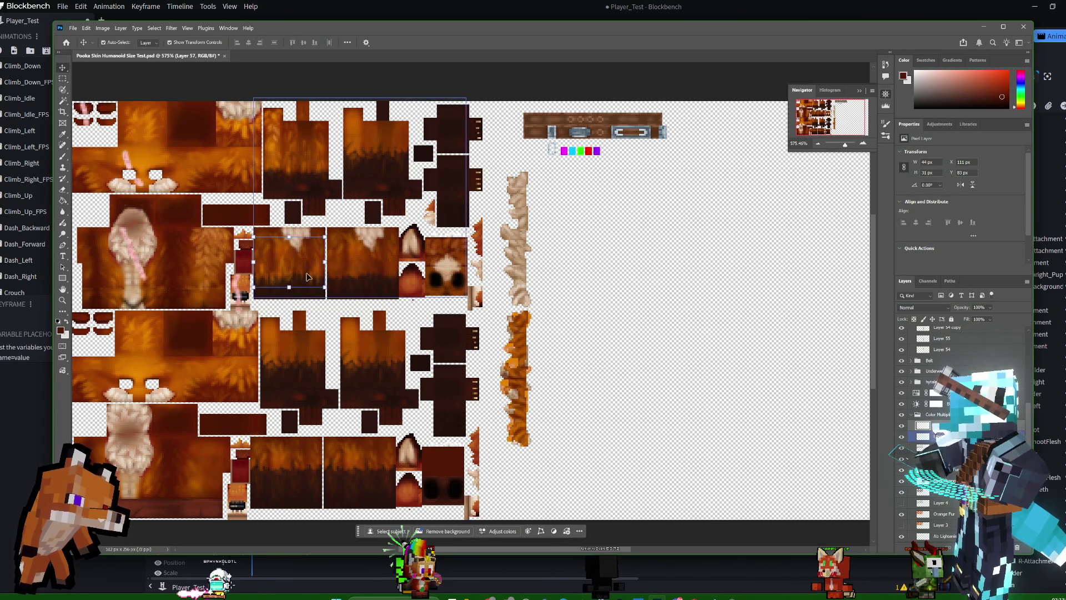
key(Right)
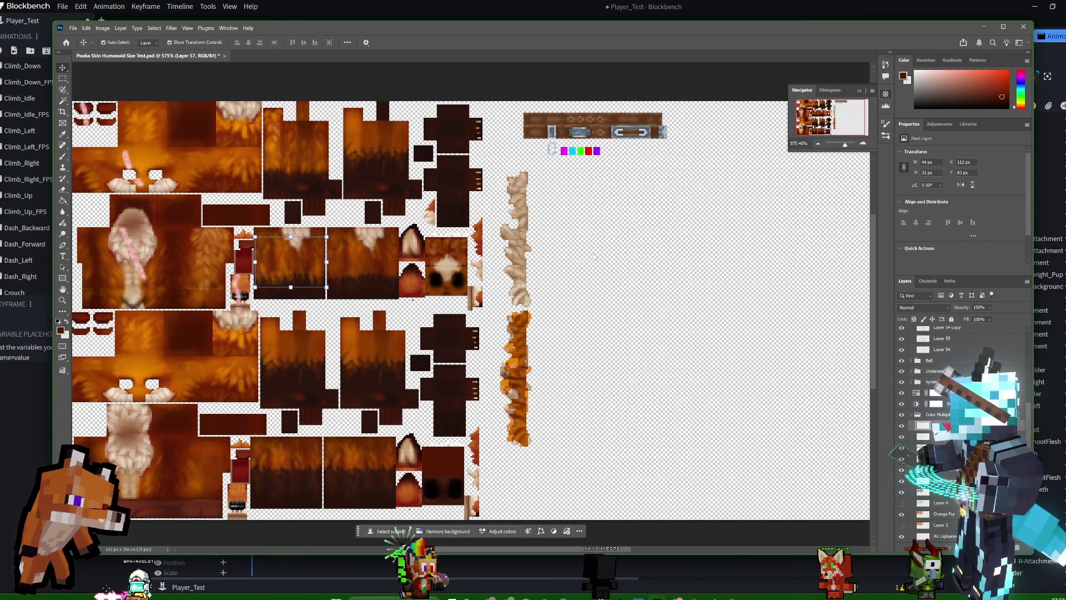
key(Right)
key(Right)
key(Right)
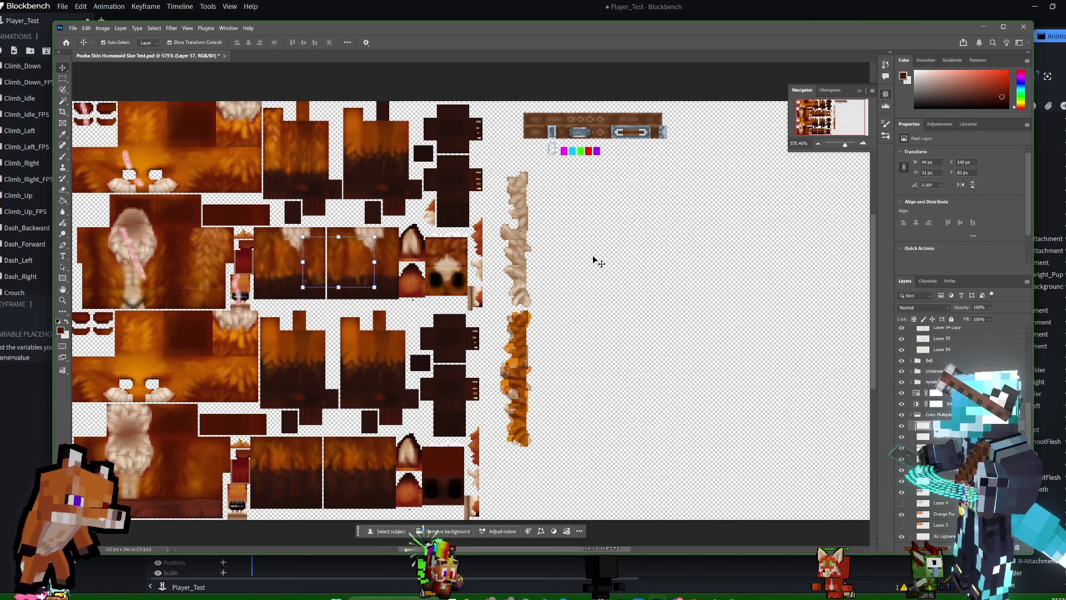
key(Right)
key(Right)
key(Right)
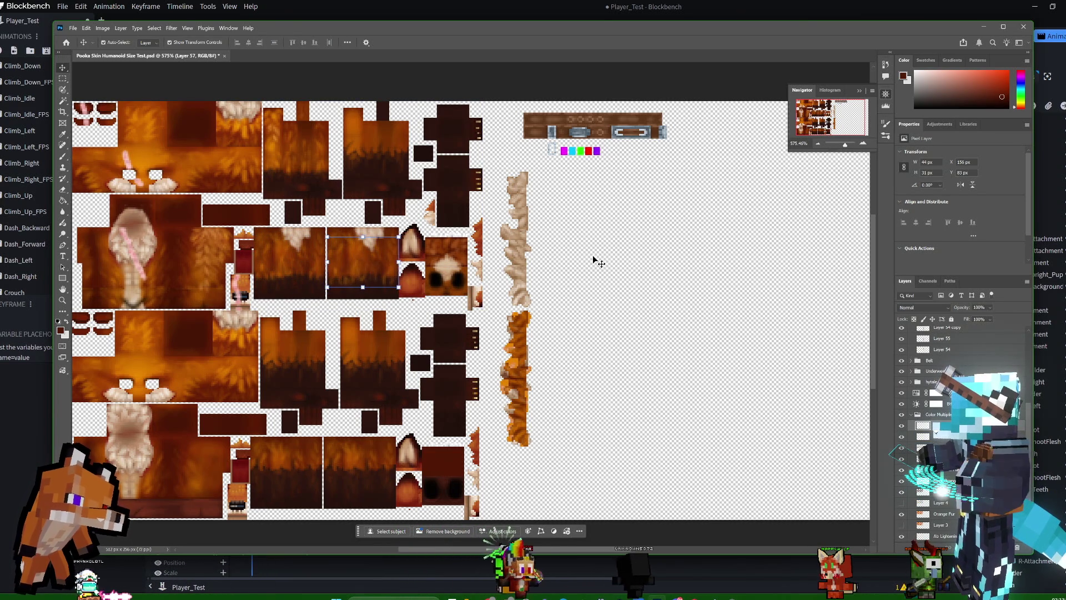
key(Up)
key(Up)
key(Up)
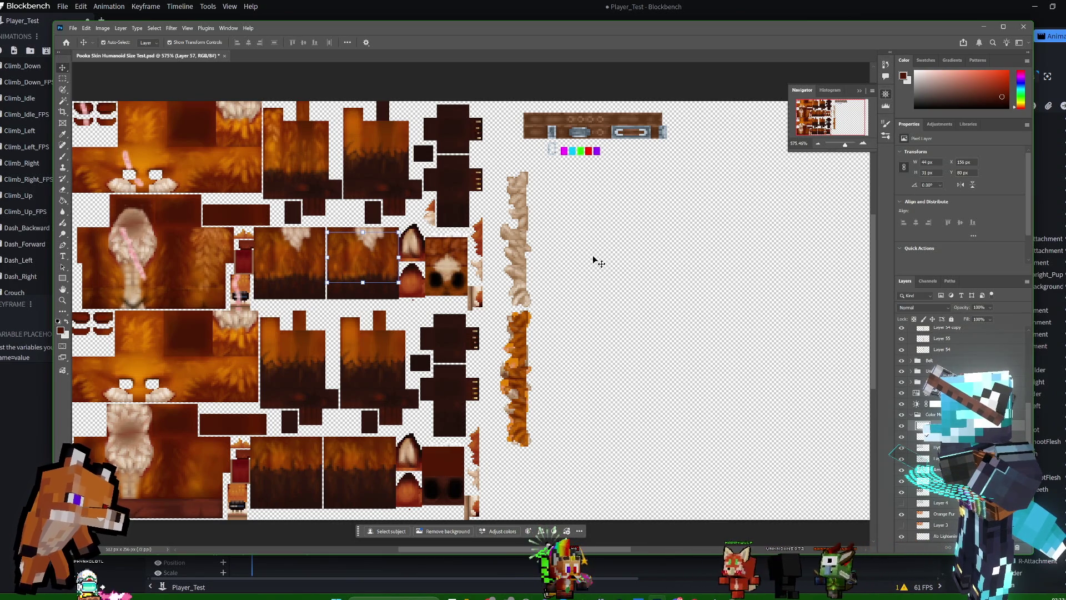
Select several fur layers together and merge them.
ctrl+click(943, 426)
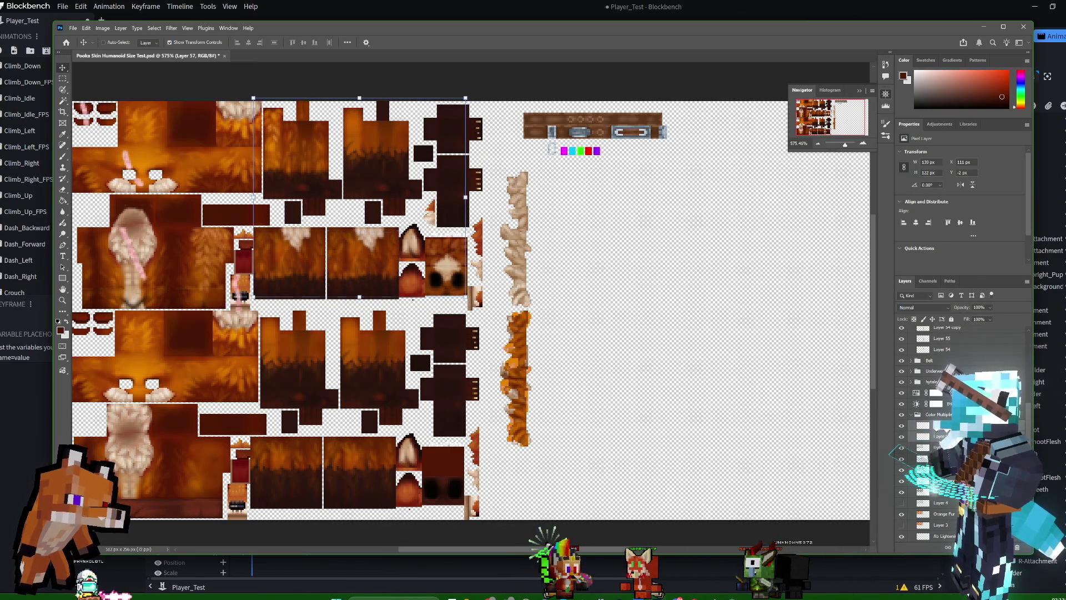
right_click(966, 431)
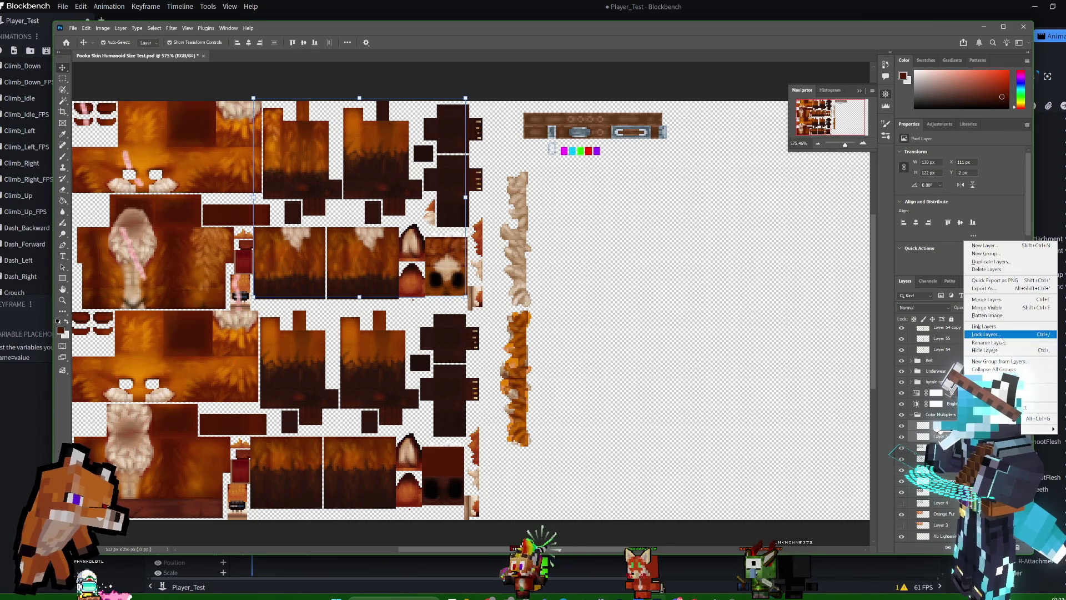
click(909, 434)
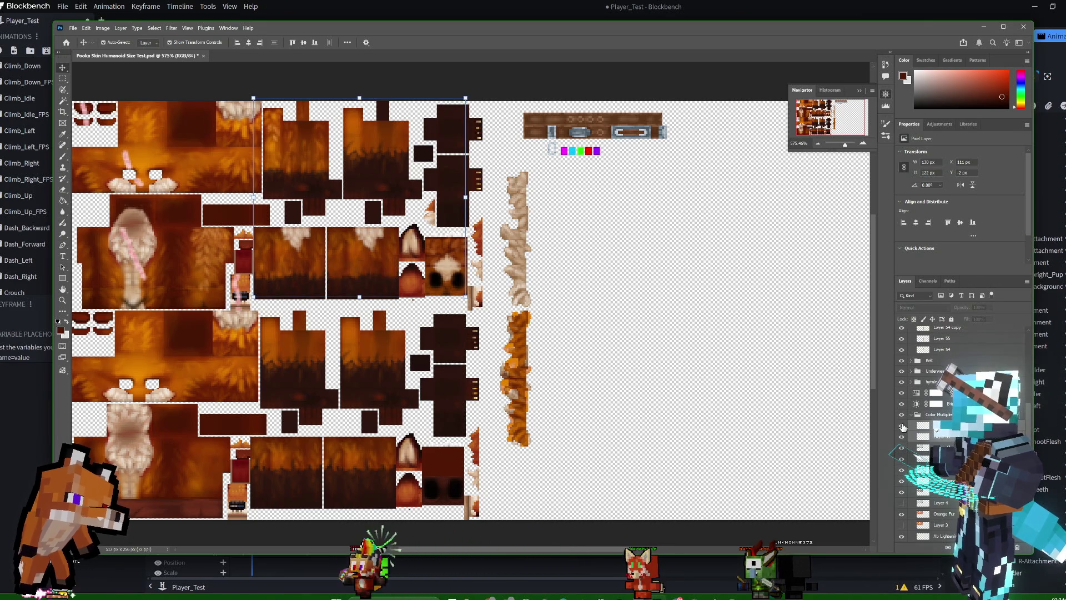
right_click(954, 425)
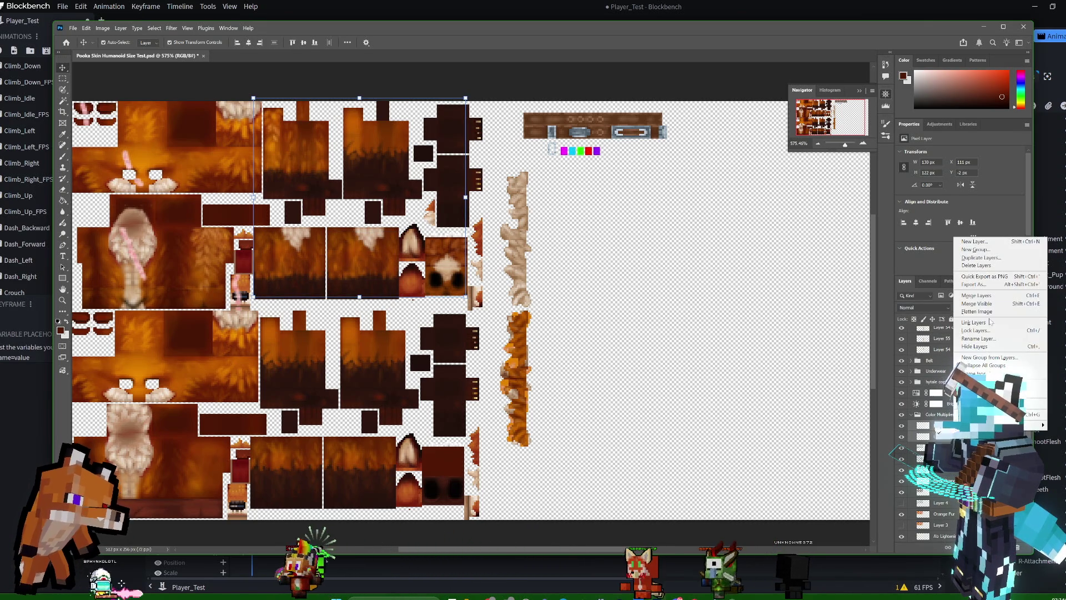
click(990, 300)
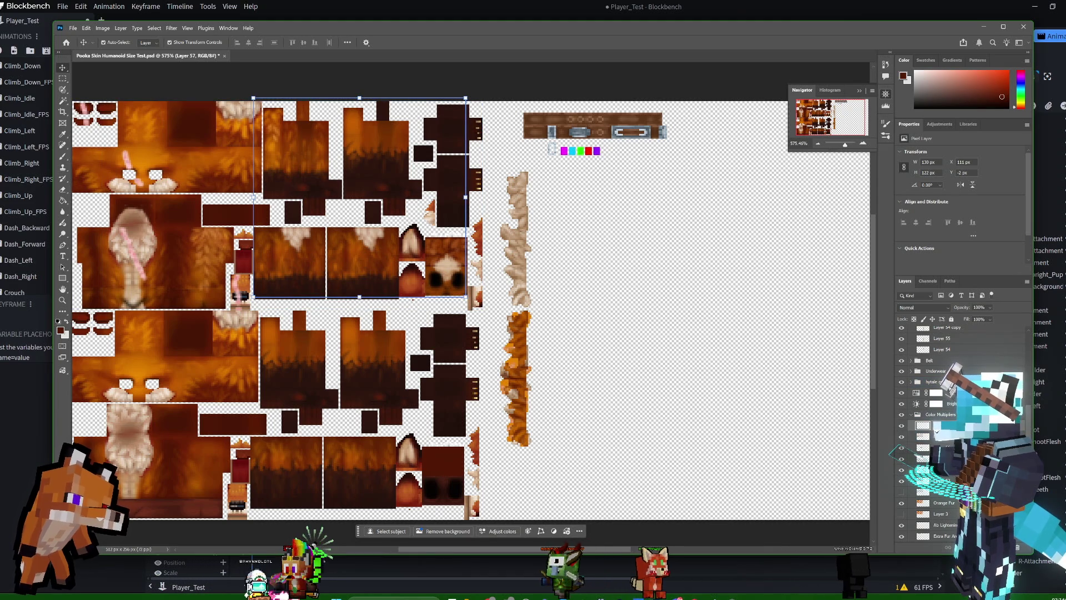
Merge the extra orange fur layer with the Arm Dark Fur layers into Arm Dark Fur.
click(938, 381)
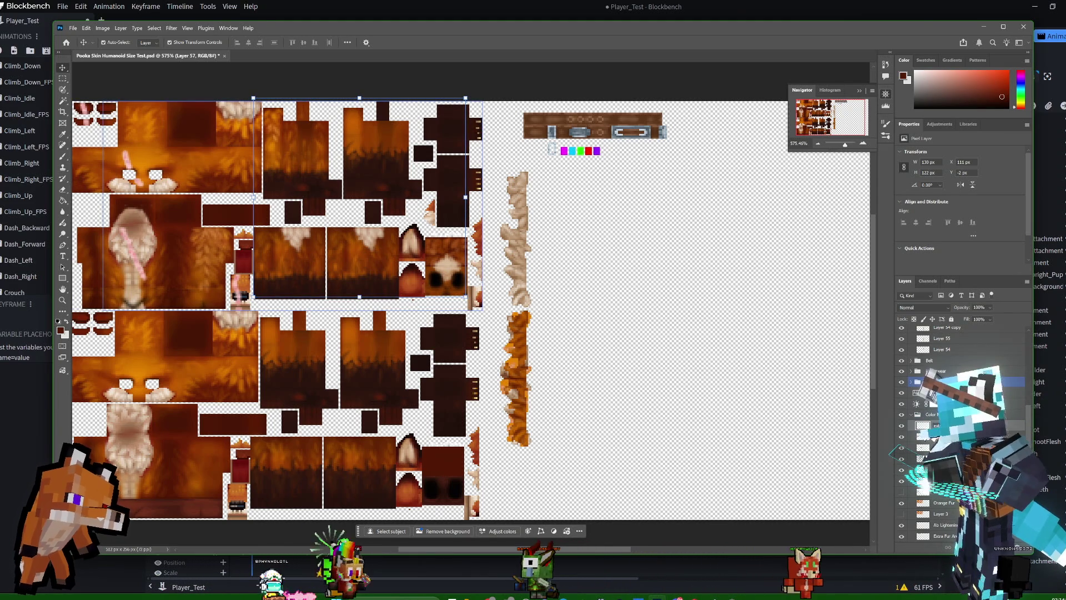
click(927, 447)
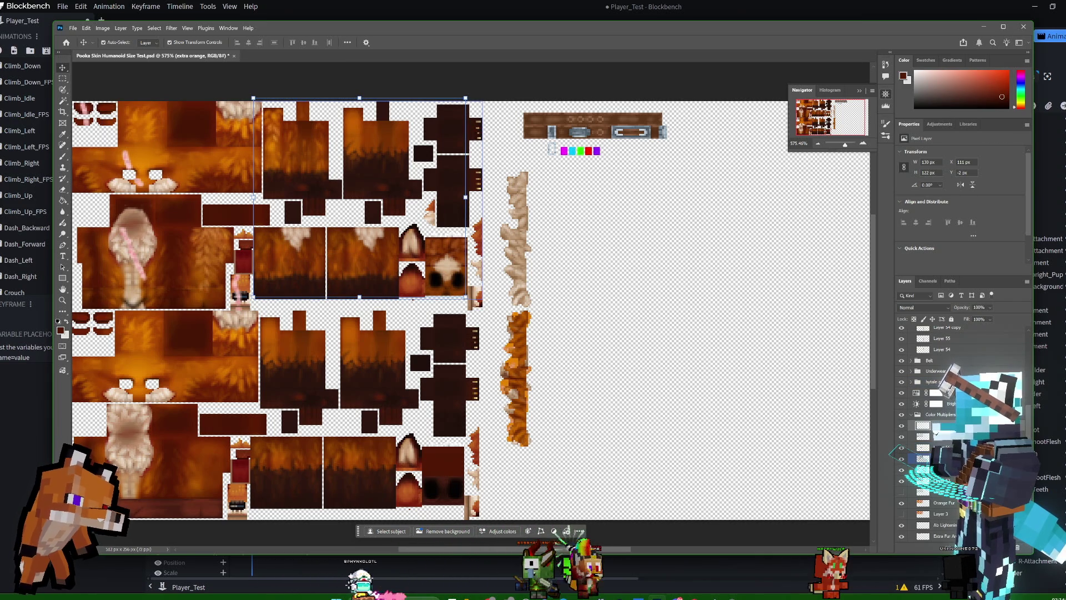
shift+click(936, 435)
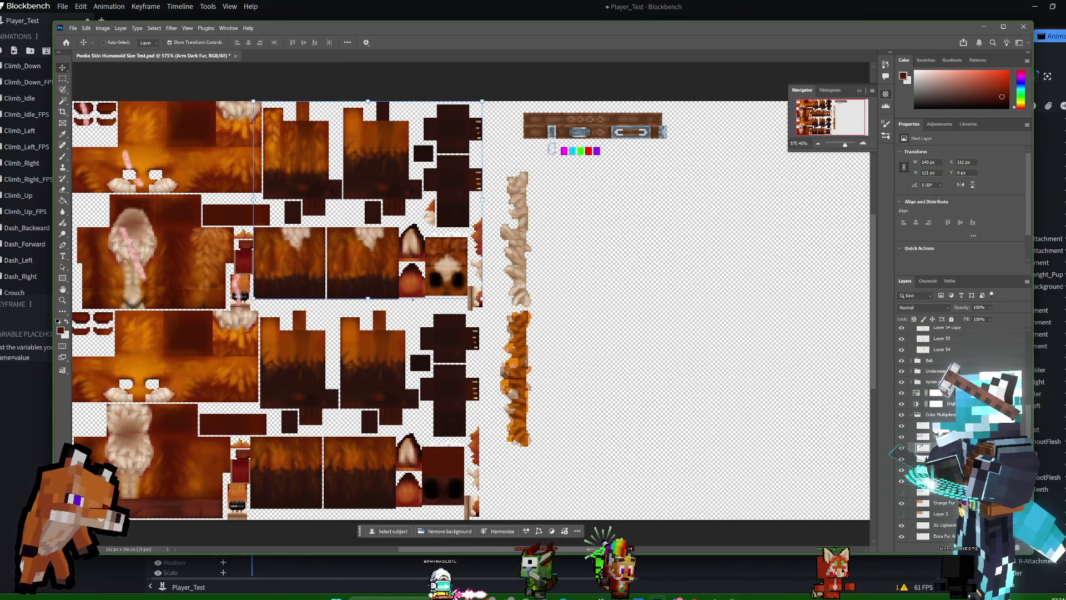
right_click(965, 447)
click(983, 314)
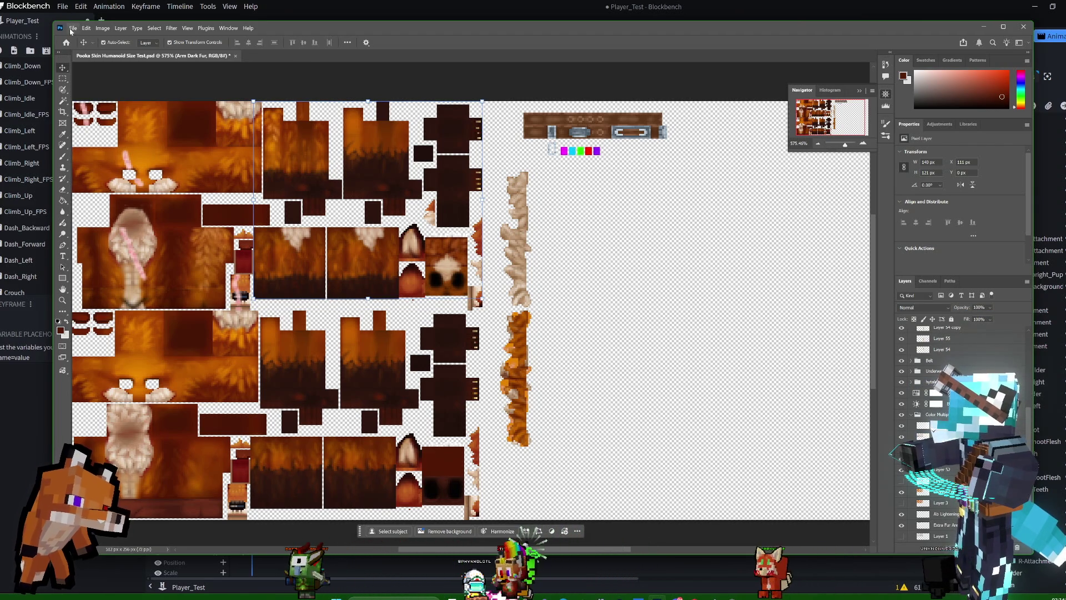
Save a PNG copy of Pooka Skin Humanoid Size Test, replacing the earlier PNG.
click(73, 28)
click(72, 28)
click(72, 28)
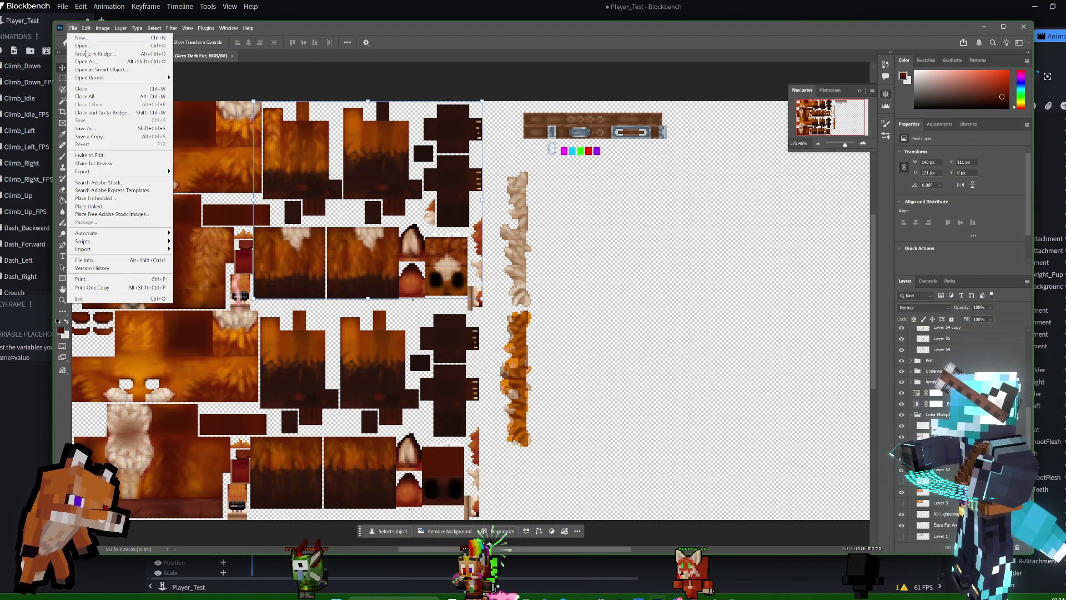
click(92, 136)
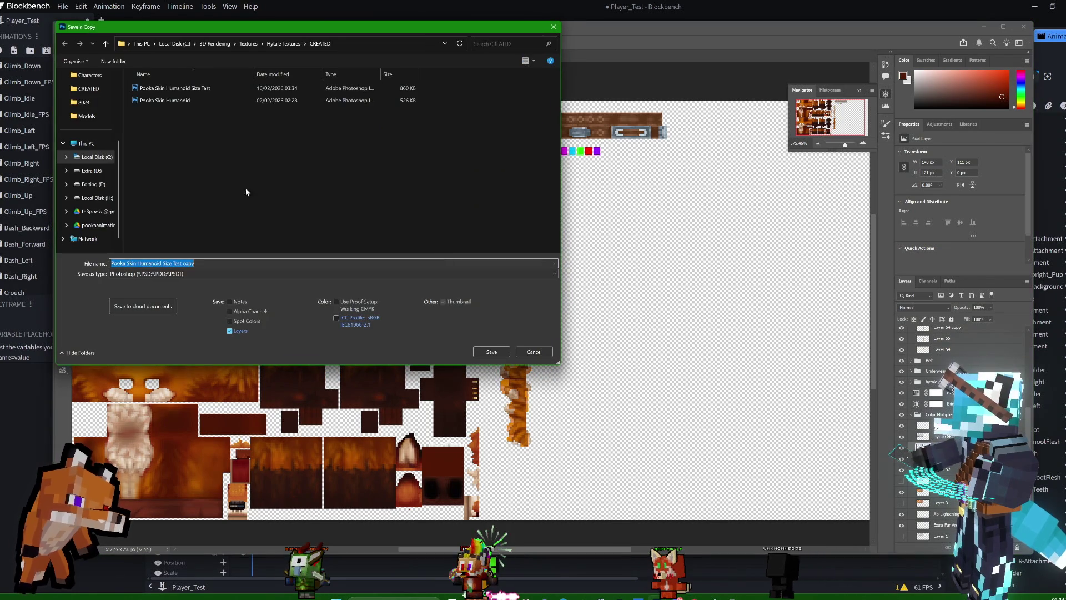
click(217, 273)
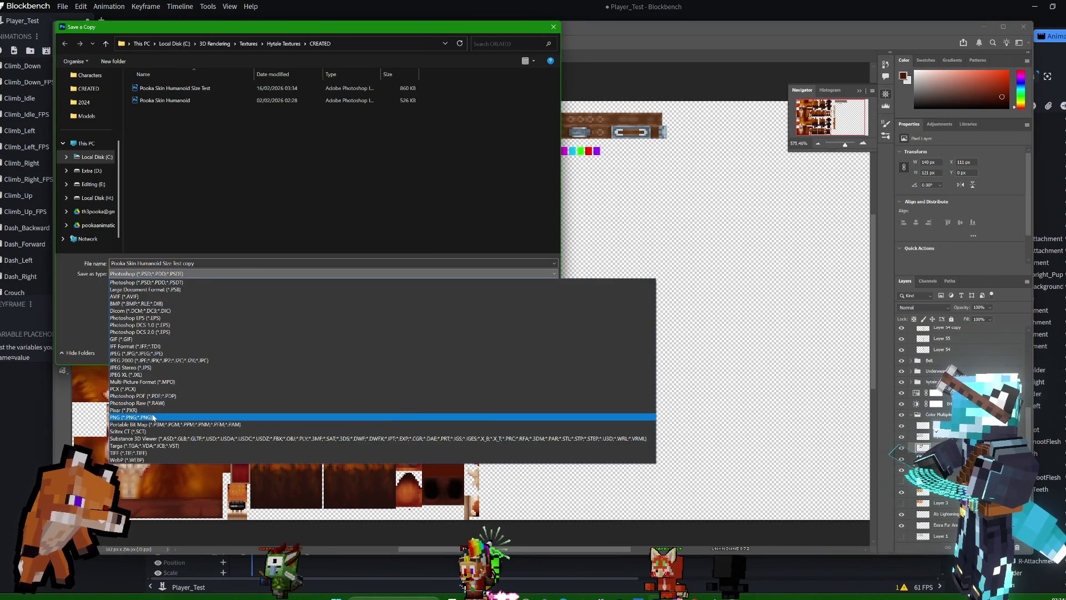
click(439, 414)
click(491, 351)
click(548, 302)
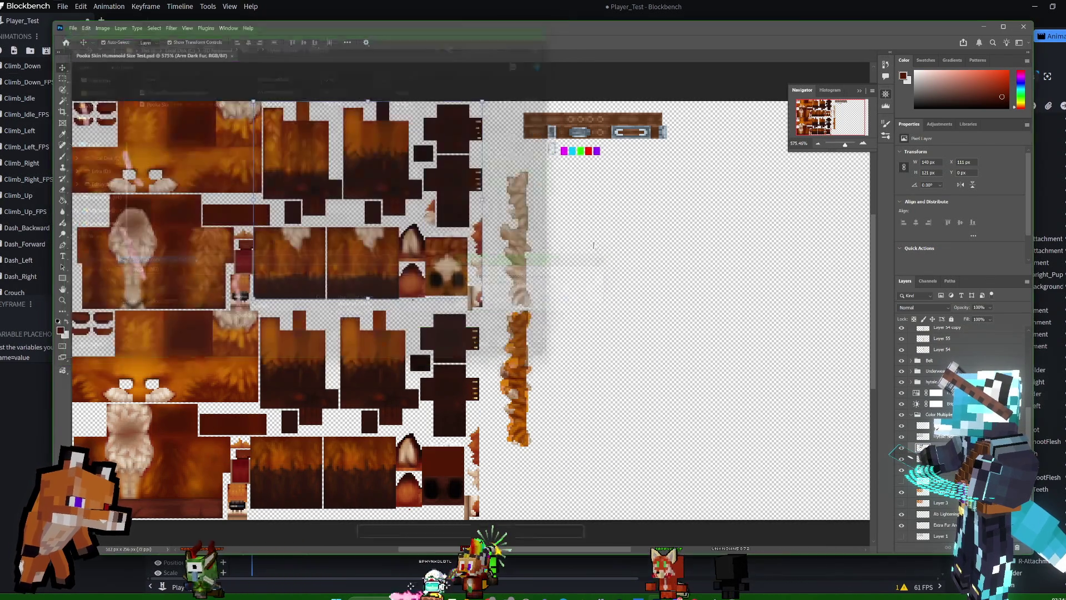
key(Return)
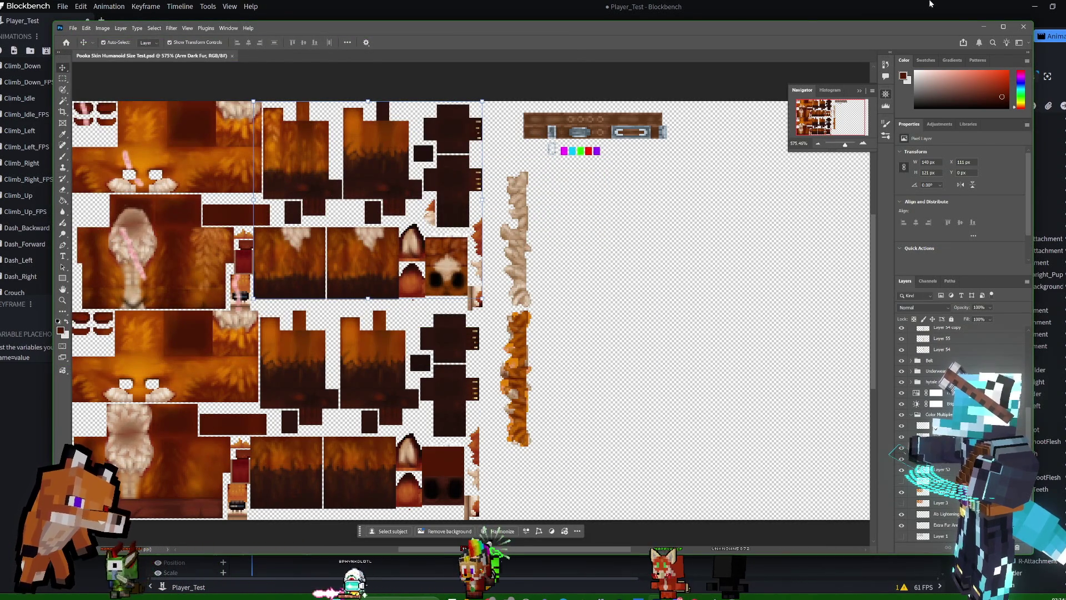
click(847, 3)
Orbit to view the retextured fox's back, then bring Photoshop back to the front.
mouse_move(628, 166)
mouse_down()
mouse_move(462, 181)
mouse_move(683, 166)
mouse_move(712, 198)
mouse_move(844, 188)
mouse_move(843, 198)
mouse_up()
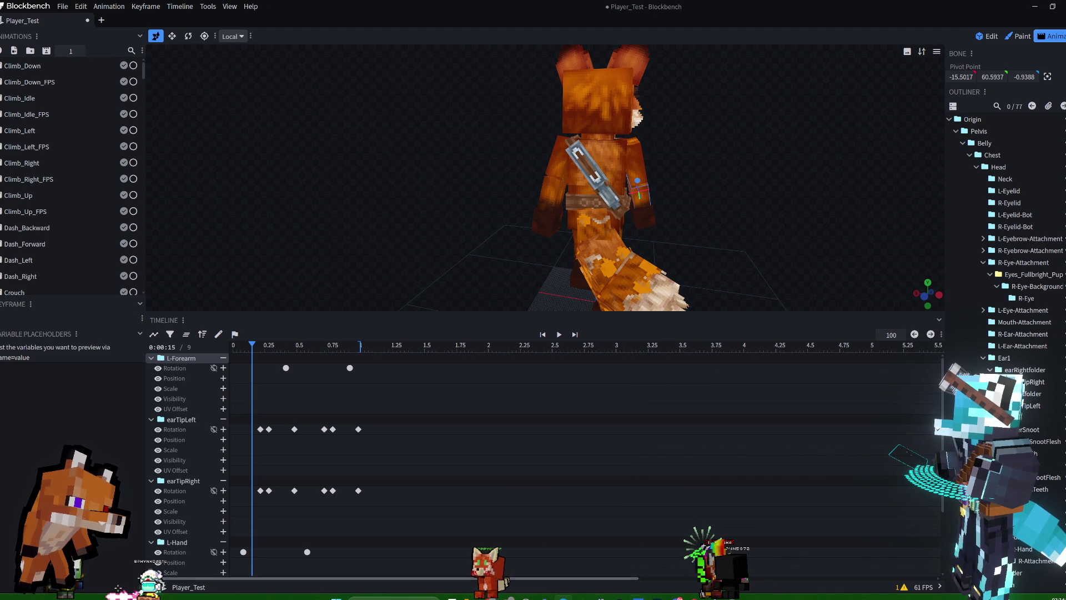
mouse_move(659, 597)
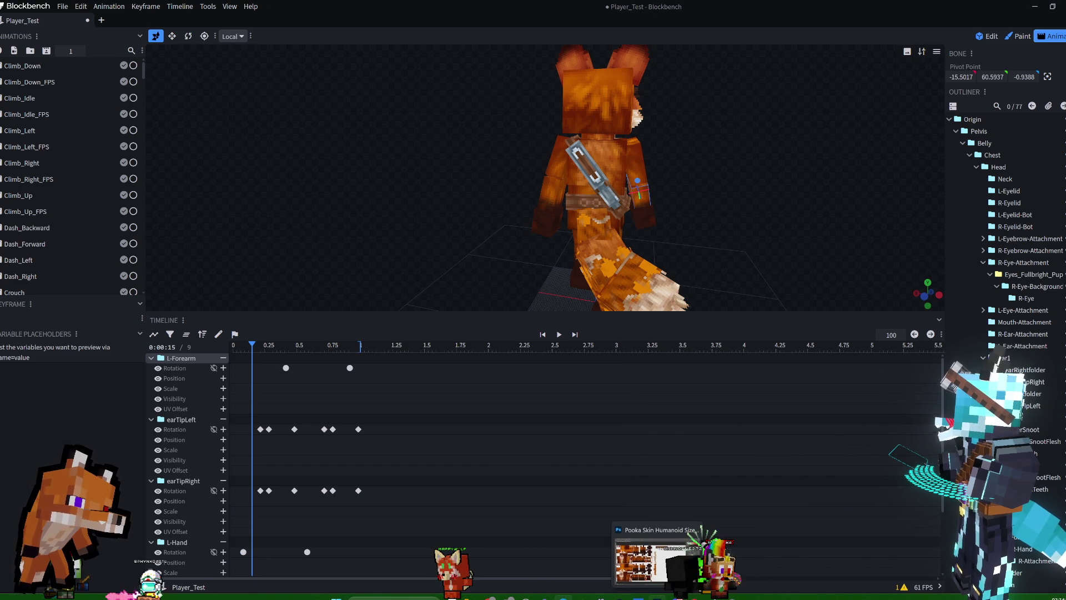
click(649, 560)
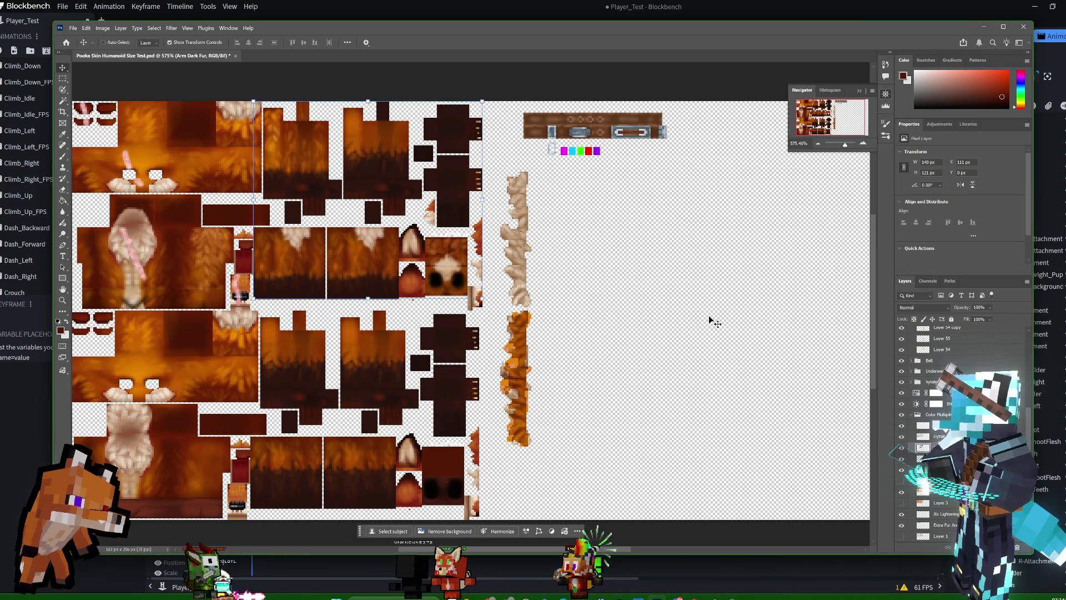
Undo the merge to restore the Orange Fur layer and nudge the Layer 56 patch right.
key(ctrl+z)
key(ctrl+shift+z)
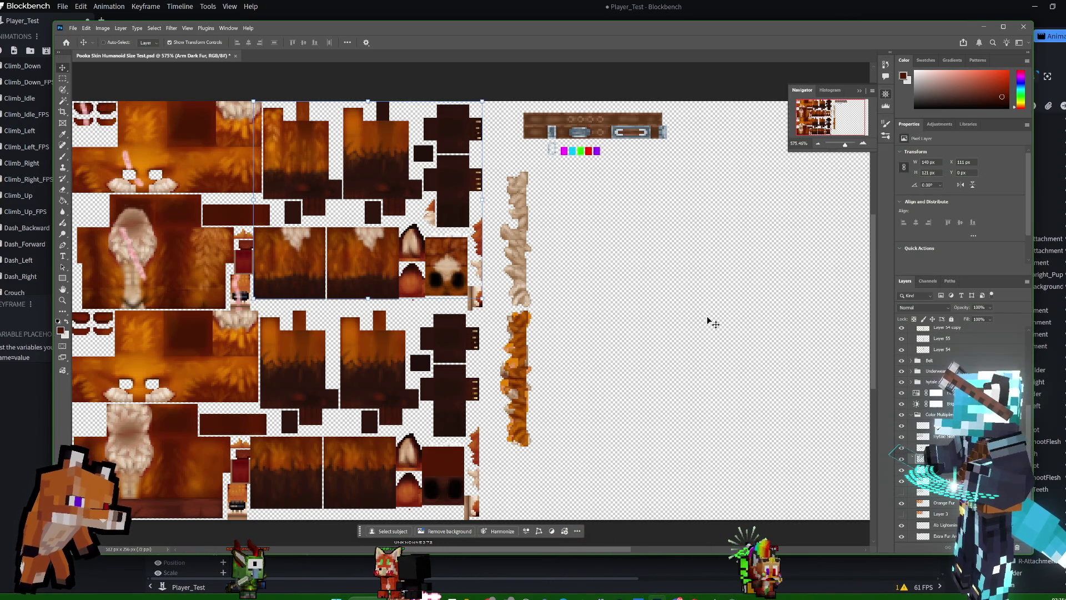
key(ctrl+shift+z)
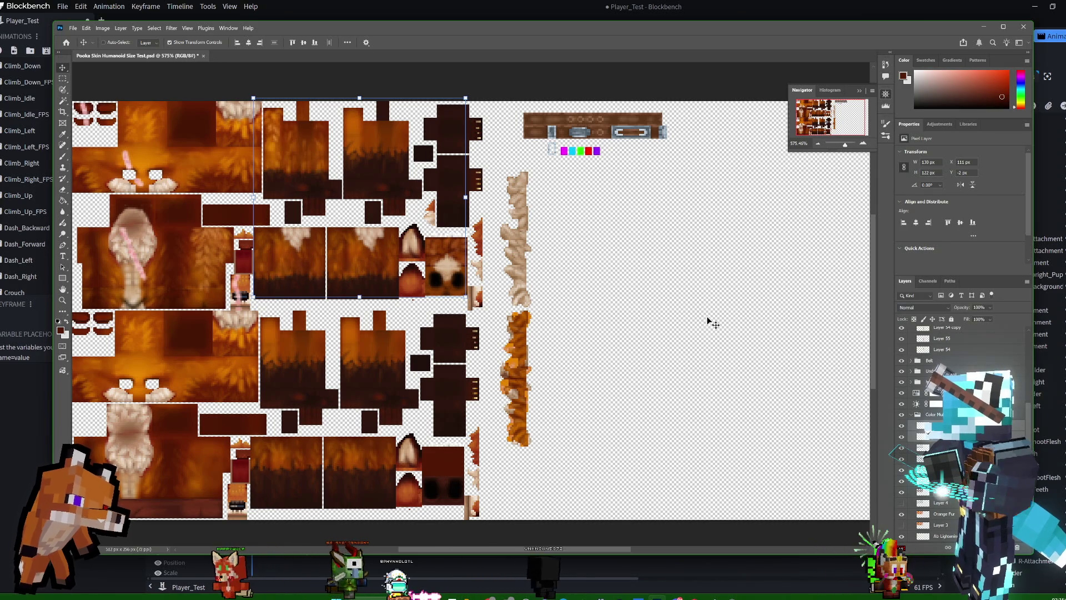
key(ctrl+shift+z)
key(ctrl+shift+z)
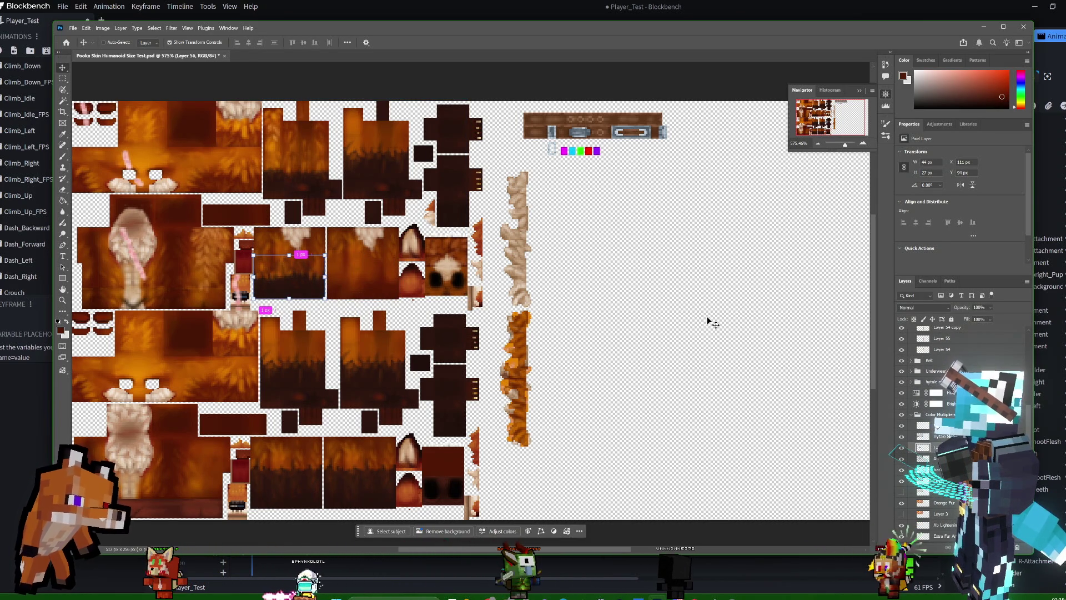
key(shift+Right)
key(shift+Right)
key(shift+Right)
key(Right)
key(Right)
key(Right)
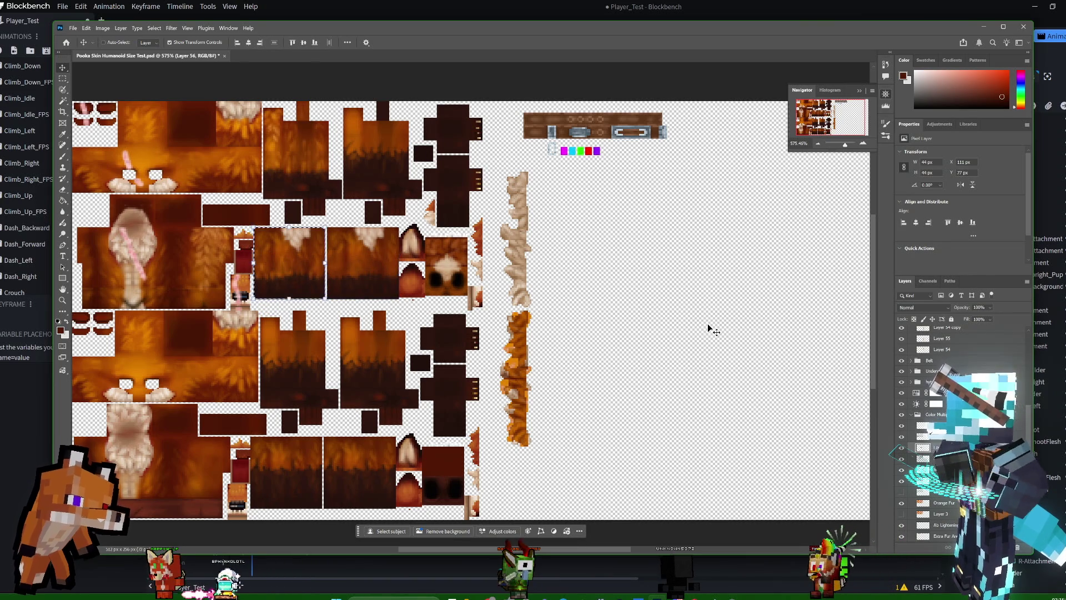
key(ctrl+alt+shift+n)
key(ctrl+z)
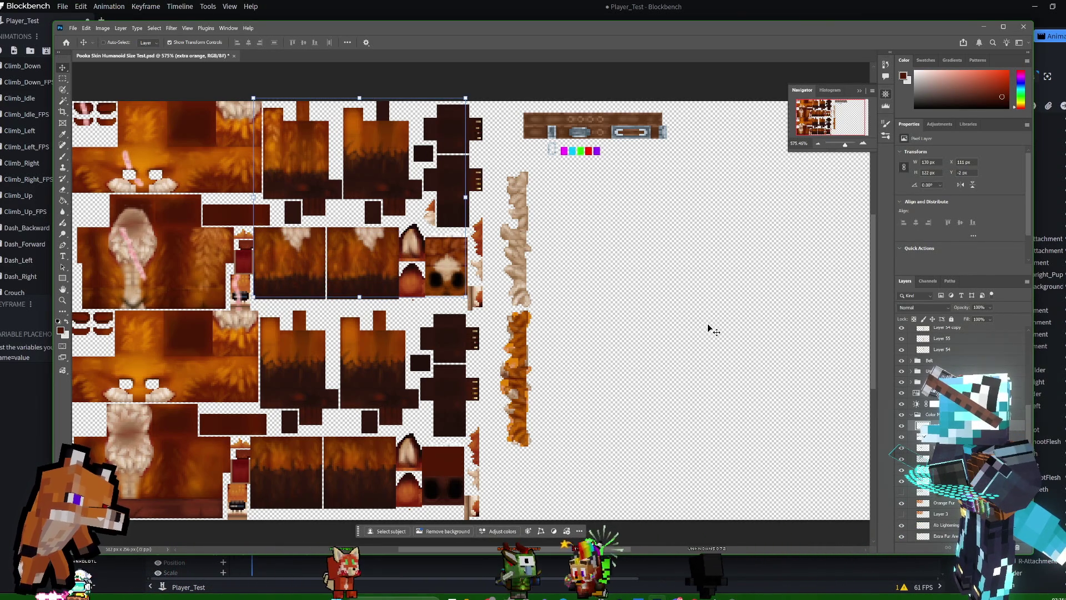
Shift the orange fluff strip into alignment, comparing fur layers by toggling their visibility.
click(901, 504)
click(901, 504)
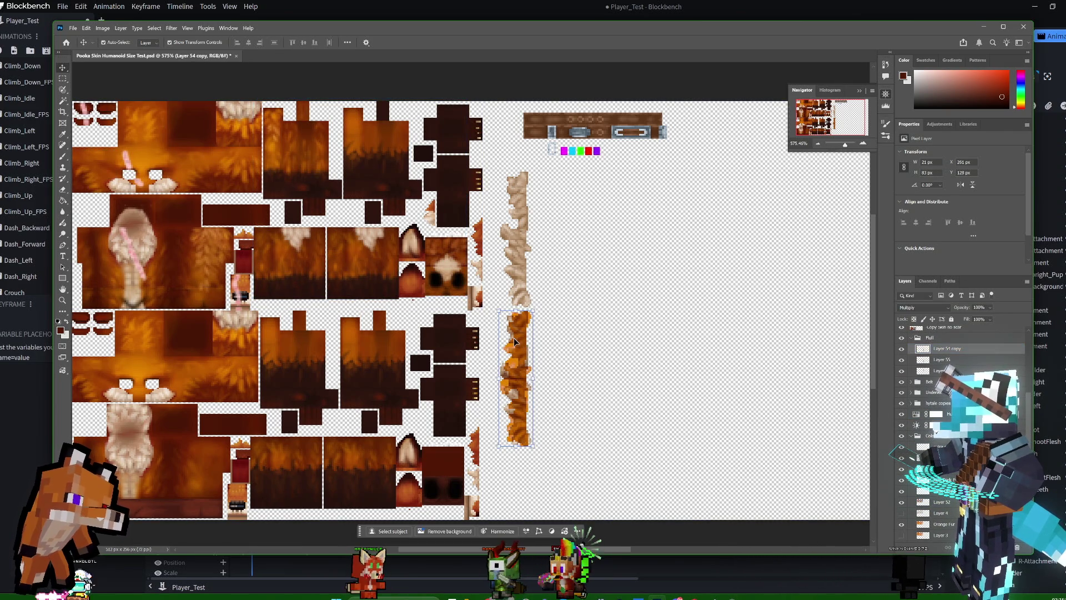
mouse_move(518, 345)
mouse_down()
mouse_move(533, 373)
mouse_move(532, 355)
mouse_move(517, 352)
mouse_up()
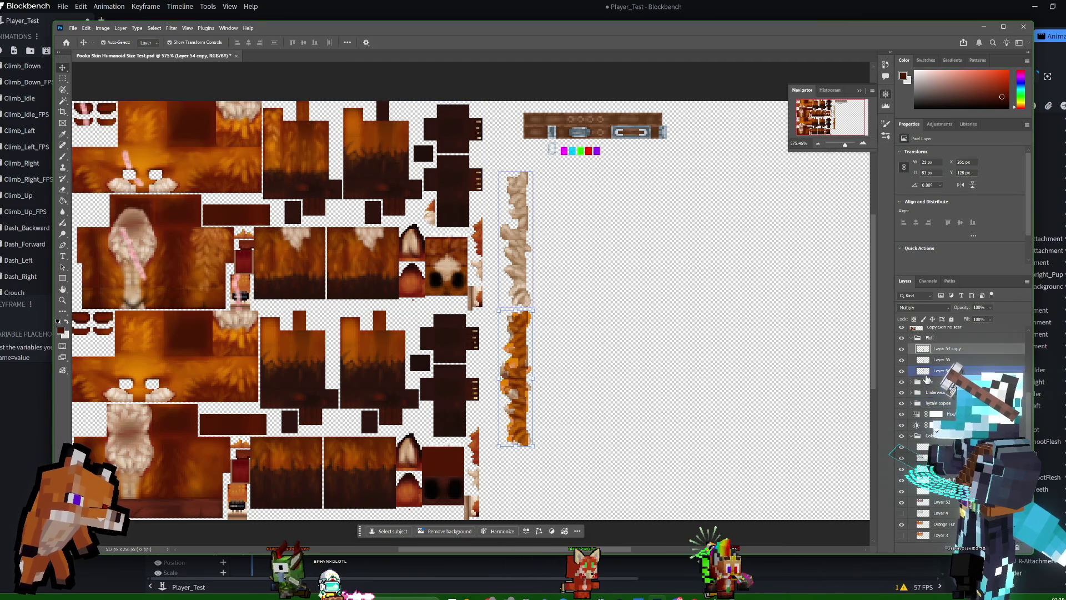
scroll(919, 399, up, 1)
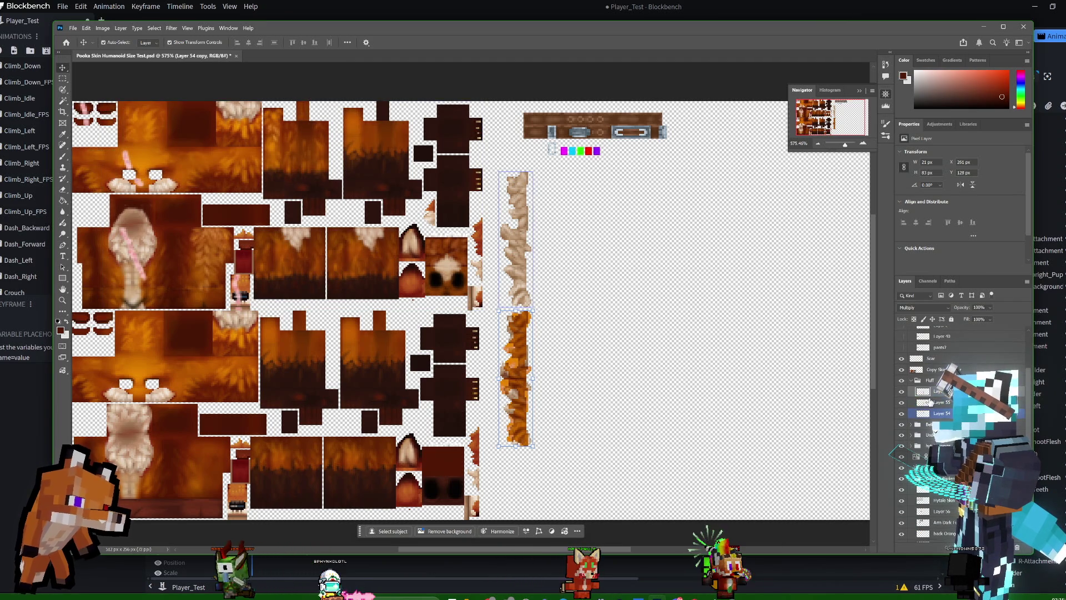
click(902, 392)
click(901, 392)
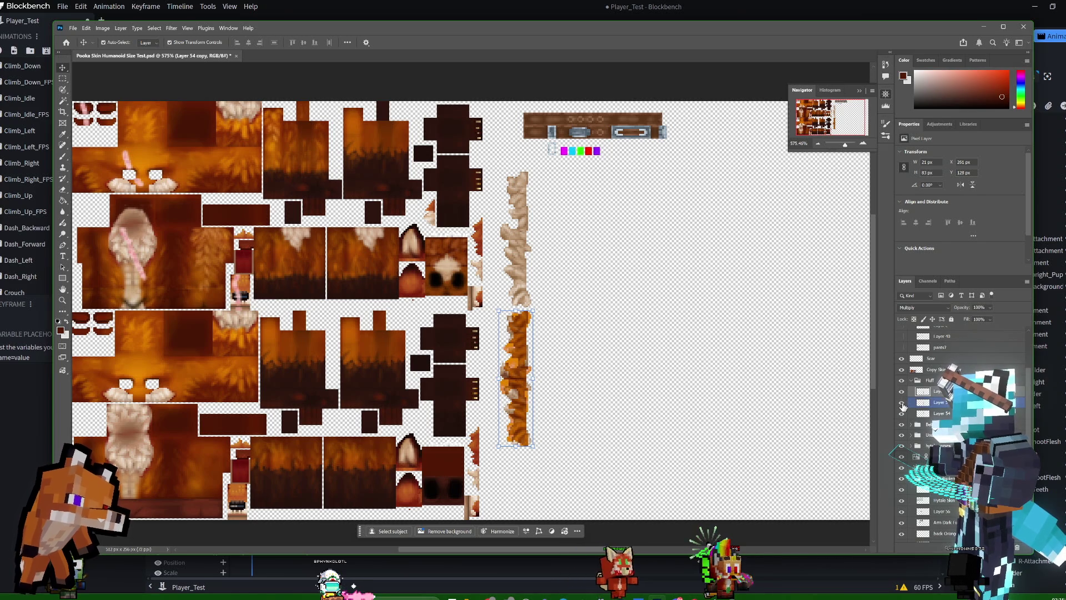
click(901, 405)
click(902, 405)
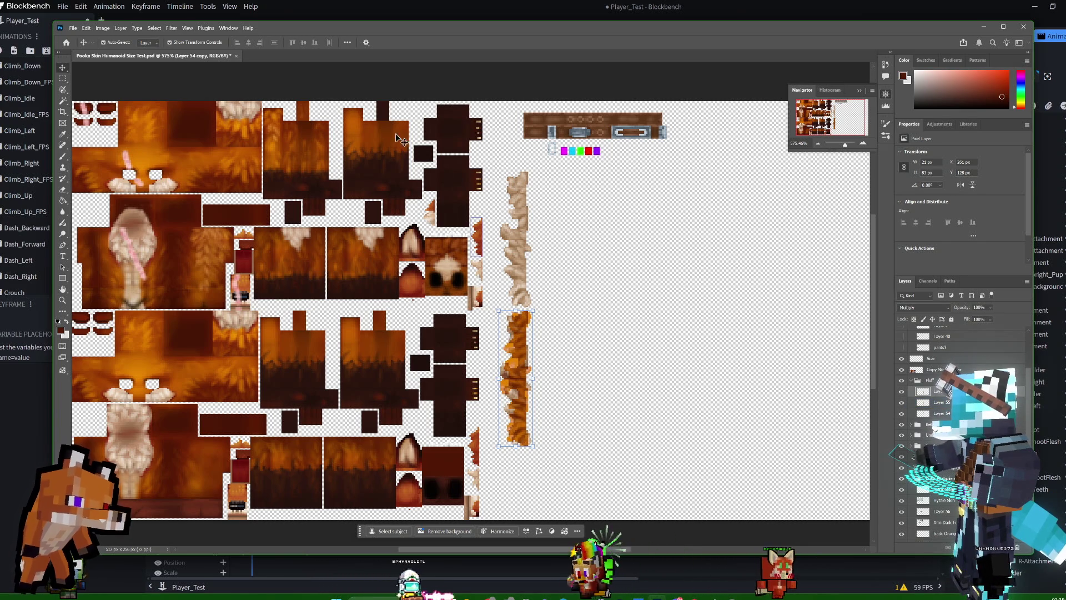
click(86, 28)
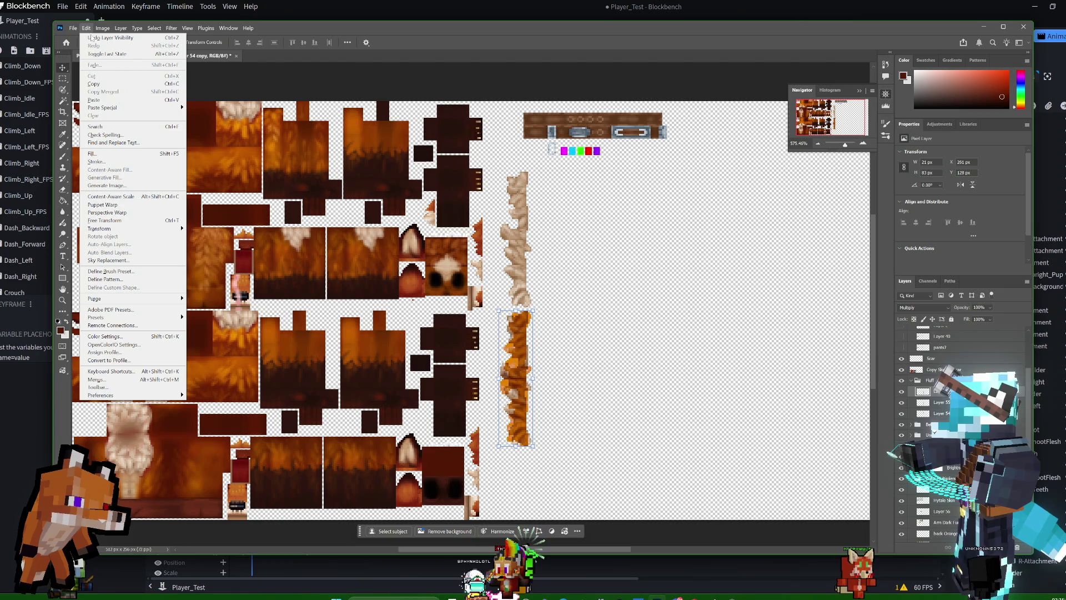
Try flipping the orange fluff strip vertically, undo it, and compare the fluff layers.
mouse_move(108, 229)
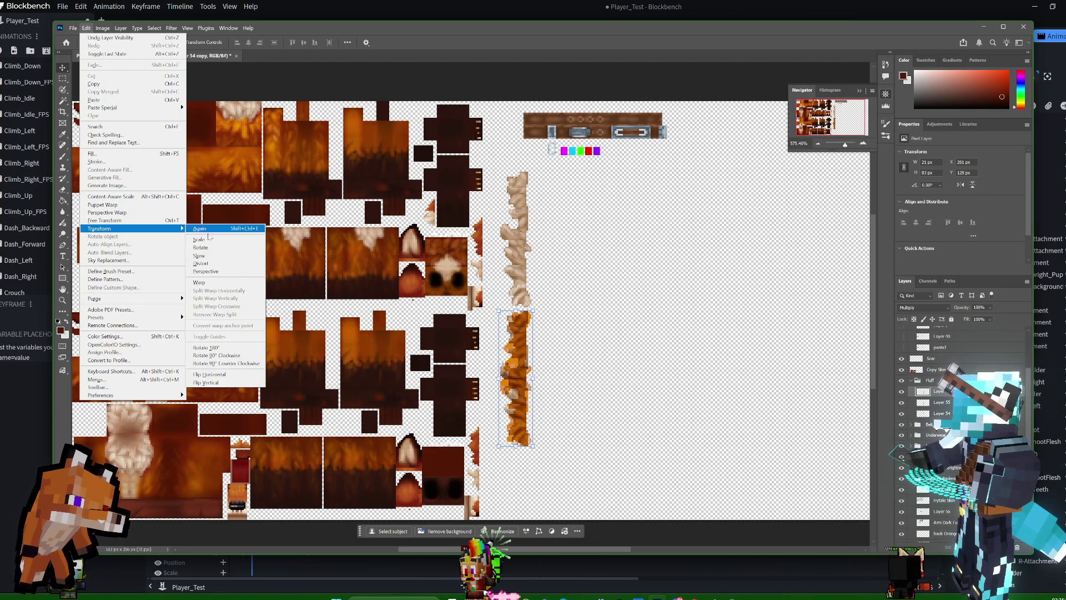
click(231, 383)
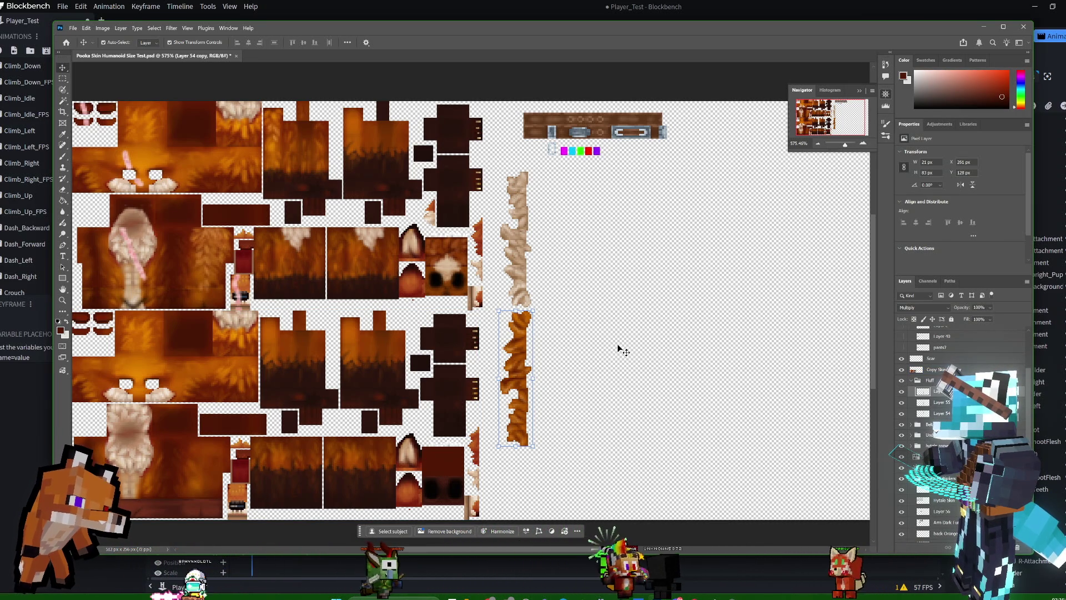
key(ctrl+z)
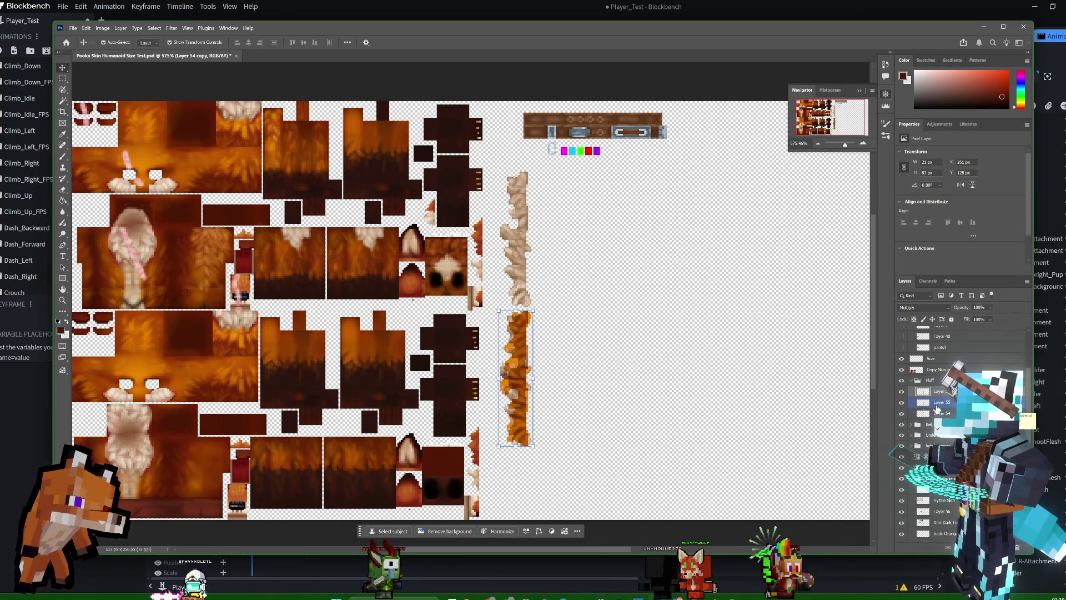
click(902, 406)
click(903, 404)
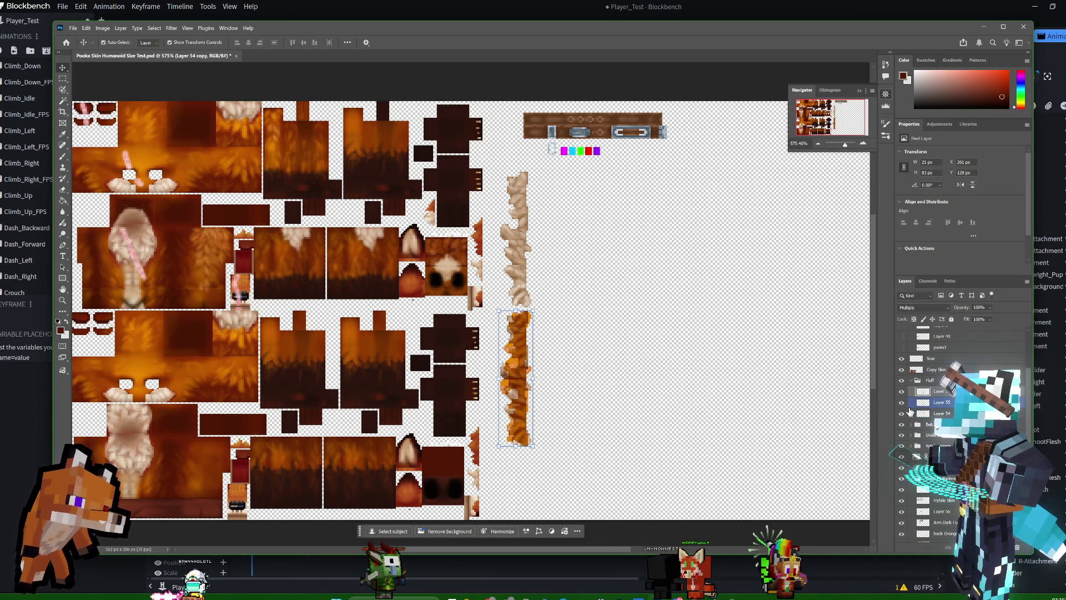
click(902, 414)
click(903, 410)
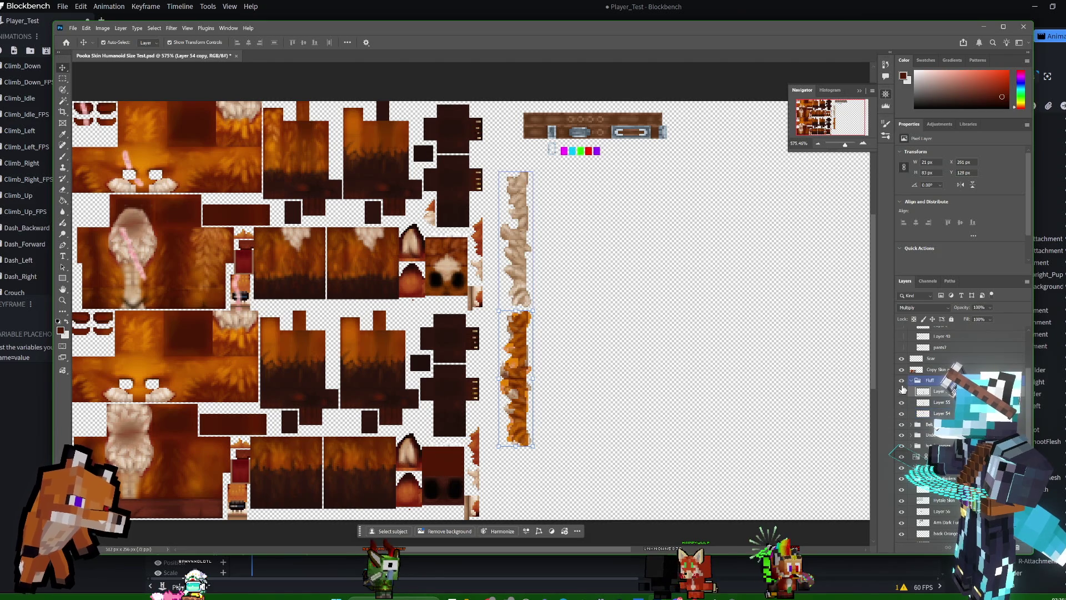
click(902, 392)
click(902, 392)
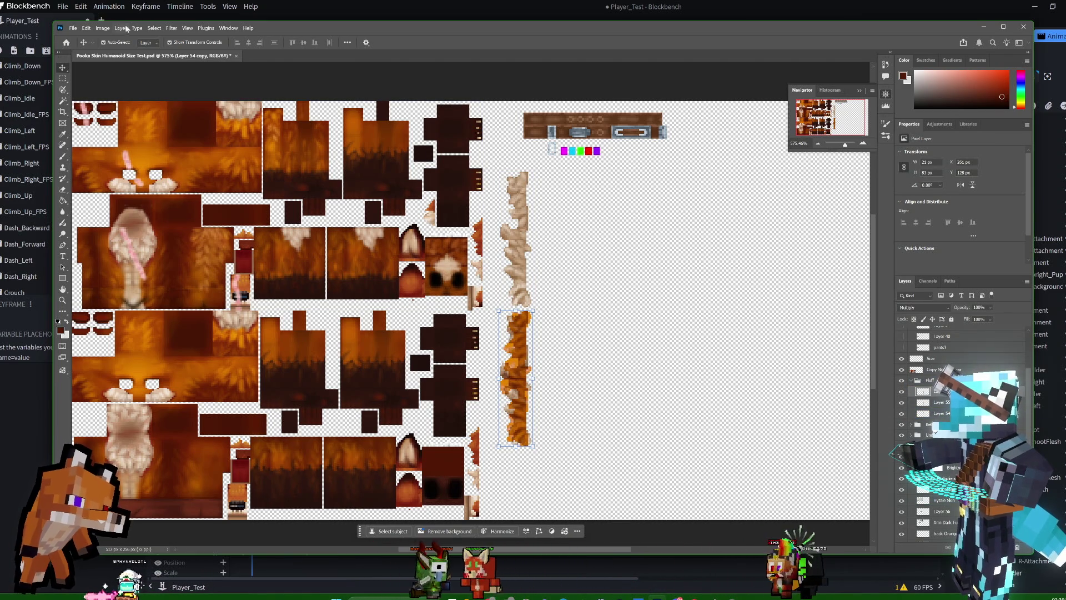
Flip the fluff strip on Layer 55 vertically and save the texture PSD.
click(86, 28)
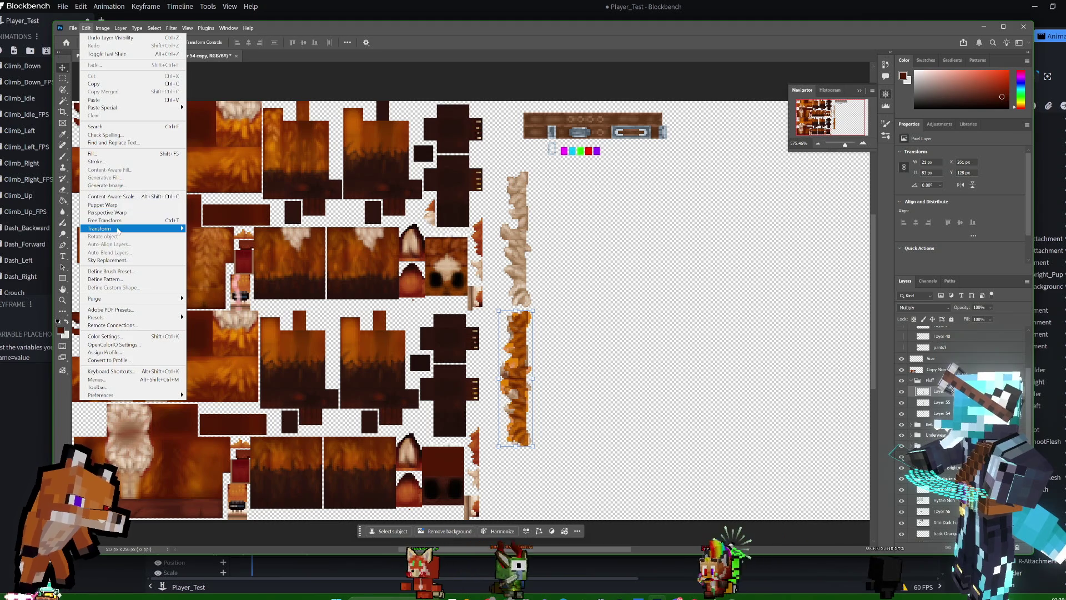
mouse_move(118, 231)
click(233, 383)
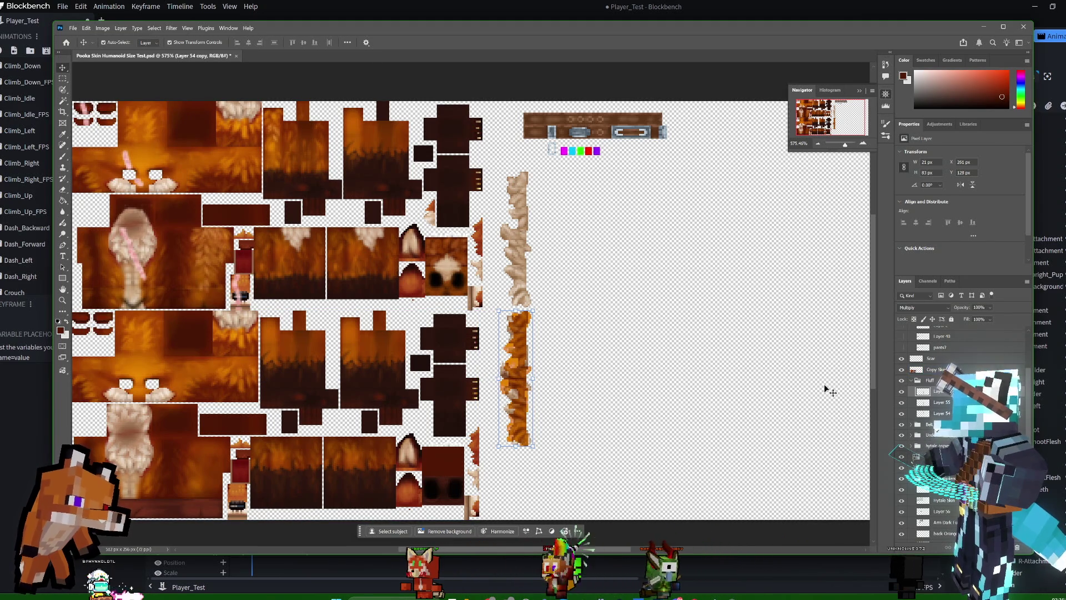
click(944, 402)
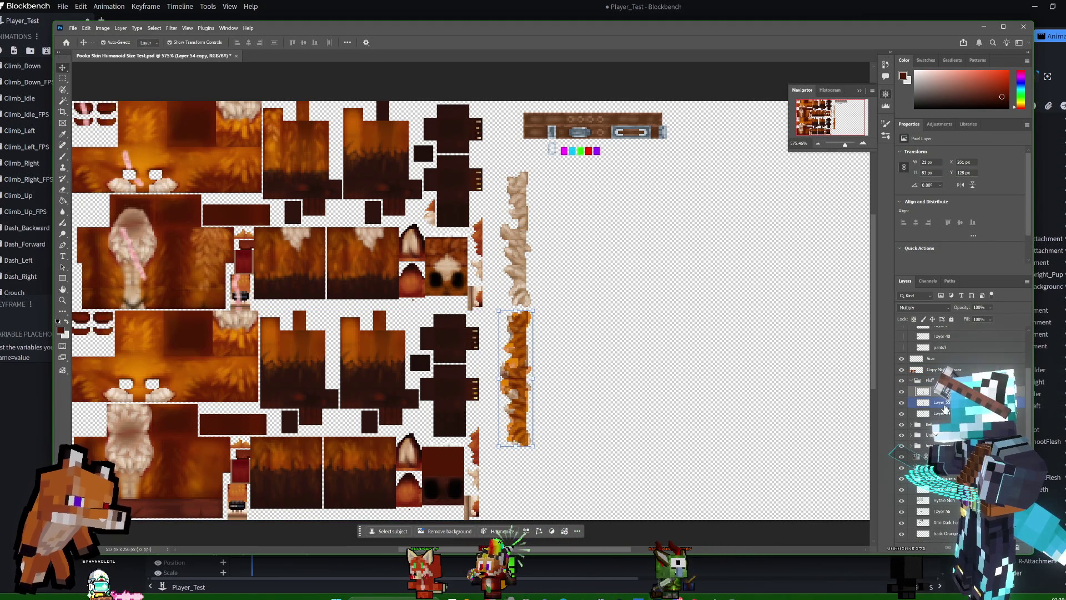
click(86, 27)
mouse_move(118, 228)
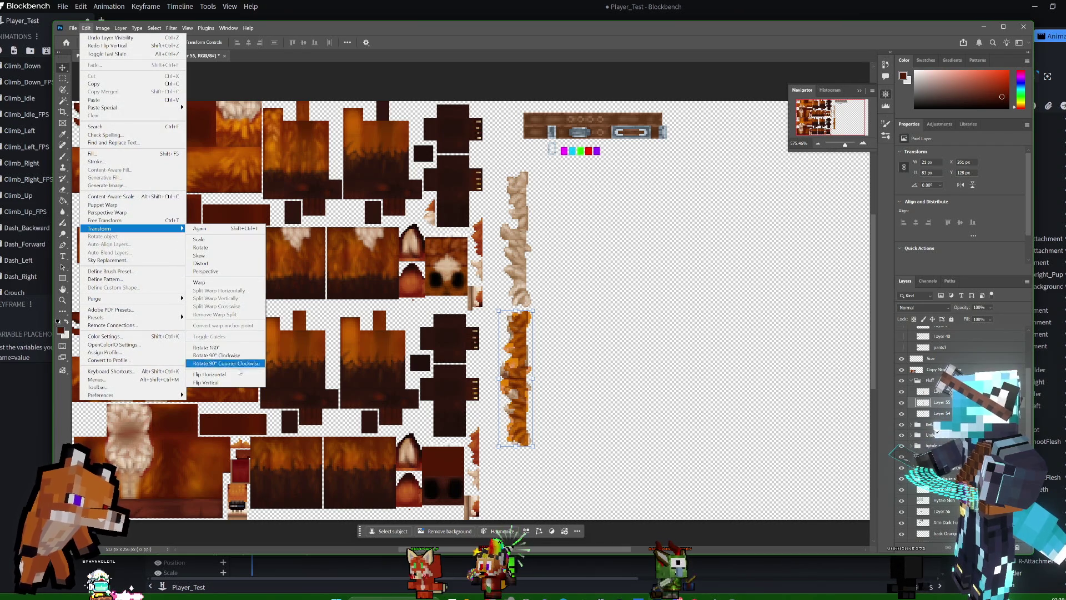
click(237, 383)
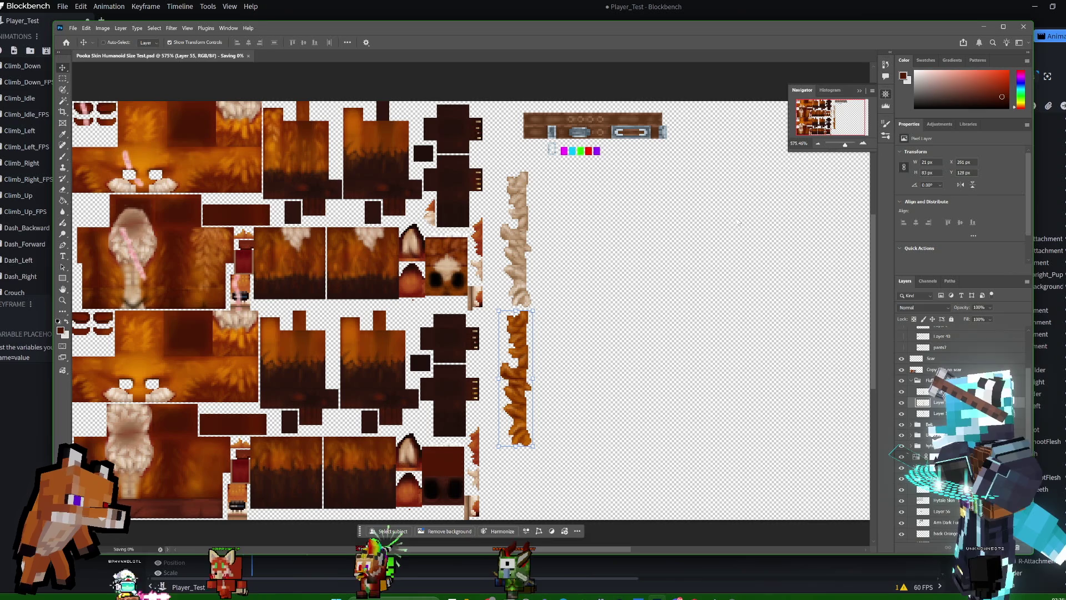
click(73, 29)
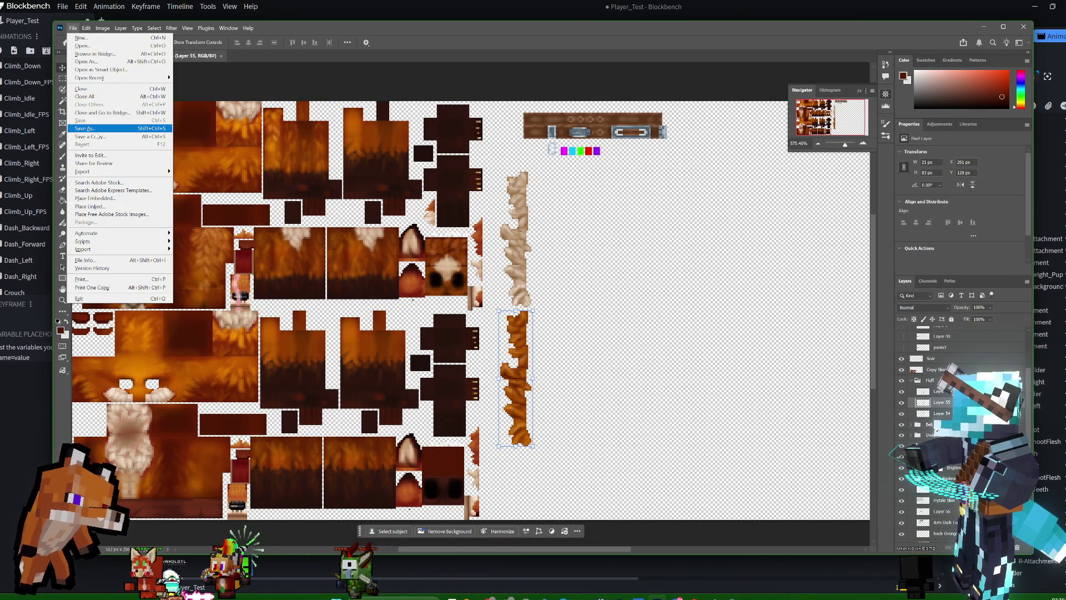
Save a PNG copy as Pooka Skin Humanoid Size Test copy, replacing the existing file.
click(94, 130)
click(148, 274)
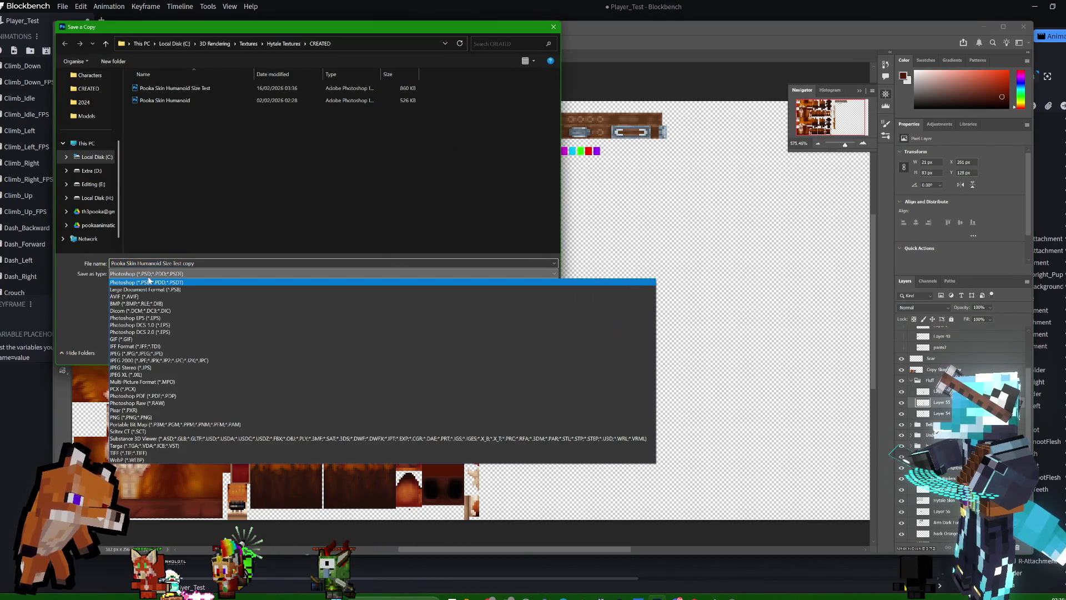
click(151, 417)
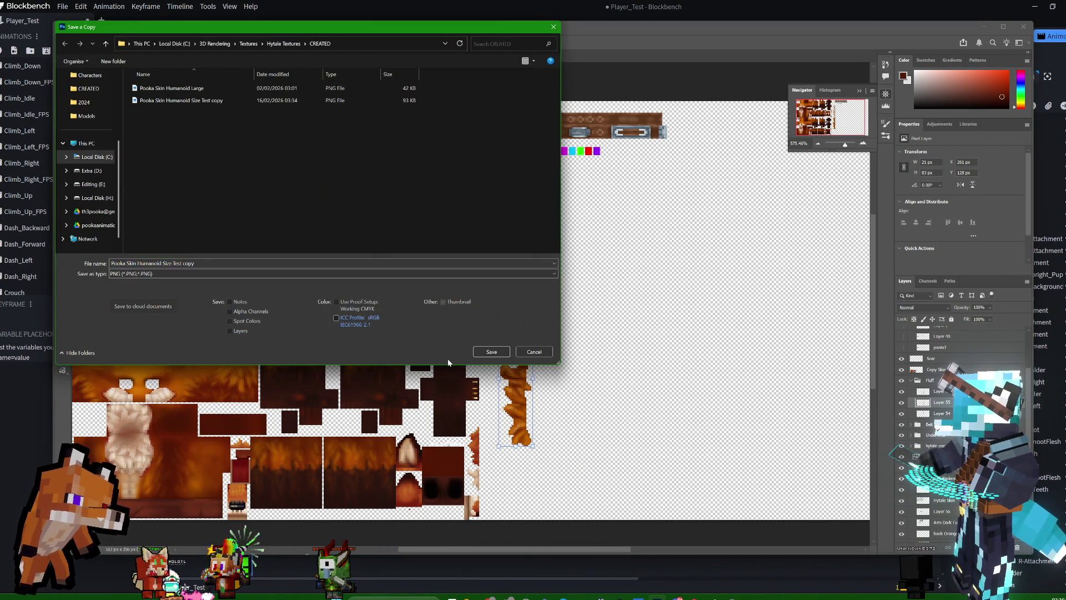
click(492, 352)
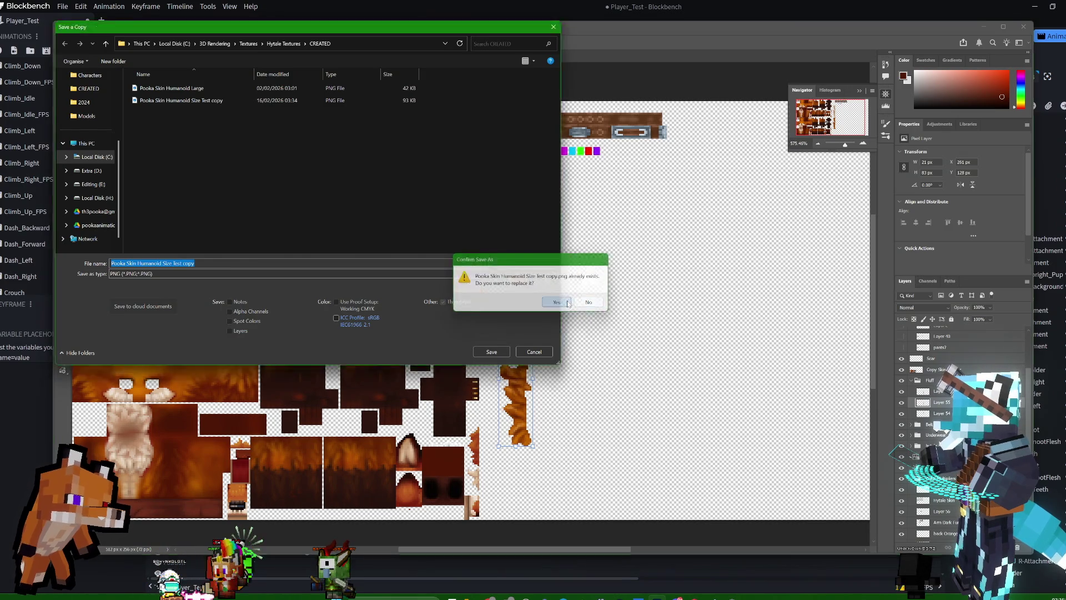
click(557, 302)
click(575, 186)
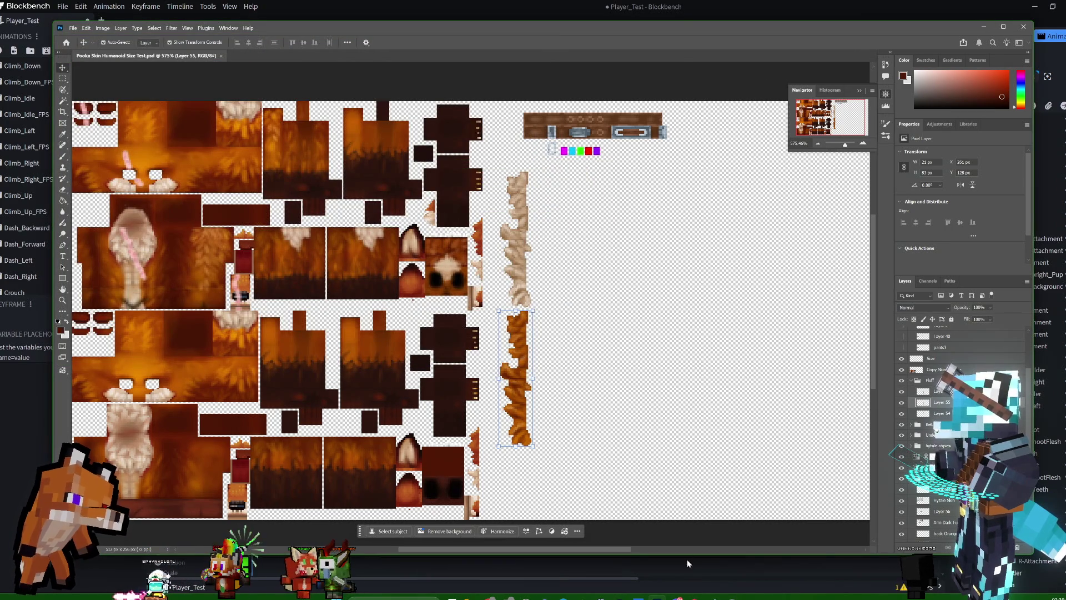
mouse_move(489, 595)
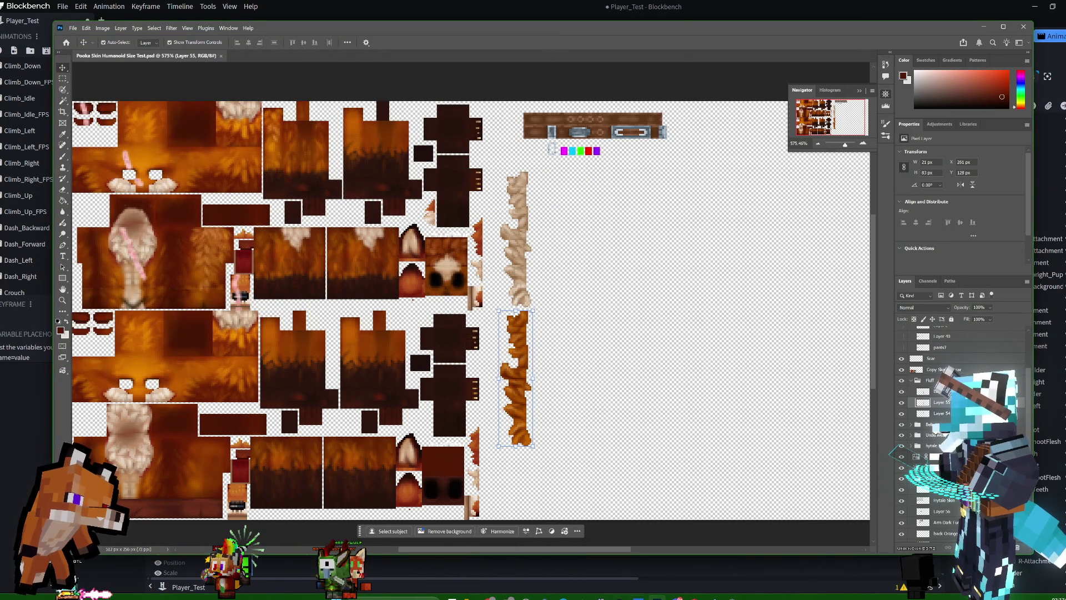
key(alt+Tab)
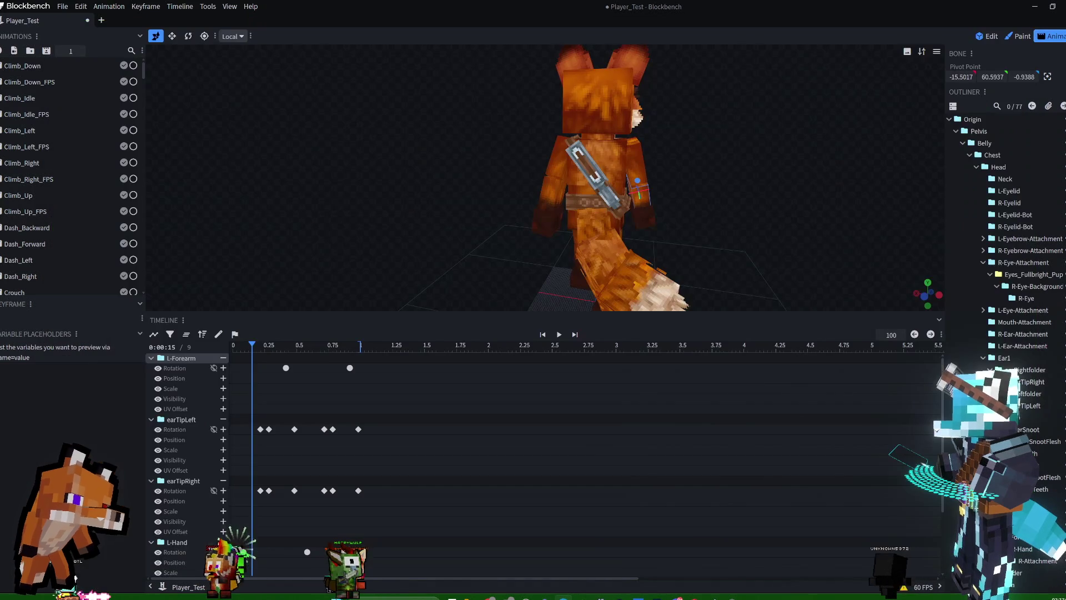
Play and stop the fox animation preview with the updated texture.
mouse_move(753, 246)
mouse_down()
mouse_move(753, 171)
mouse_move(711, 154)
mouse_move(642, 177)
mouse_move(684, 188)
mouse_move(811, 175)
mouse_up()
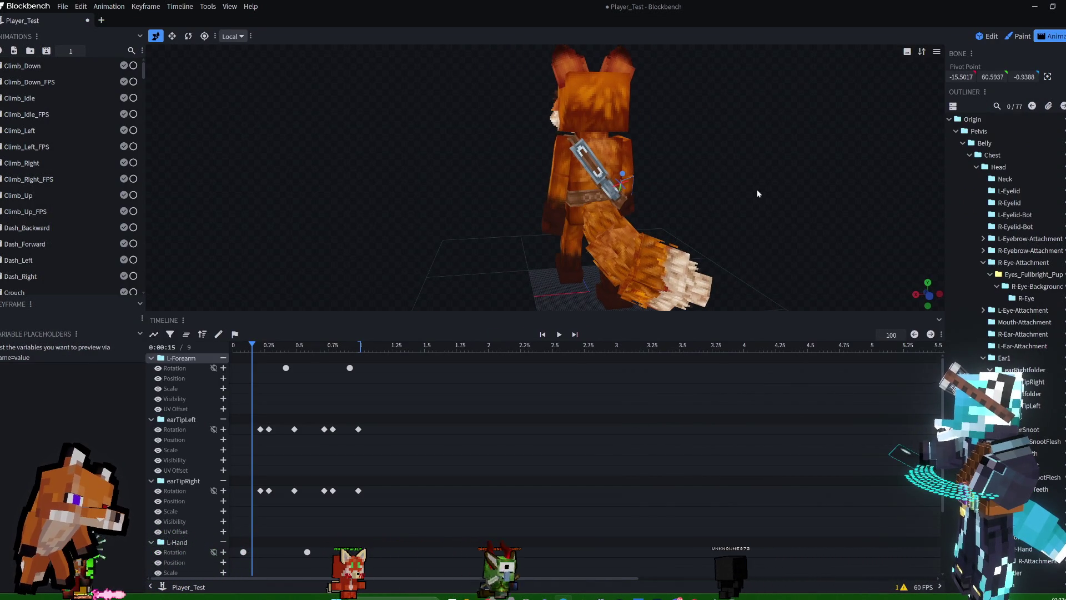
key(space)
mouse_move(744, 187)
mouse_down()
mouse_move(834, 185)
mouse_move(681, 155)
mouse_move(778, 181)
mouse_move(727, 185)
mouse_move(593, 161)
mouse_move(674, 178)
mouse_move(590, 183)
mouse_move(545, 169)
mouse_move(656, 158)
mouse_move(641, 159)
mouse_move(786, 165)
mouse_move(462, 157)
mouse_move(625, 150)
mouse_move(665, 152)
mouse_move(652, 175)
mouse_move(659, 158)
mouse_move(660, 166)
mouse_up()
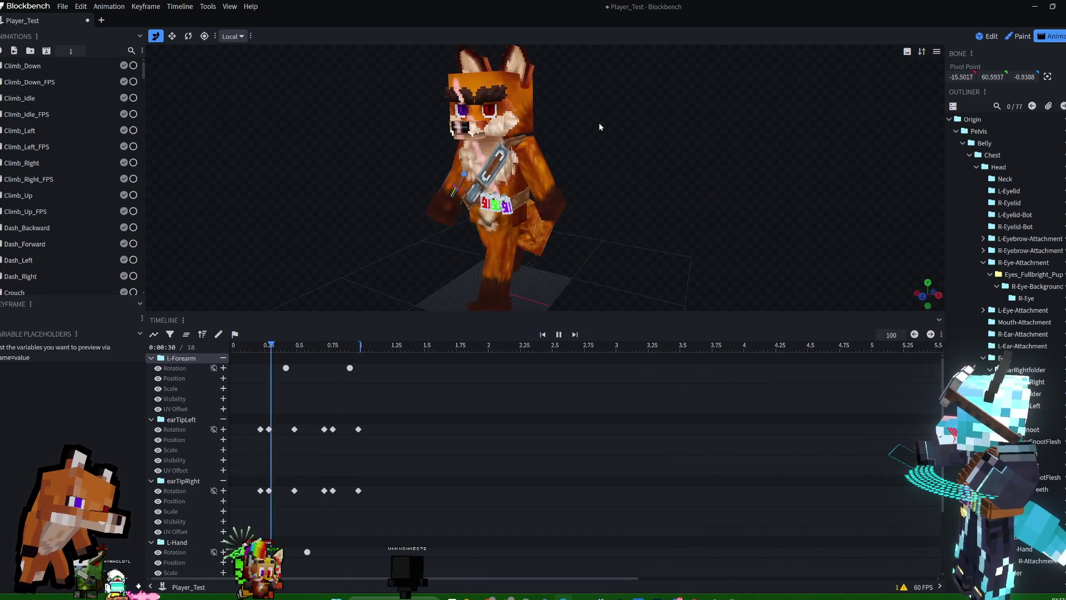
key(space)
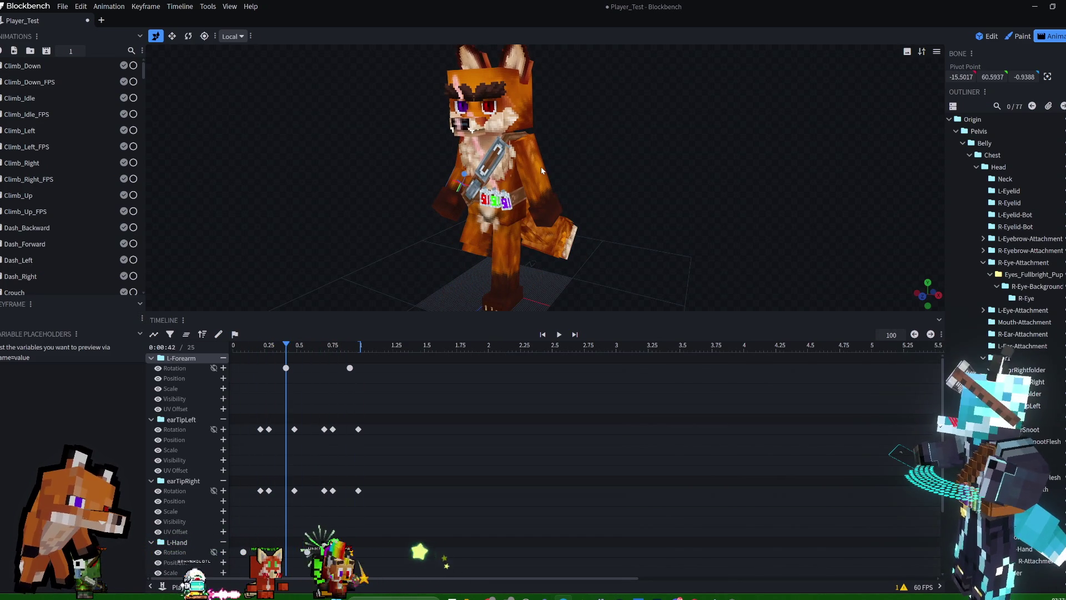
Select the HeadFluff bone and switch to the Edit workspace.
click(513, 116)
drag(577, 129, 726, 151)
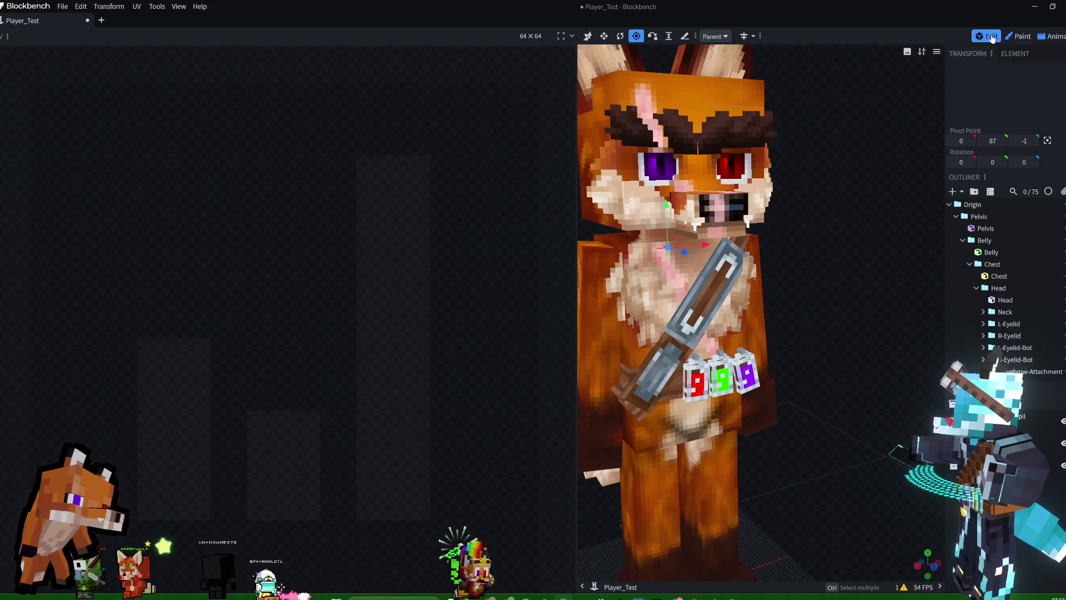
click(986, 36)
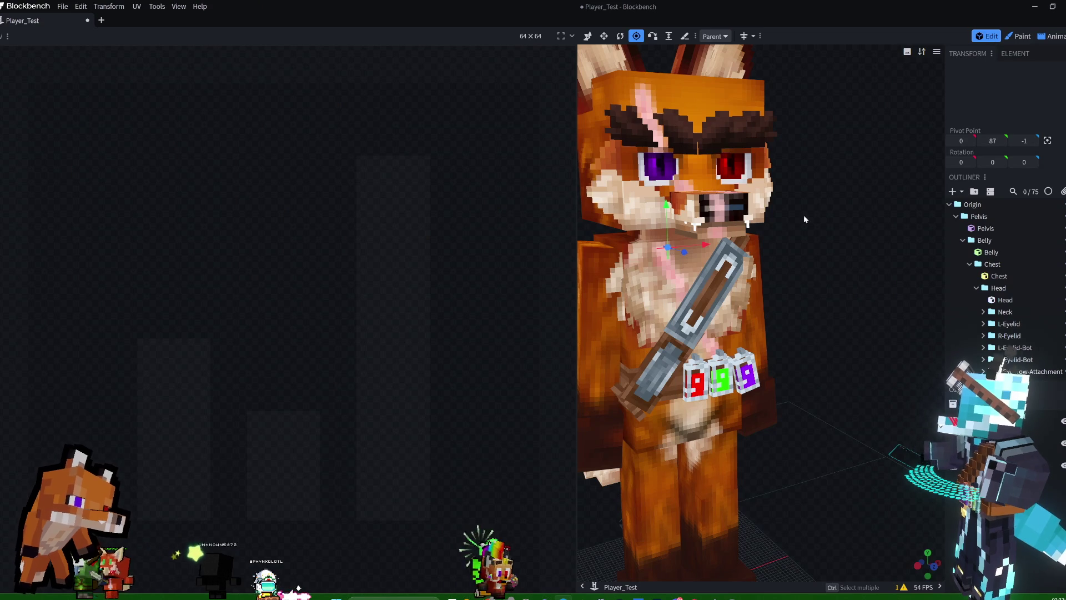
Duplicate the Head cube and raise the copy to Y 121 above the fox's head.
scroll(800, 216, down, 5)
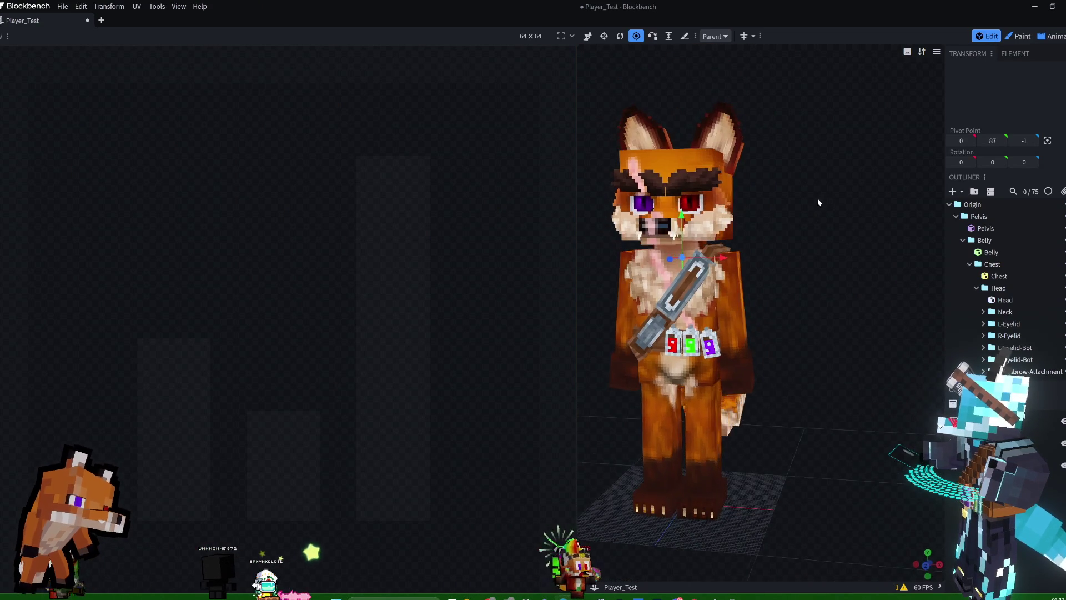
mouse_move(807, 202)
mouse_down()
mouse_move(660, 213)
mouse_move(691, 202)
mouse_move(840, 212)
mouse_up()
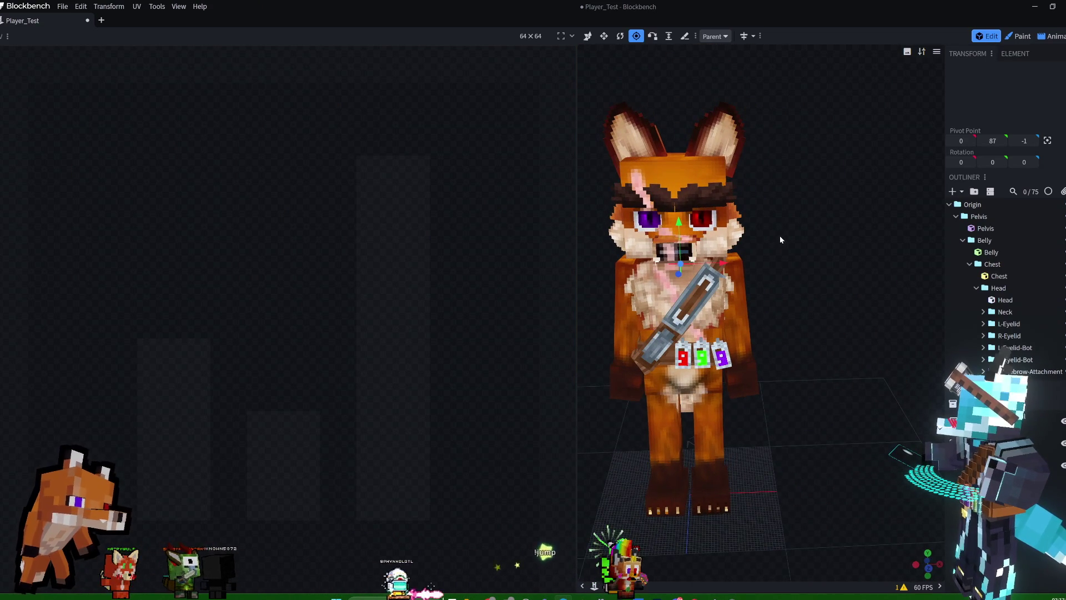
click(727, 233)
drag(851, 161, 893, 167)
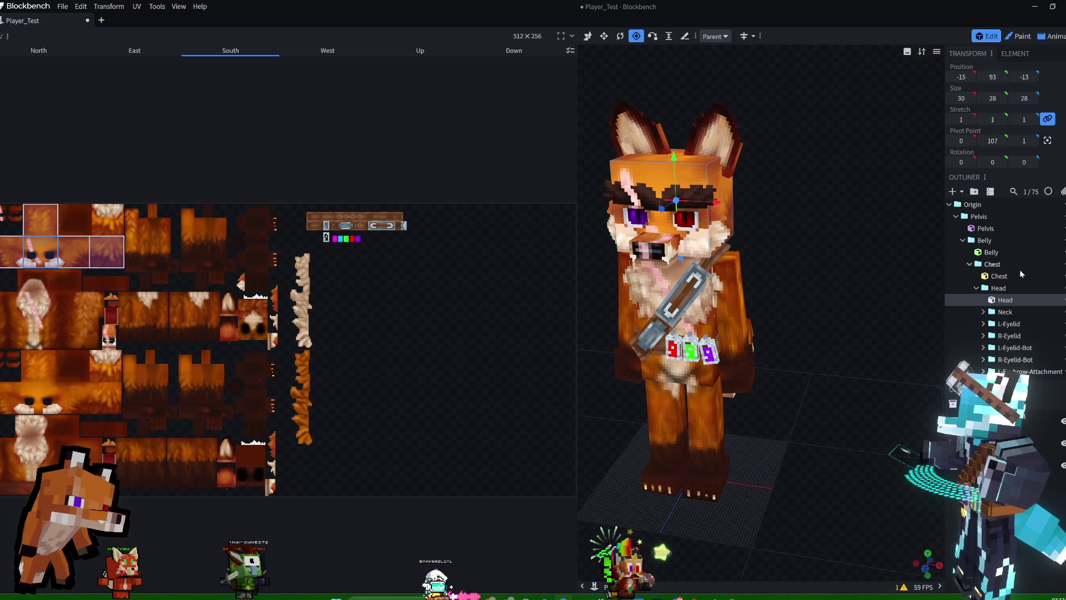
right_click(1001, 303)
click(927, 331)
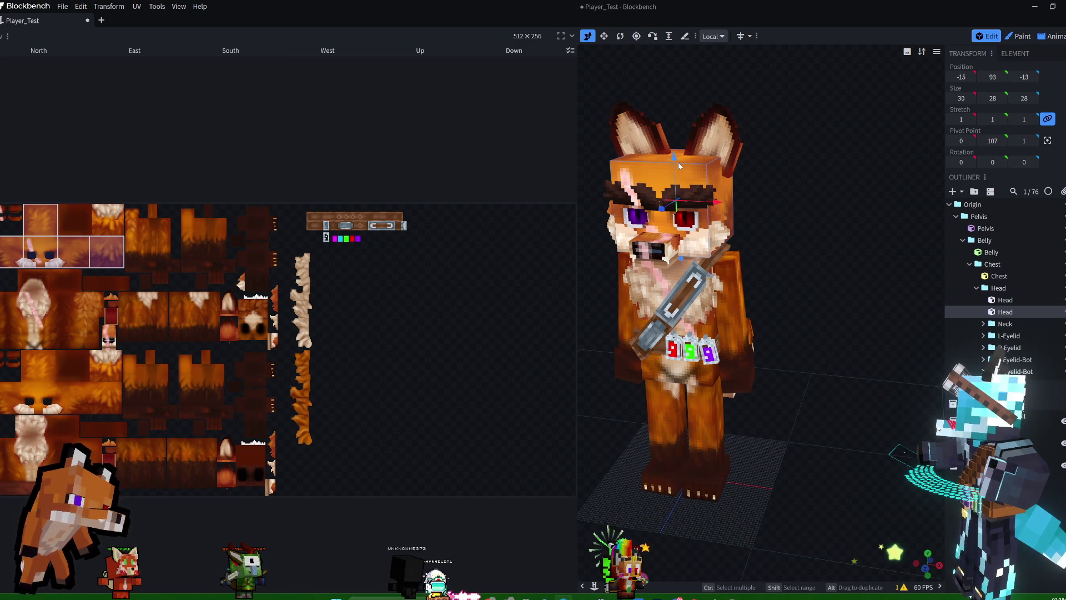
mouse_move(674, 157)
mouse_down()
mouse_move(676, 55)
mouse_move(677, 67)
mouse_up()
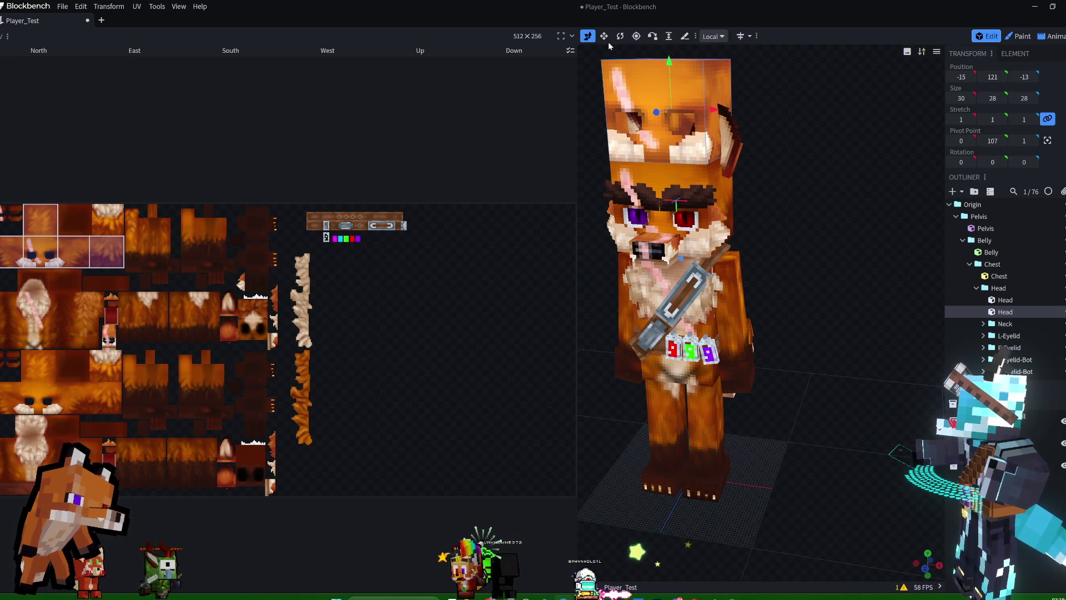
click(604, 36)
Resize the duplicated cube into a thin 2×5×28 fluff strip.
mouse_move(710, 111)
mouse_down()
mouse_move(630, 112)
mouse_move(643, 113)
mouse_up()
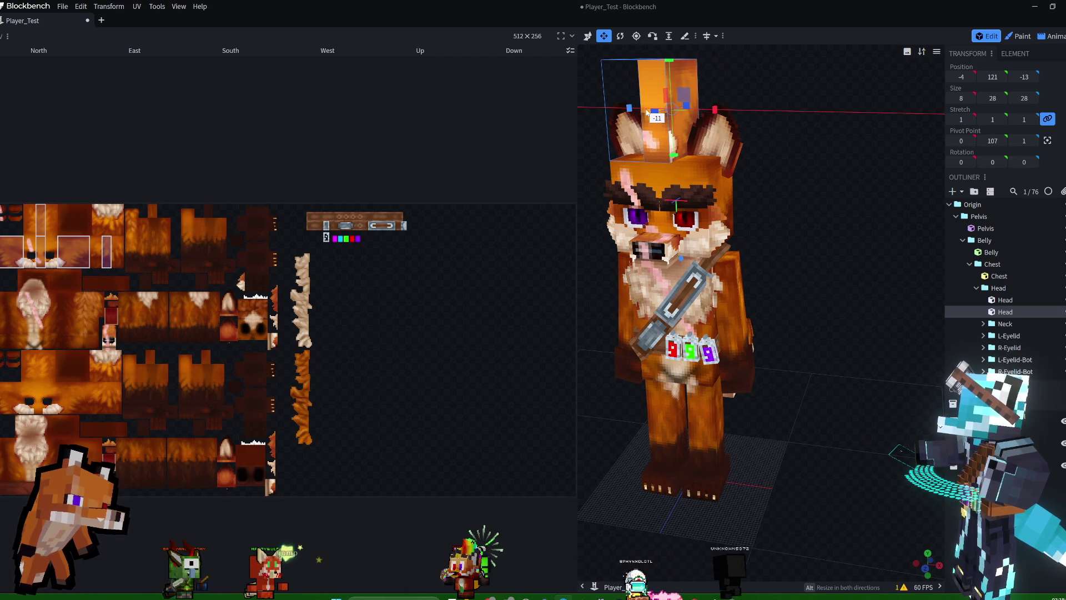
drag(715, 111, 692, 111)
drag(622, 111, 632, 113)
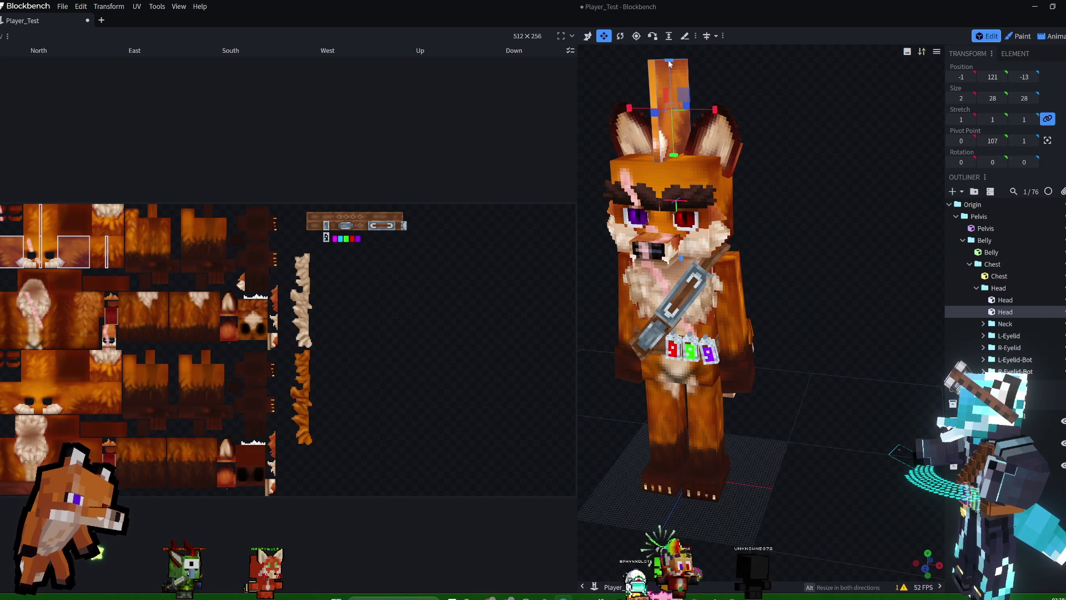
drag(667, 65, 673, 93)
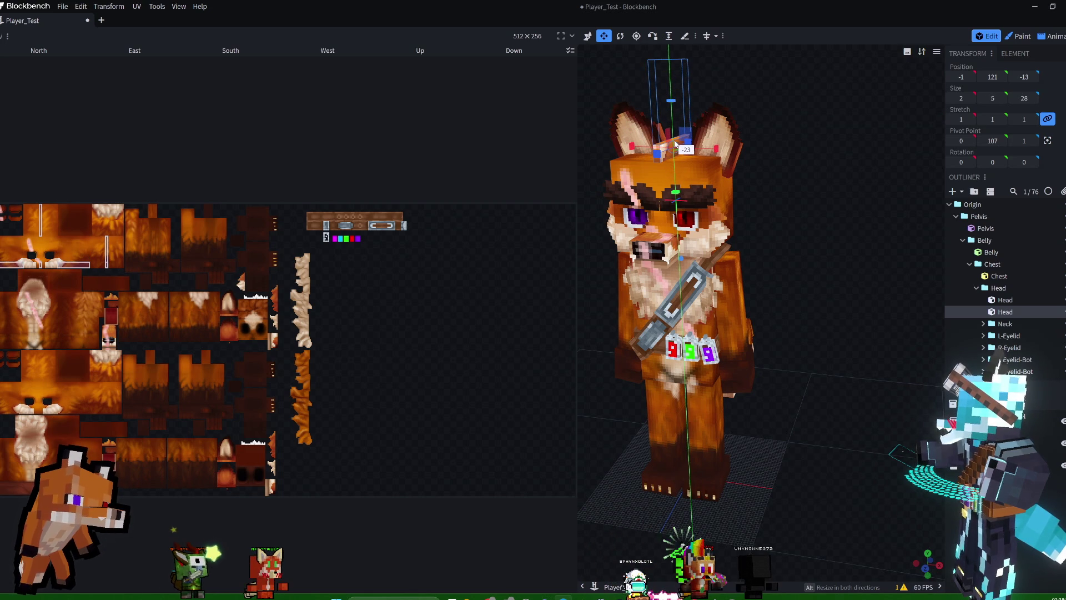
drag(807, 124, 638, 167)
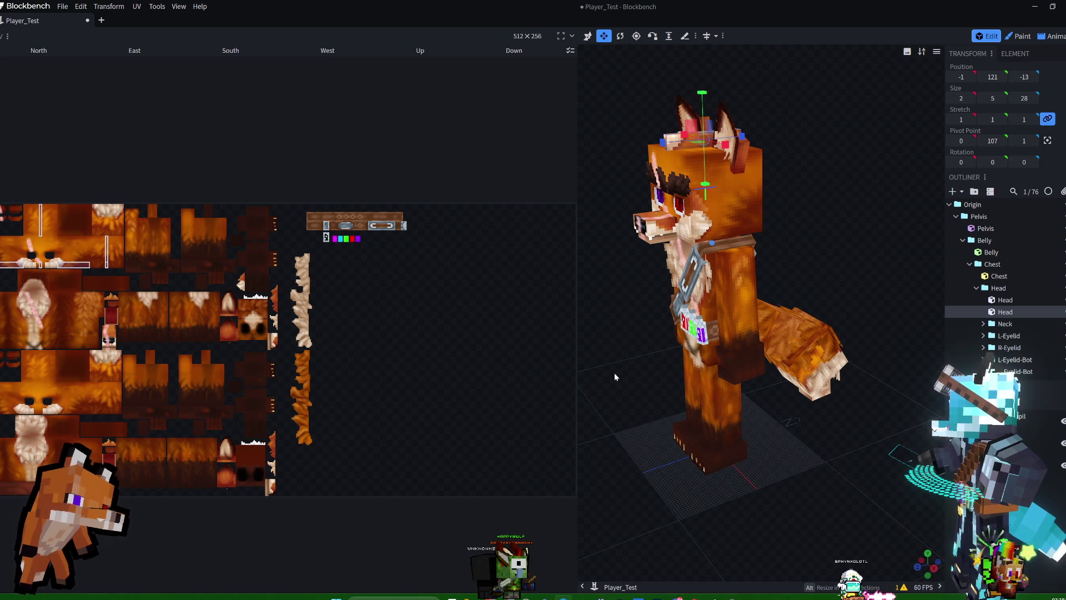
drag(577, 336, 429, 344)
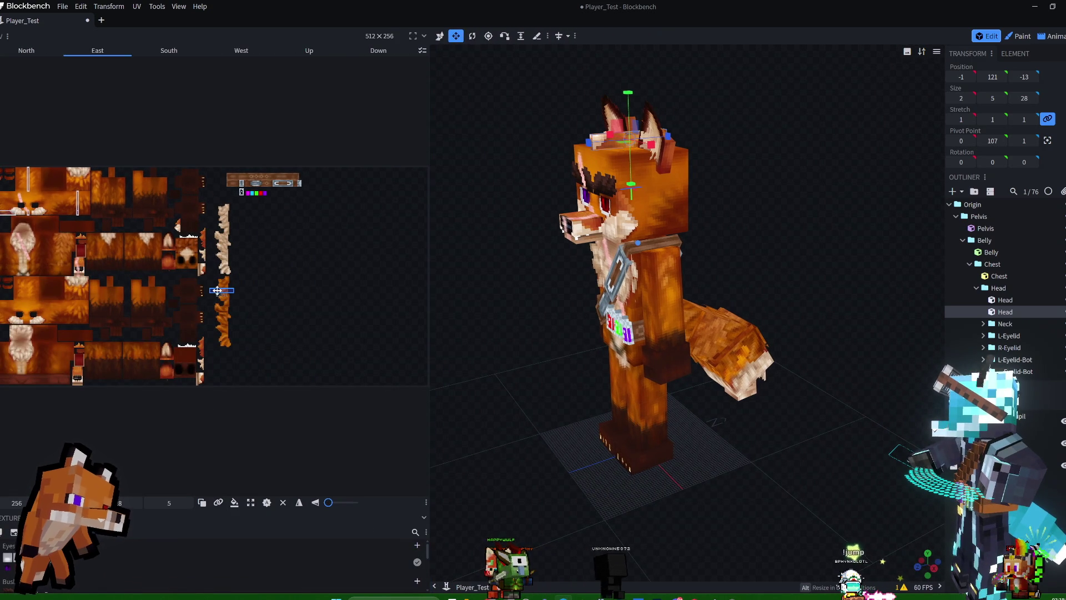
Rotate the East and West face UVs to vertical and place them on the fluff strip.
drag(330, 502, 337, 502)
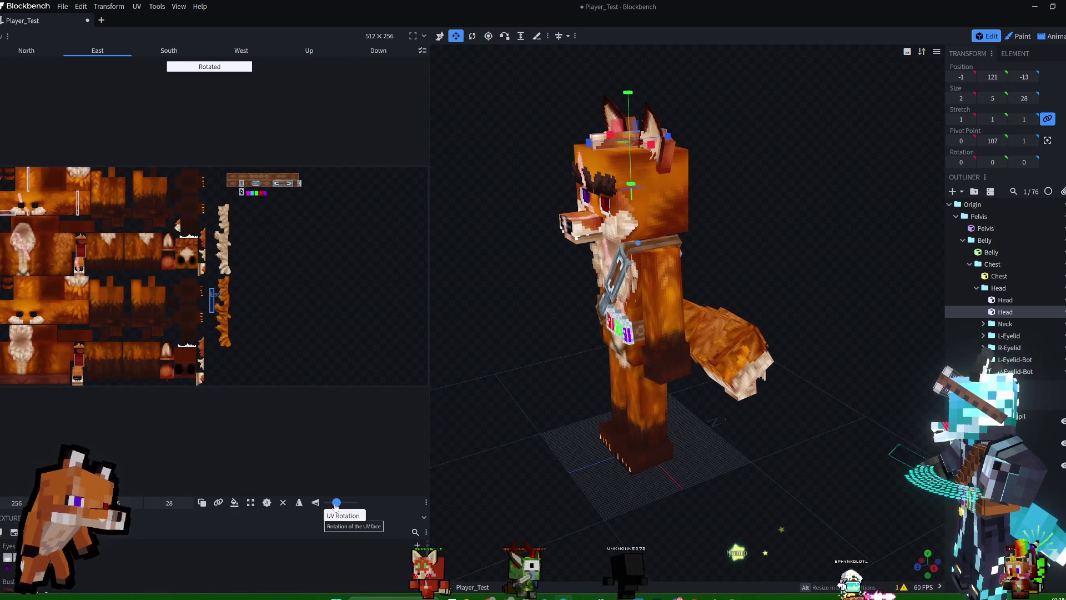
drag(211, 297, 216, 285)
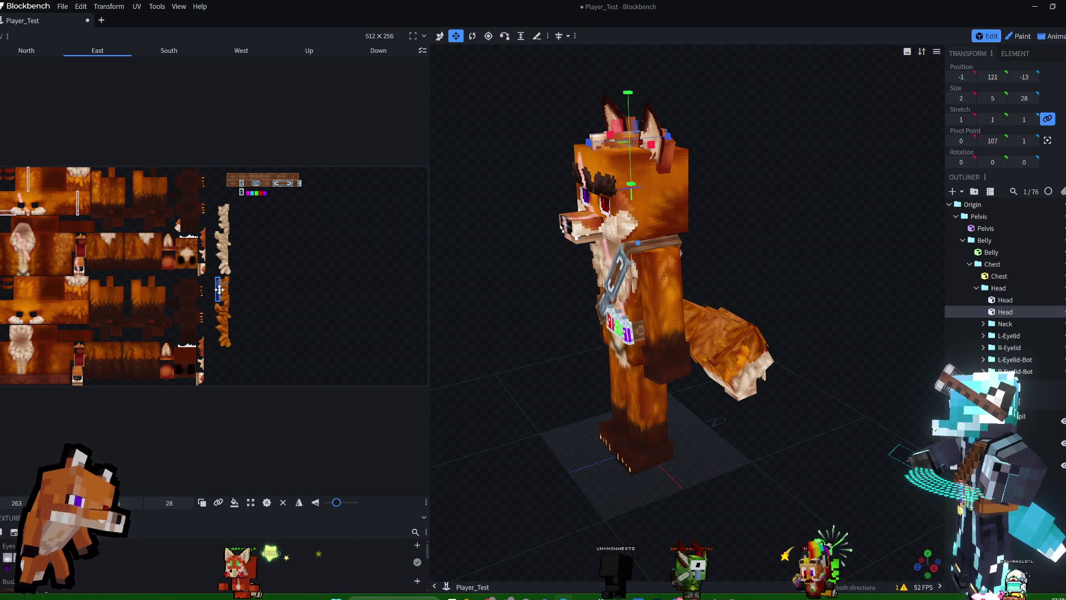
drag(771, 134, 871, 169)
click(241, 50)
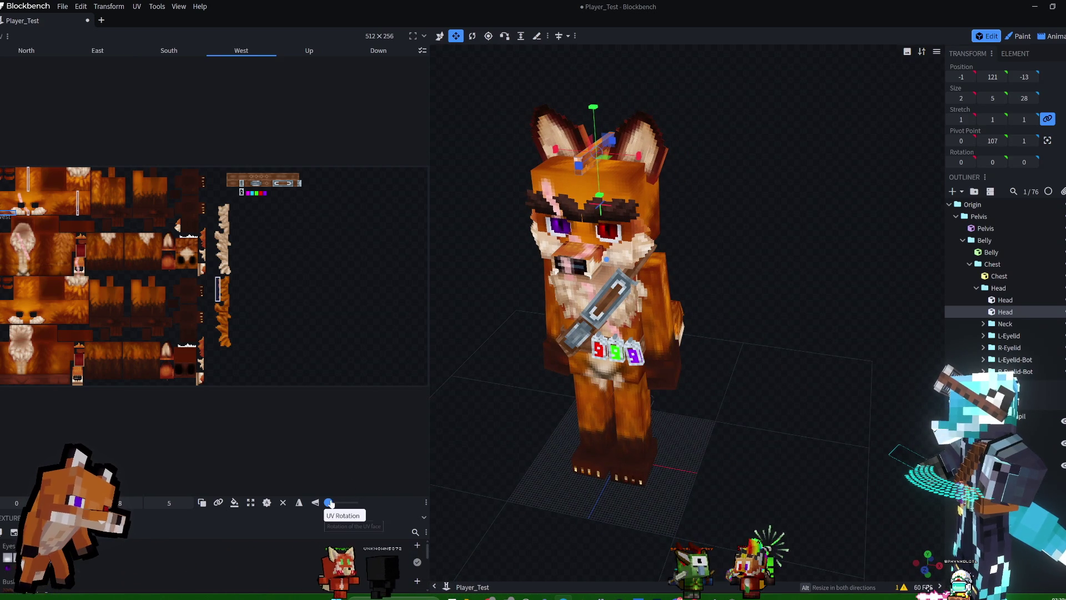
drag(330, 502, 336, 503)
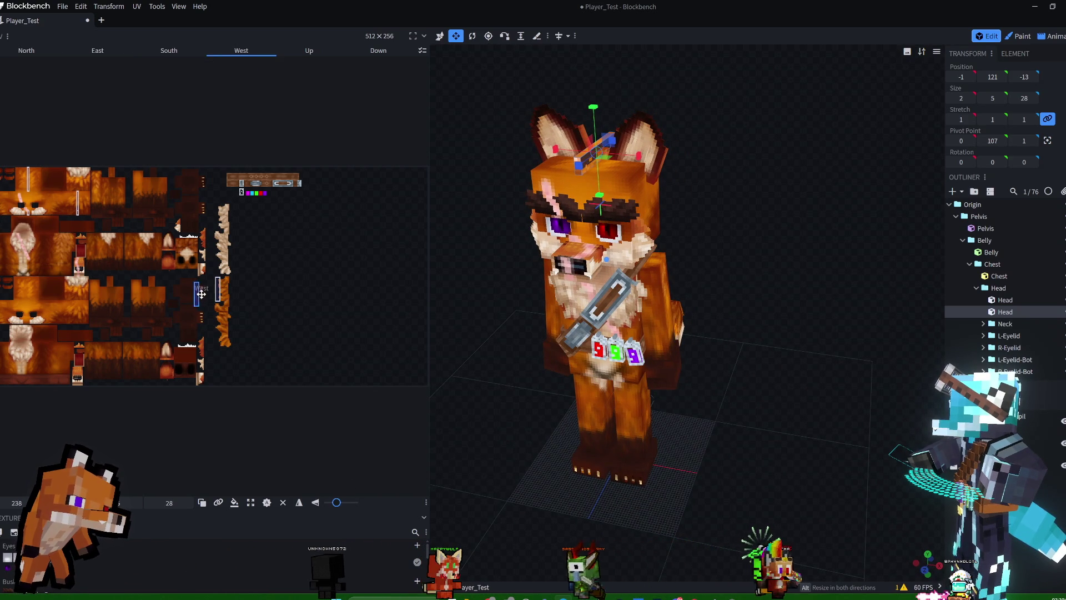
click(222, 289)
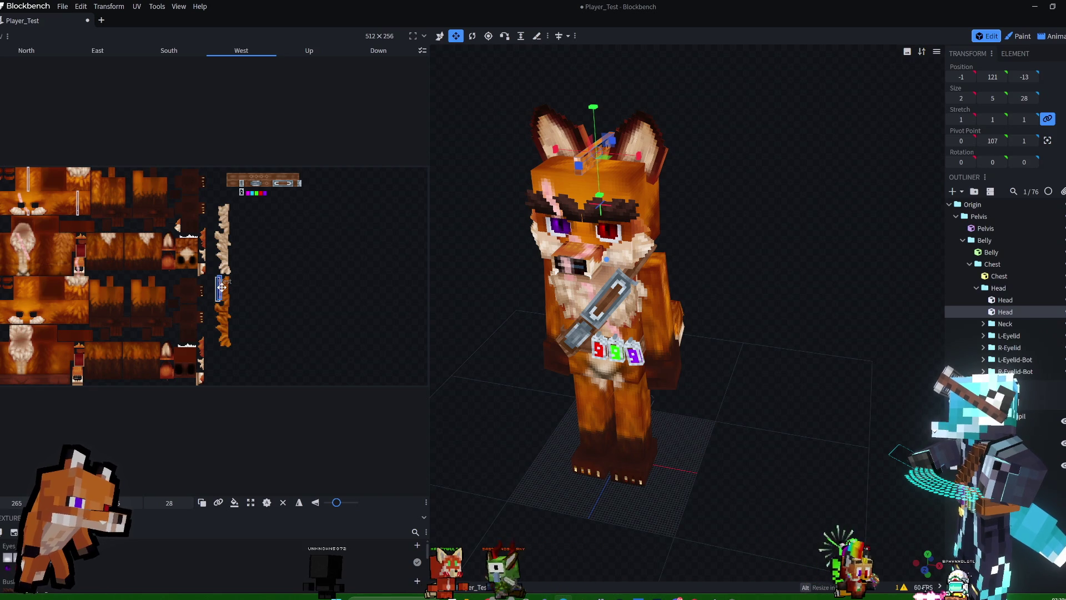
drag(221, 289, 220, 288)
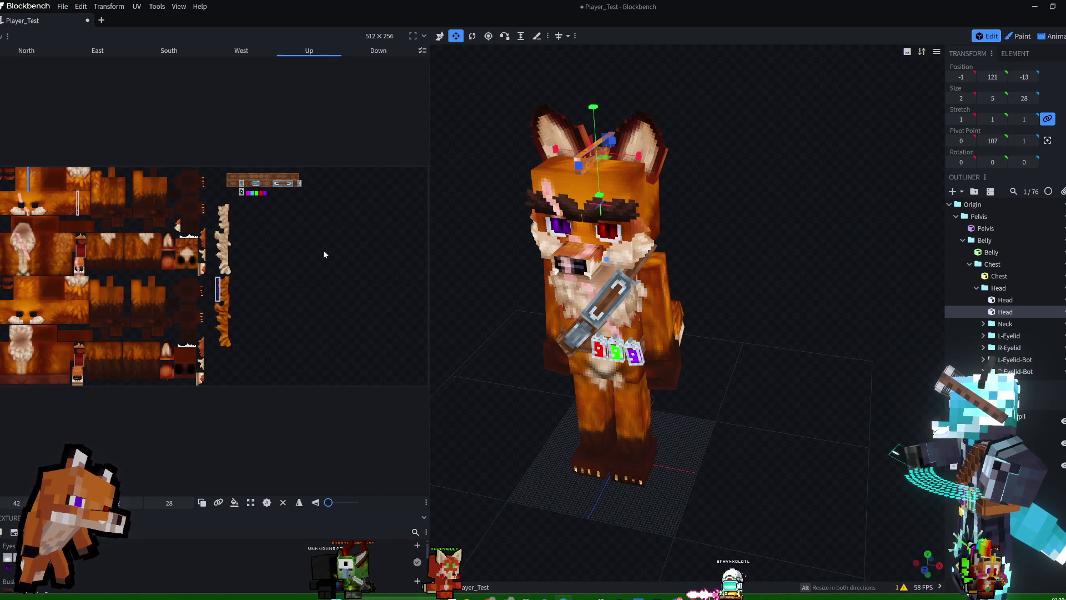
Remove the Up, Down, North and South faces from the fluff cube.
click(283, 502)
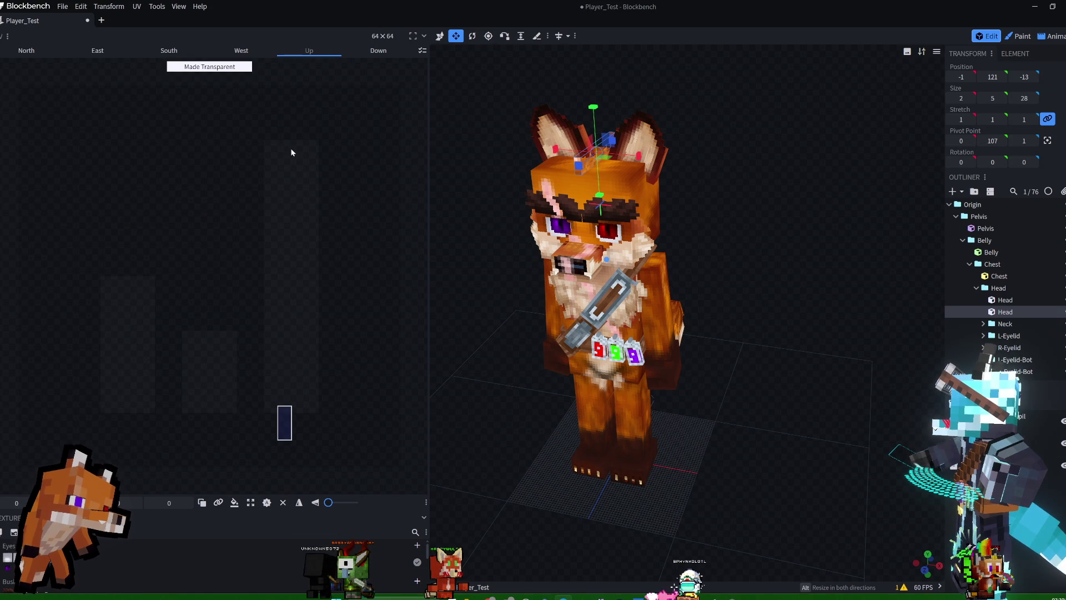
click(374, 52)
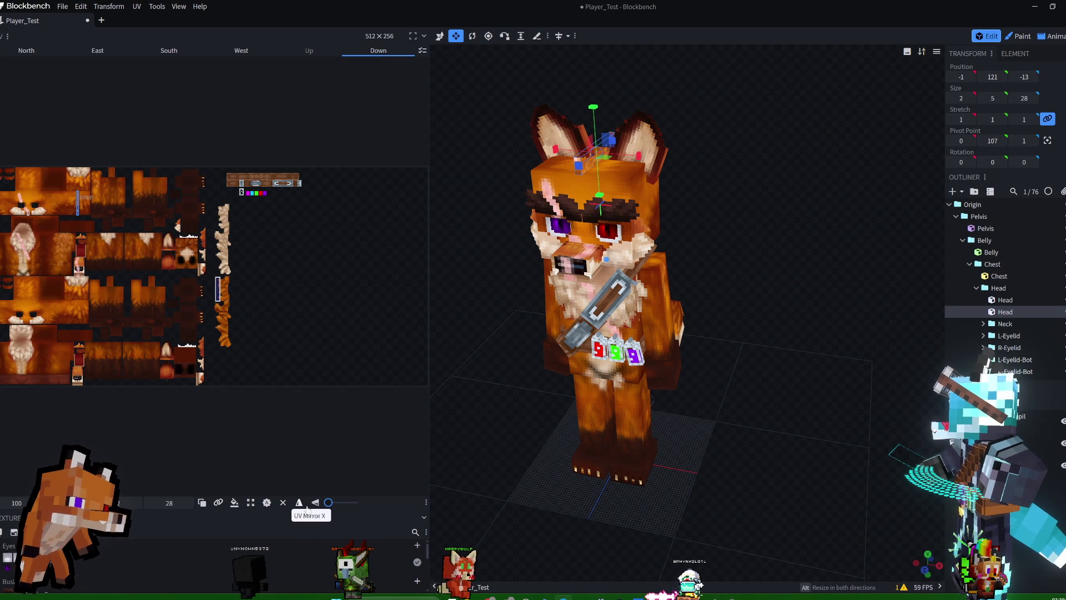
click(283, 503)
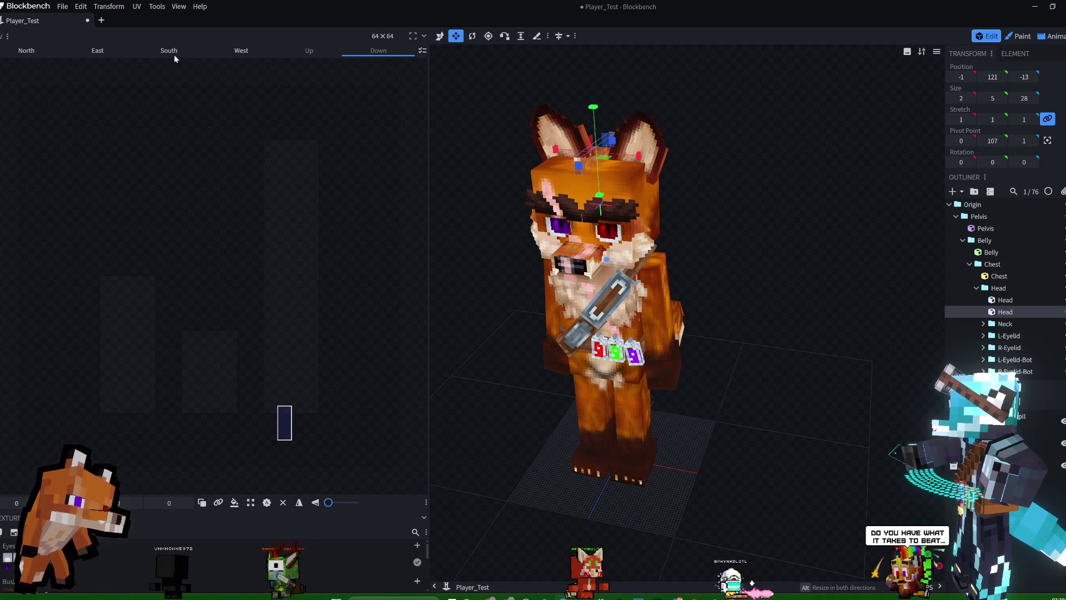
click(34, 51)
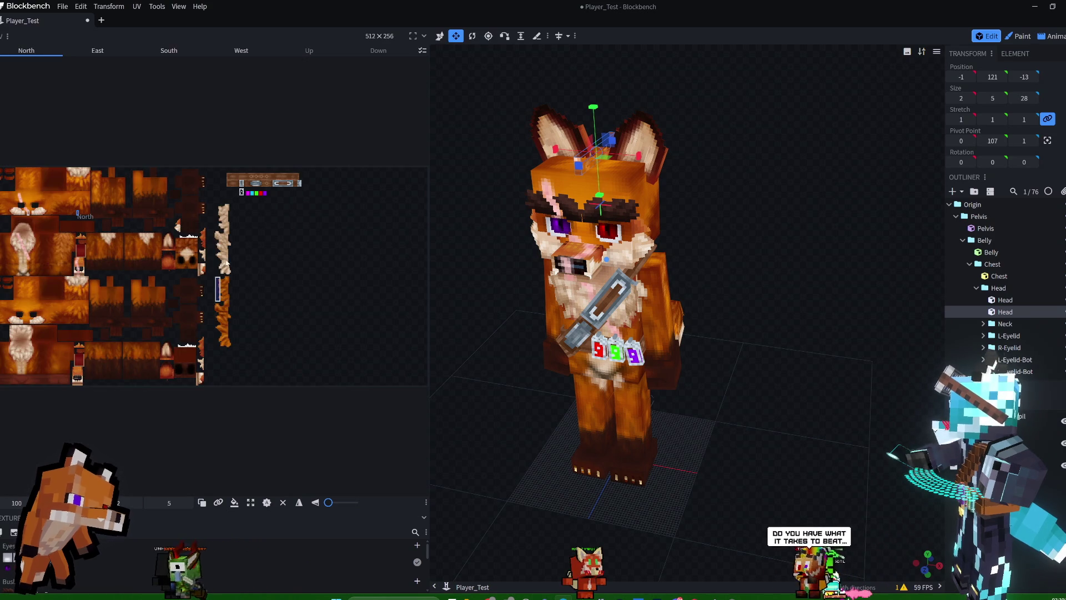
click(283, 502)
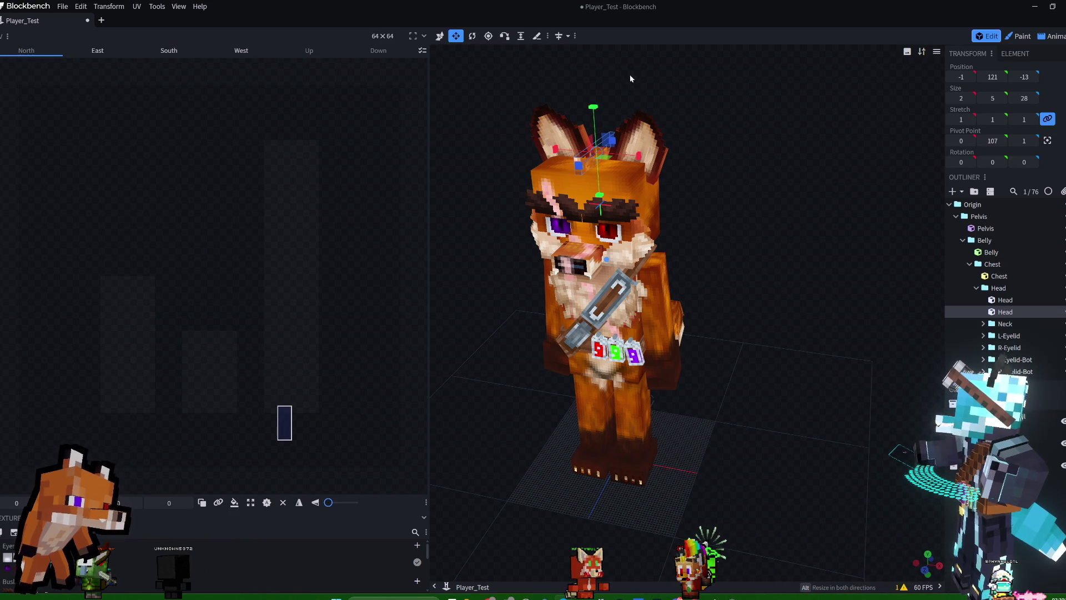
click(172, 55)
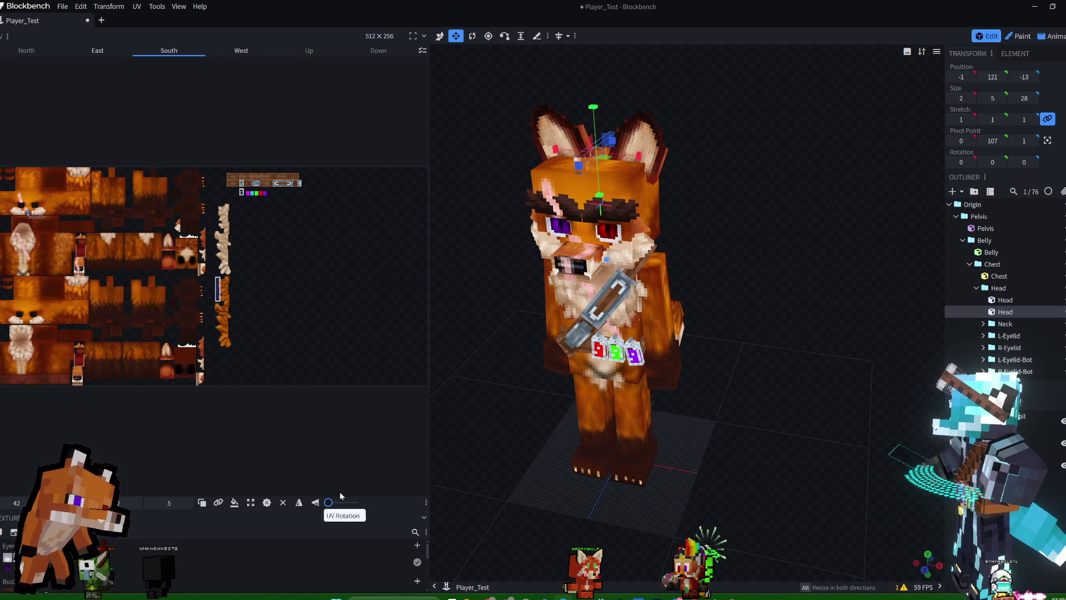
click(283, 503)
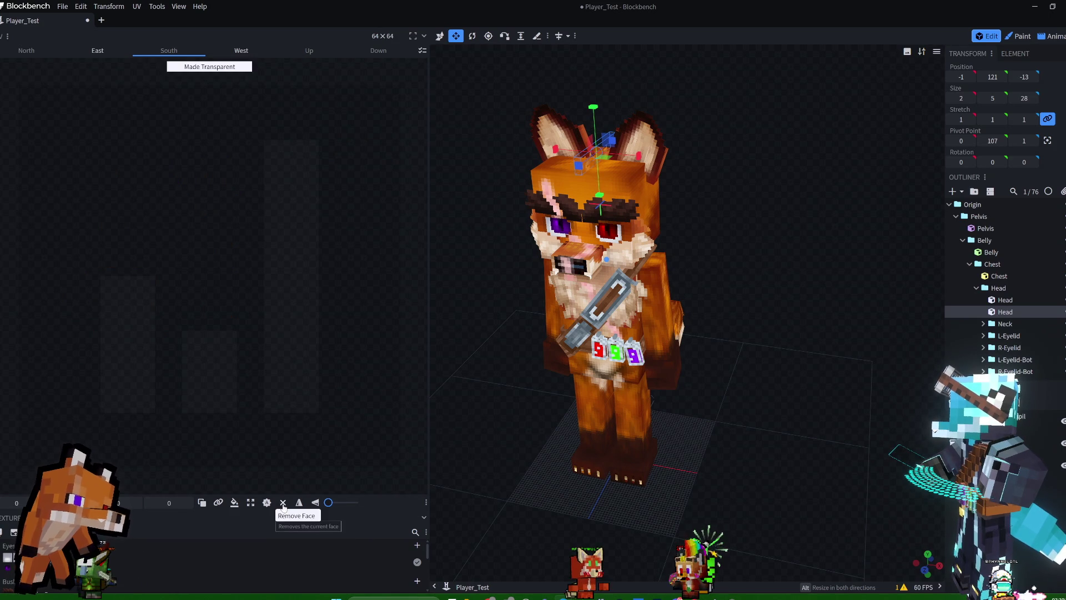
click(98, 51)
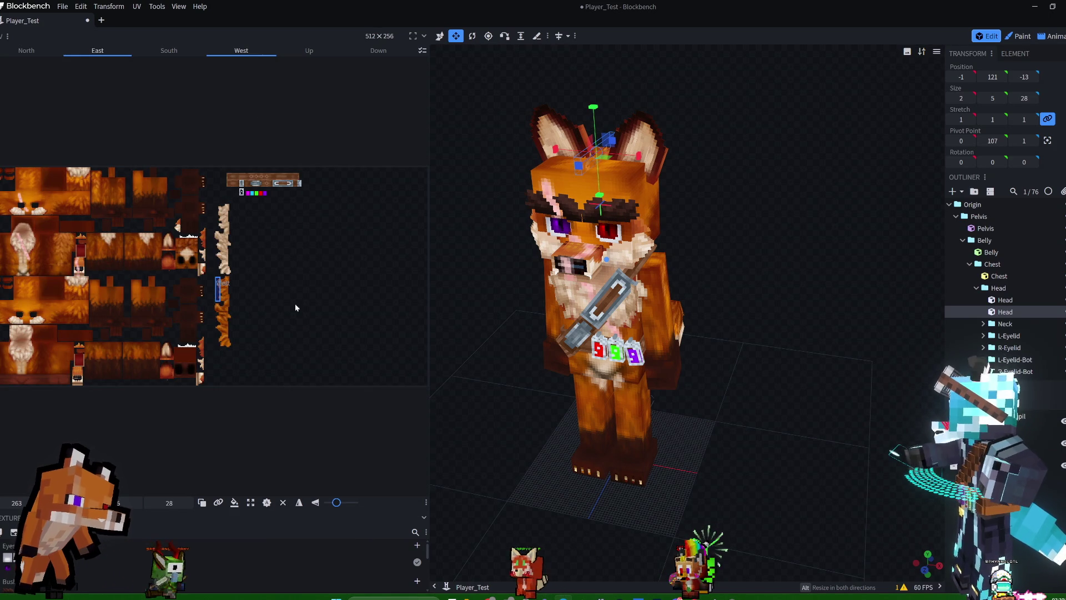
mouse_move(846, 223)
mouse_down()
mouse_move(753, 203)
mouse_move(742, 215)
mouse_move(821, 208)
mouse_move(878, 219)
mouse_move(826, 204)
mouse_move(769, 209)
mouse_up()
Shift the fluff's side-face UVs down the orange strip, check the model, then bring up Photoshop.
drag(217, 283, 216, 313)
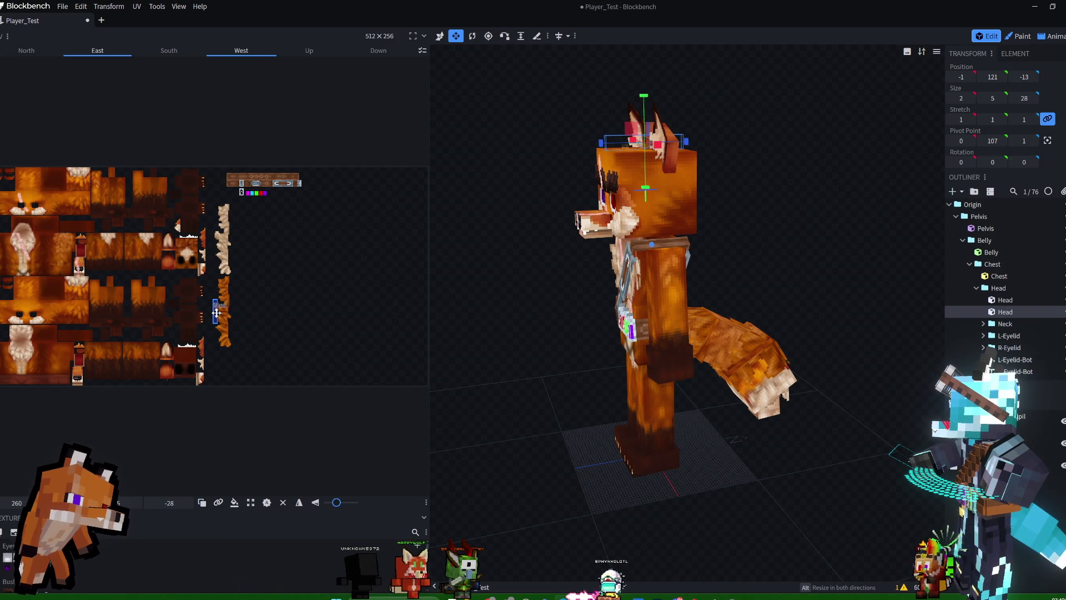
drag(216, 313, 216, 314)
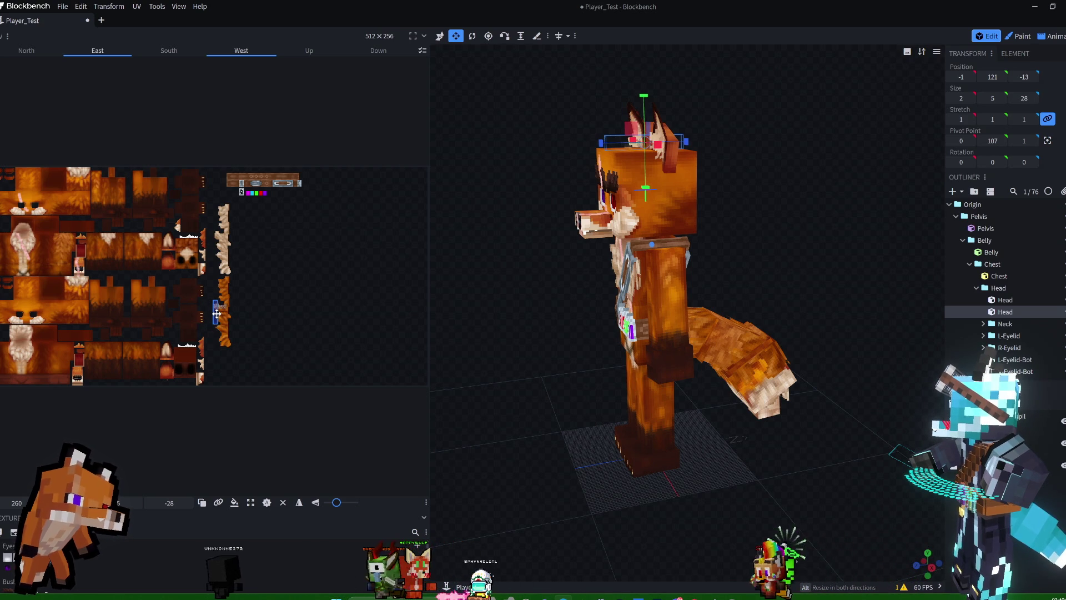
mouse_move(504, 171)
mouse_down()
mouse_move(748, 137)
mouse_move(817, 115)
mouse_move(783, 94)
mouse_move(773, 109)
mouse_up()
scroll(781, 192, up, 10)
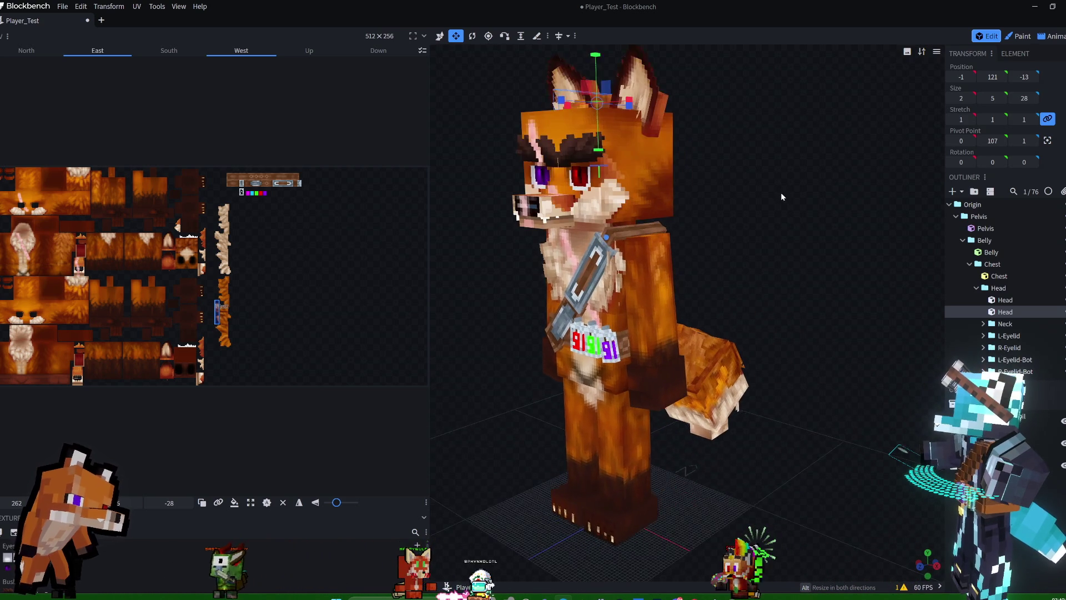
mouse_move(814, 145)
mouse_down()
mouse_move(832, 157)
mouse_move(805, 307)
mouse_move(745, 290)
mouse_move(732, 316)
mouse_move(705, 301)
mouse_move(697, 274)
mouse_move(681, 306)
mouse_move(641, 297)
mouse_move(691, 293)
mouse_up()
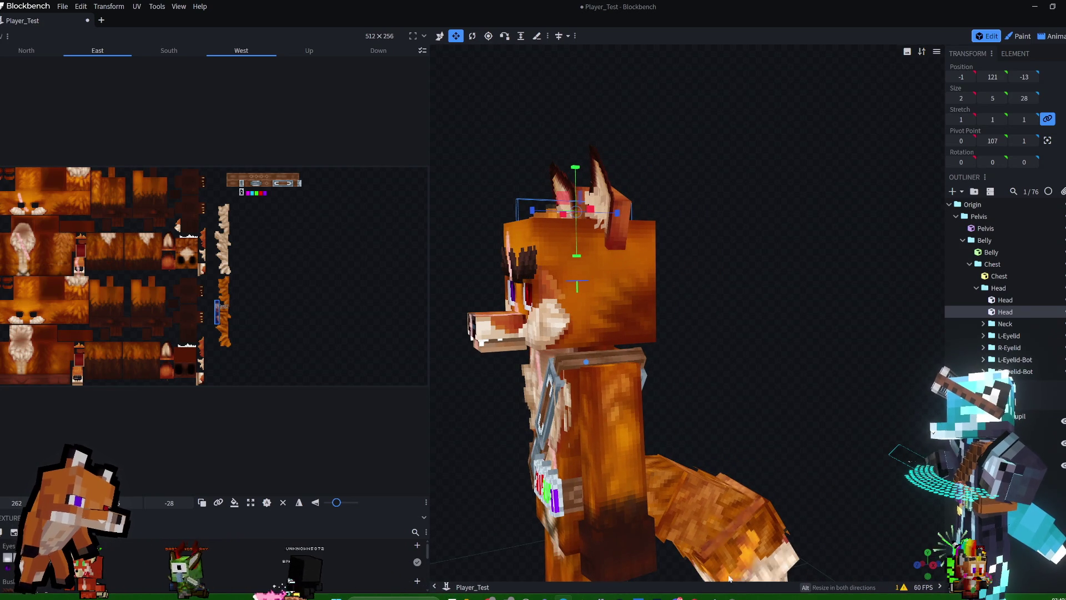
drag(761, 312, 737, 263)
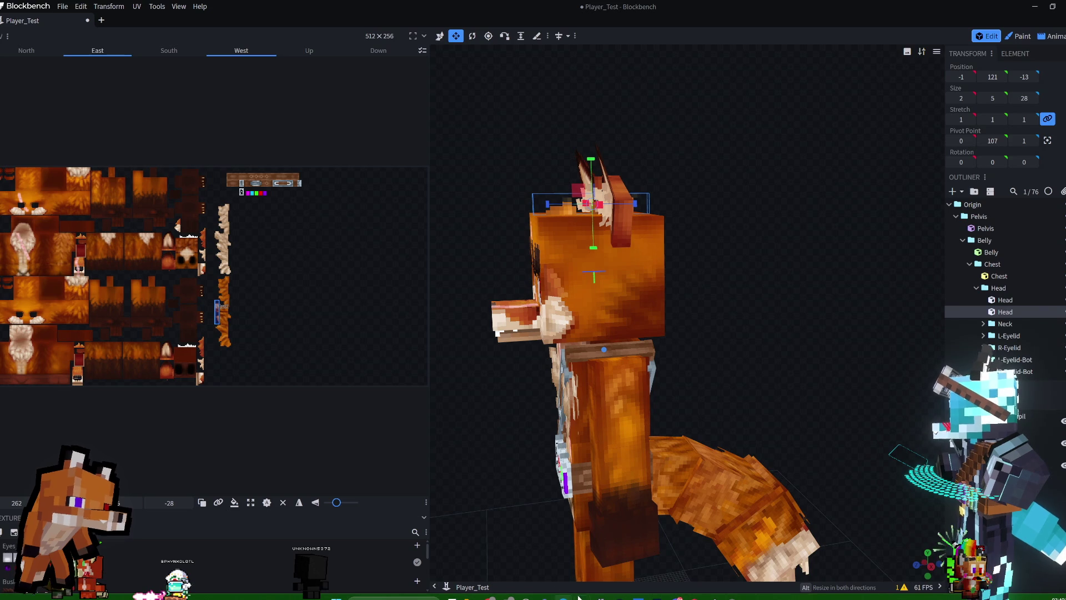
click(666, 597)
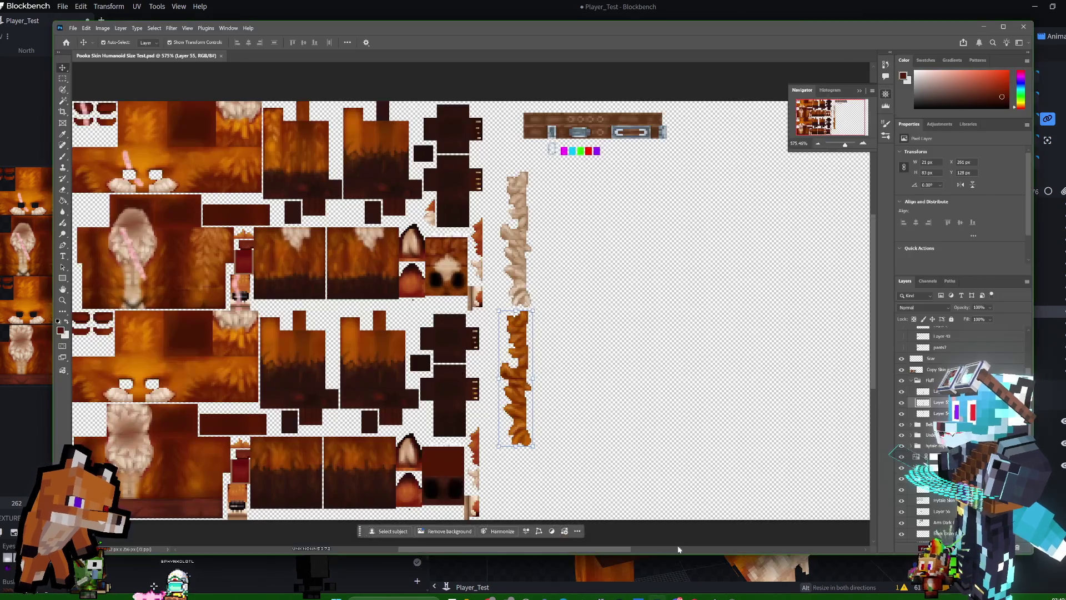
Zoom the texture to about 3659% on the orange fluff strip, then return to Blockbench.
drag(845, 143, 835, 126)
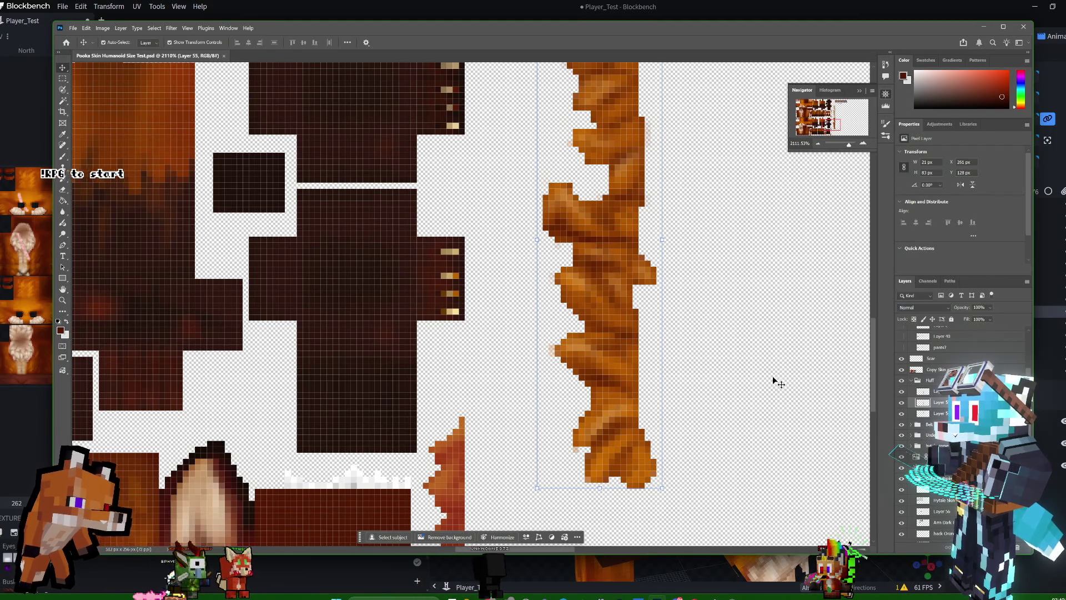
key(alt+Tab)
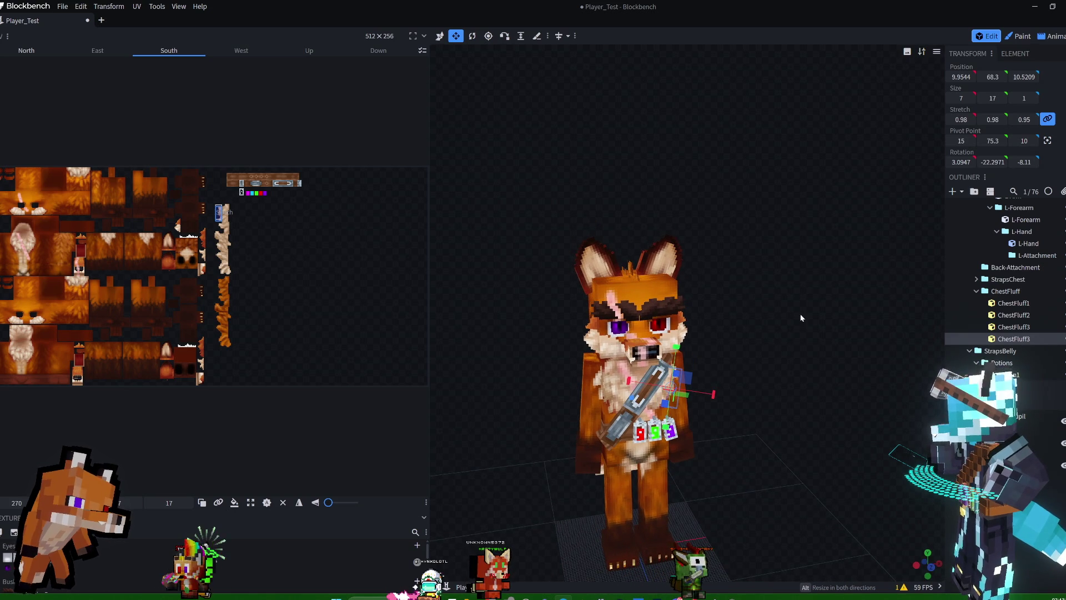
Rename the duplicate ChestFluff3 to ChestFluff4 and save the model as Bushy3.blockymodel.
double_click(1034, 340)
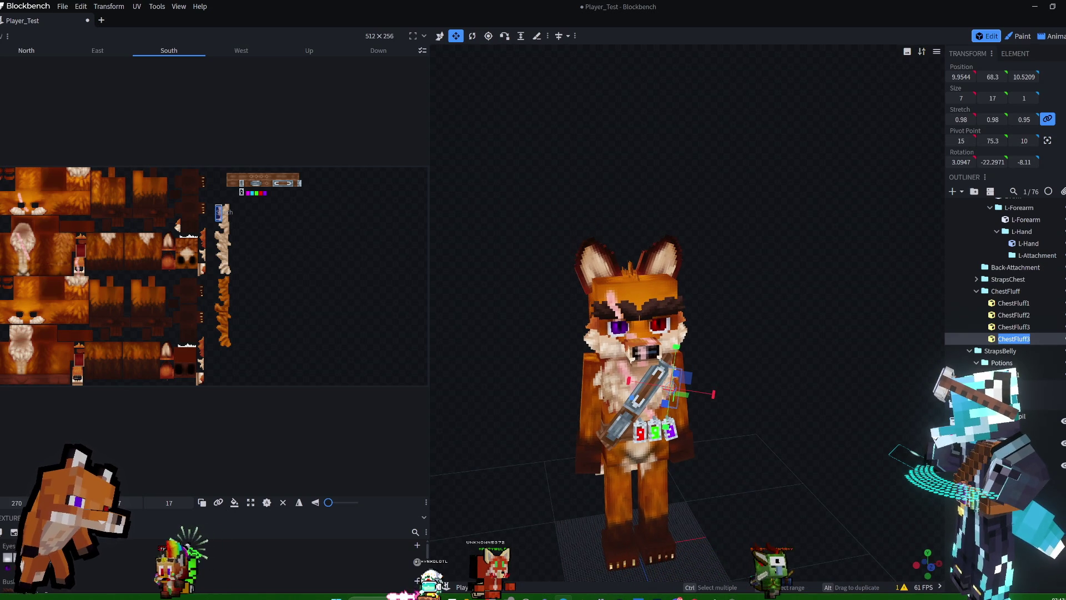
key(Return)
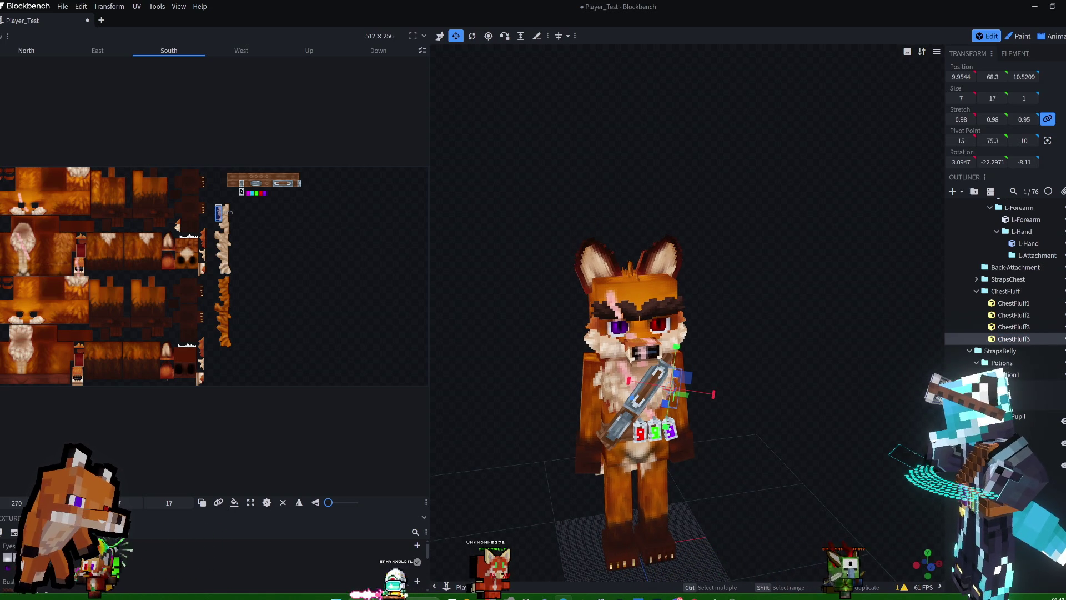
text(4)
mouse_move(737, 243)
mouse_down()
mouse_move(800, 223)
mouse_move(708, 224)
mouse_move(677, 238)
mouse_move(818, 232)
mouse_move(746, 250)
mouse_move(661, 246)
mouse_move(850, 225)
mouse_move(944, 236)
mouse_up()
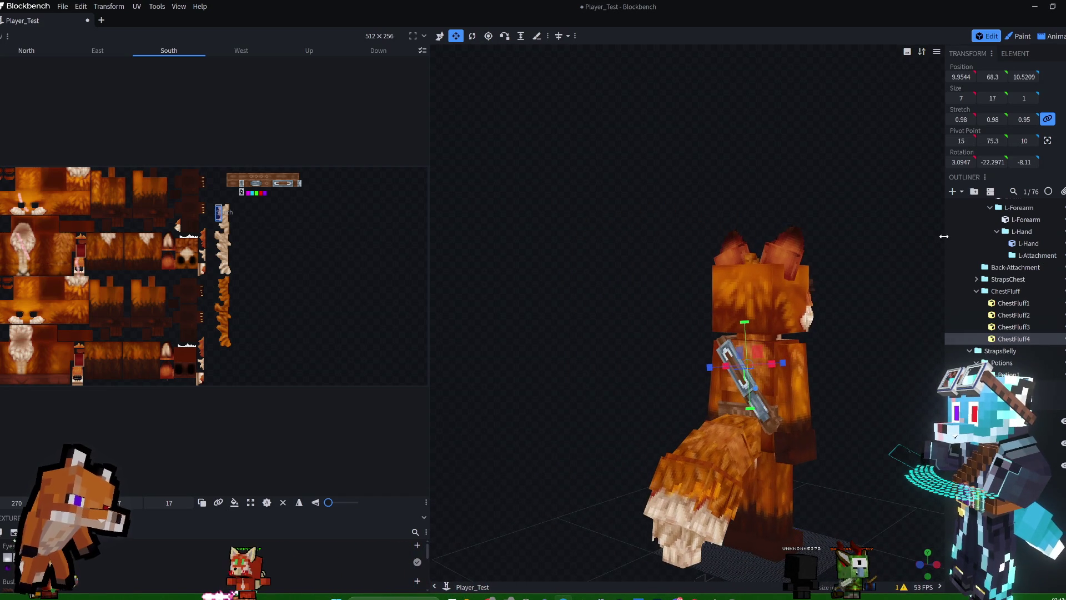
mouse_move(749, 198)
mouse_down()
mouse_move(574, 178)
mouse_move(553, 191)
mouse_up()
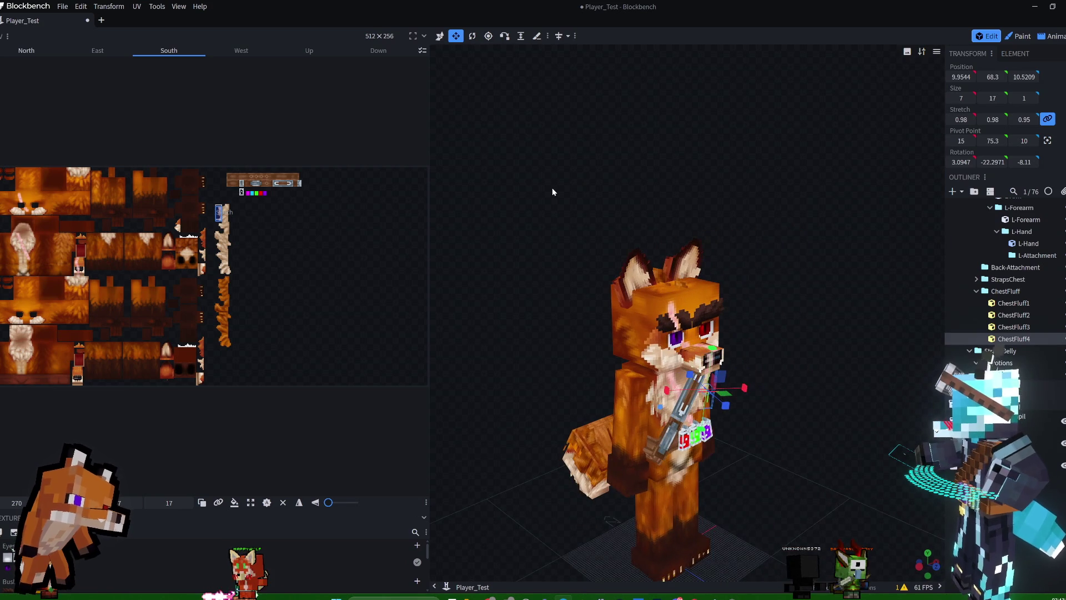
key(ctrl+s)
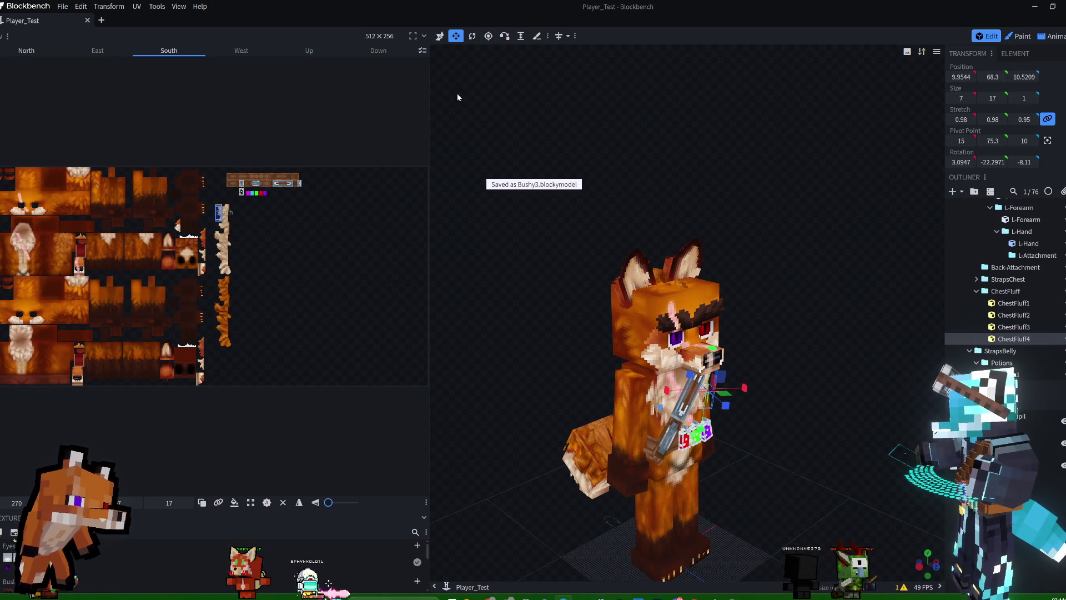
click(62, 6)
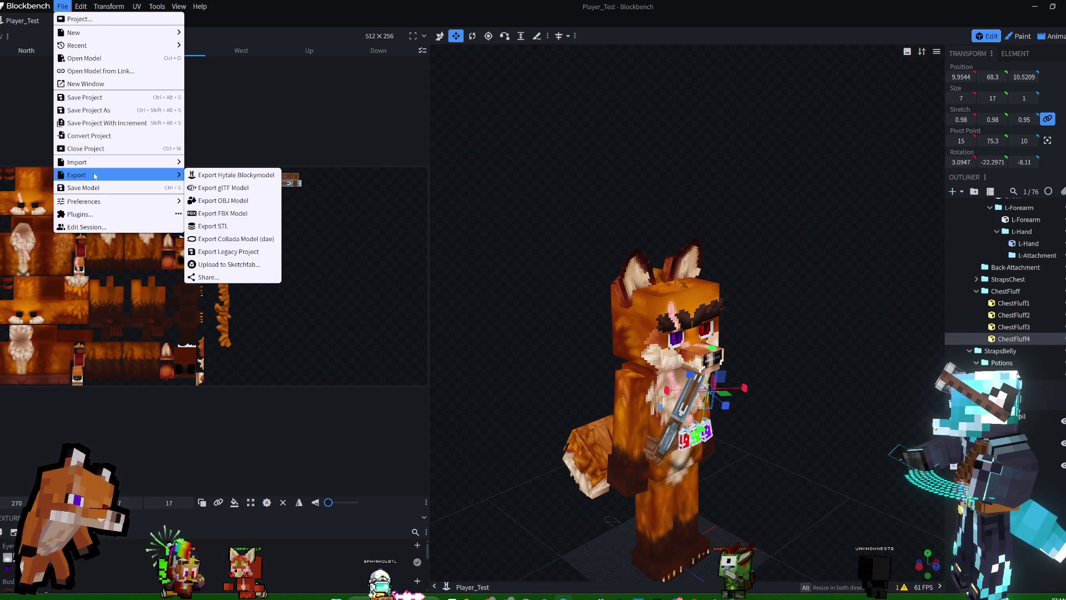
Export the fox as a Hytale Blockymodel, replacing Player_Test.blockymodel in Common\Characters.
mouse_move(98, 163)
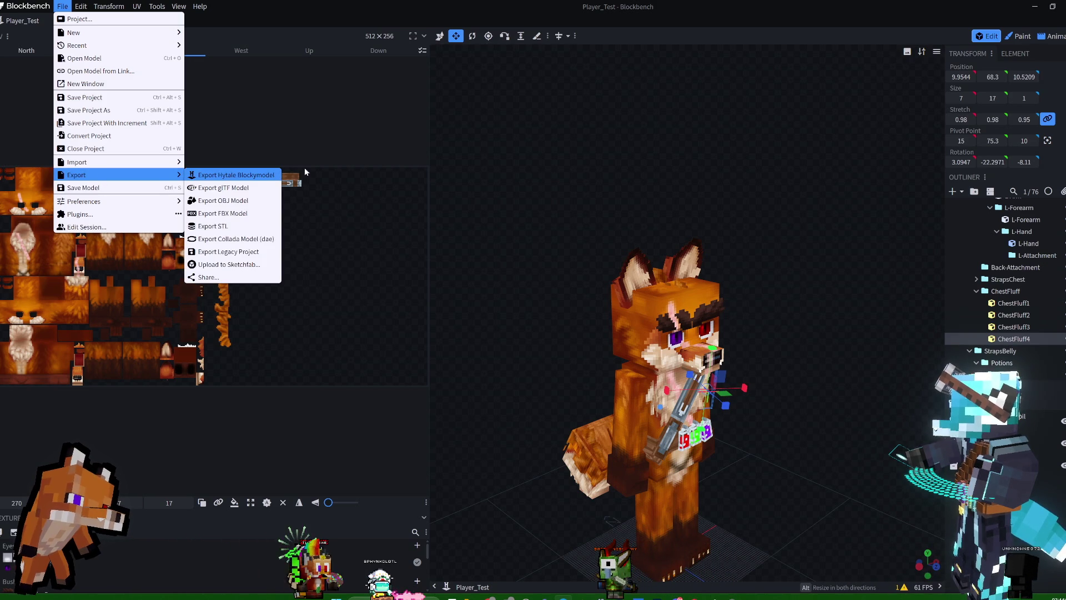
click(276, 175)
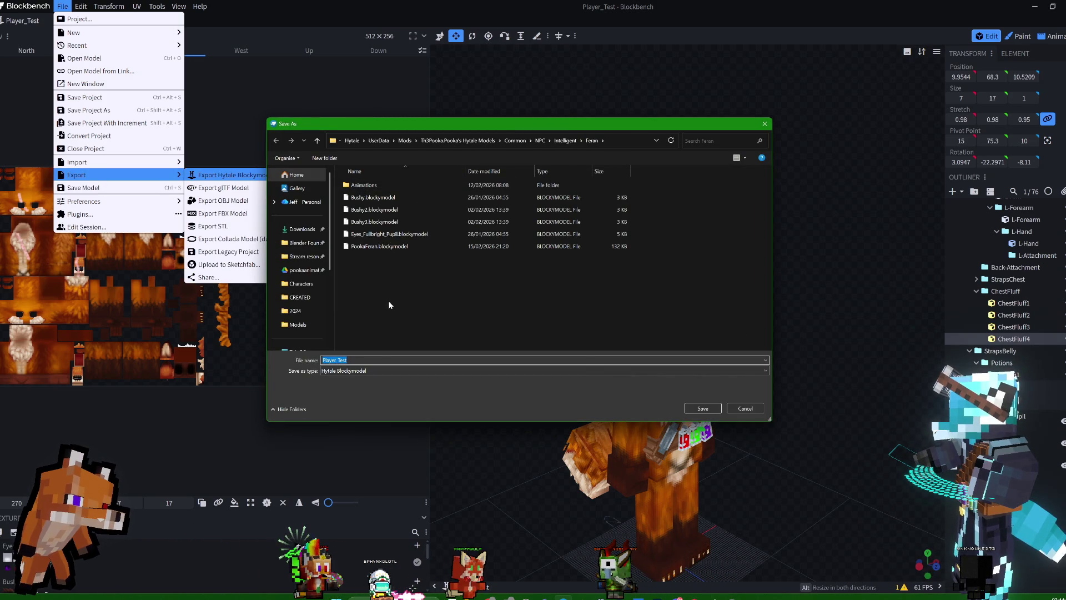
click(514, 141)
double_click(361, 185)
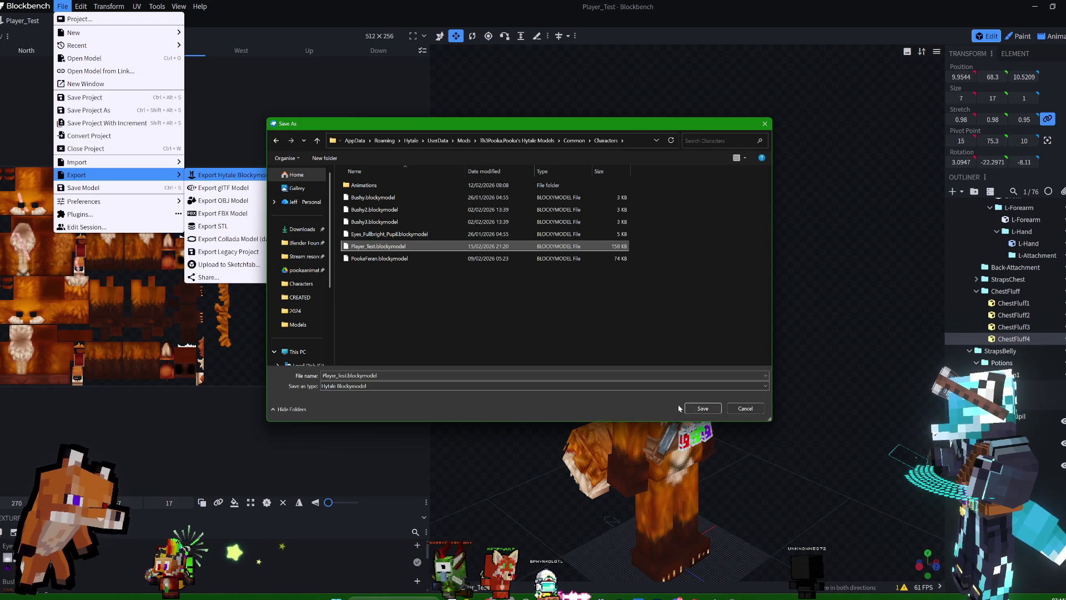
click(701, 408)
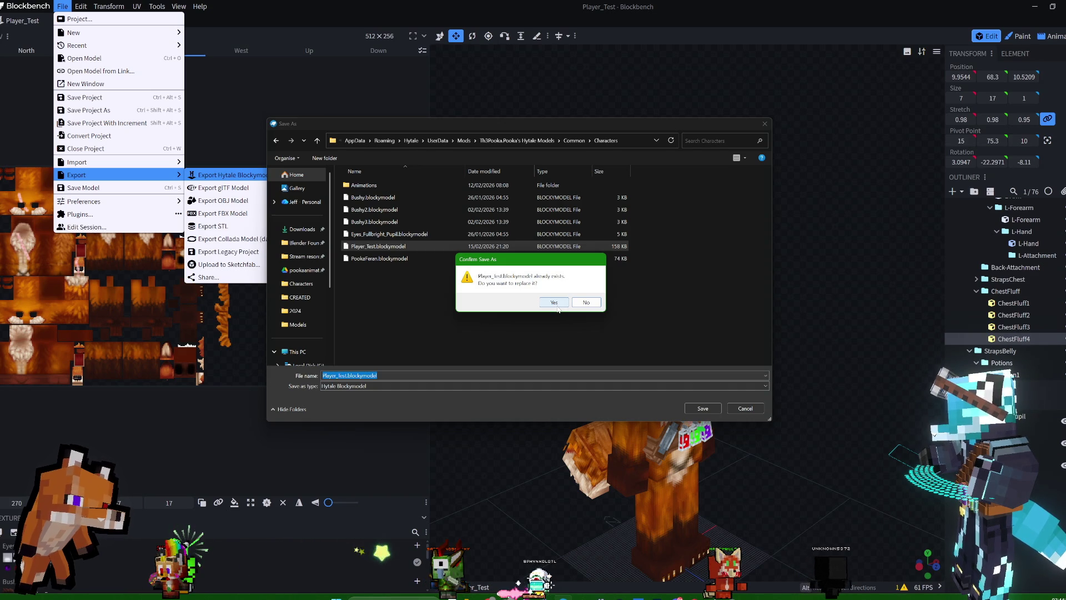
click(556, 305)
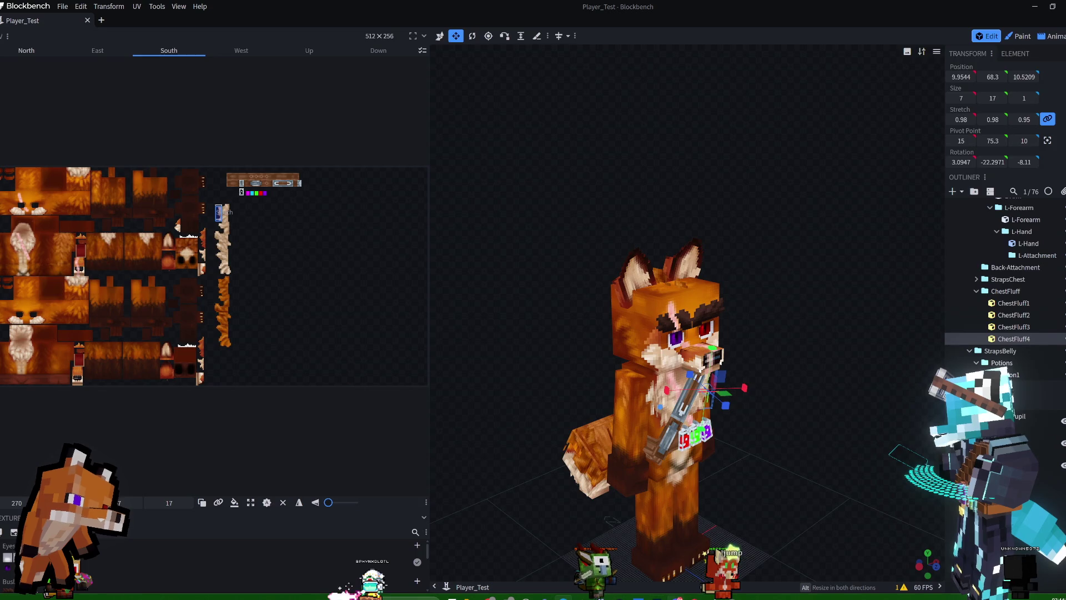
key(alt+Tab)
Restart the Hytale Blockymodel export to the Characters folder, then switch to Photoshop.
click(73, 28)
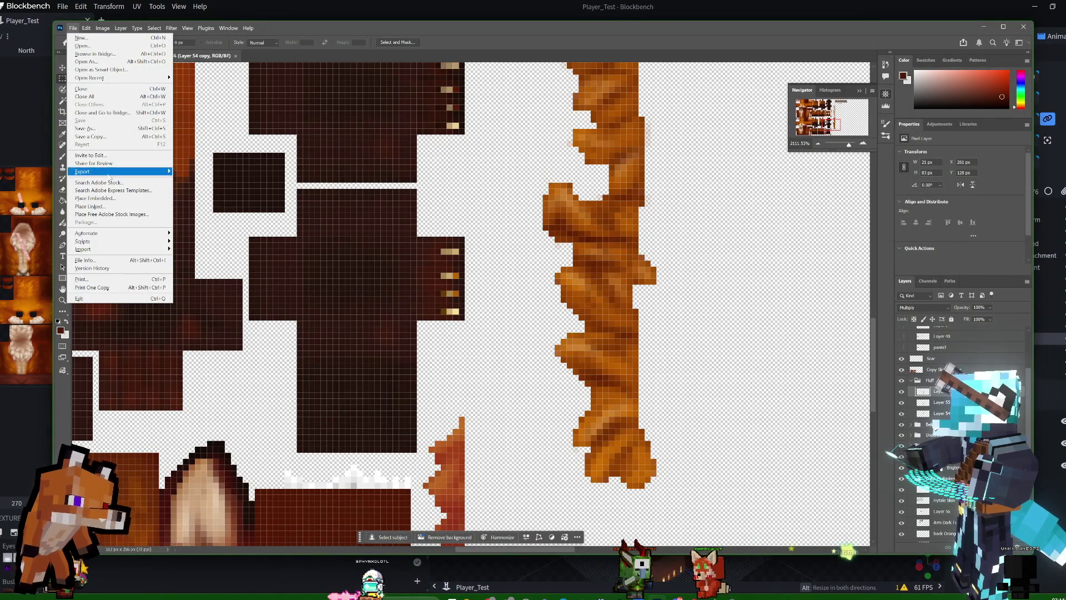
click(296, 3)
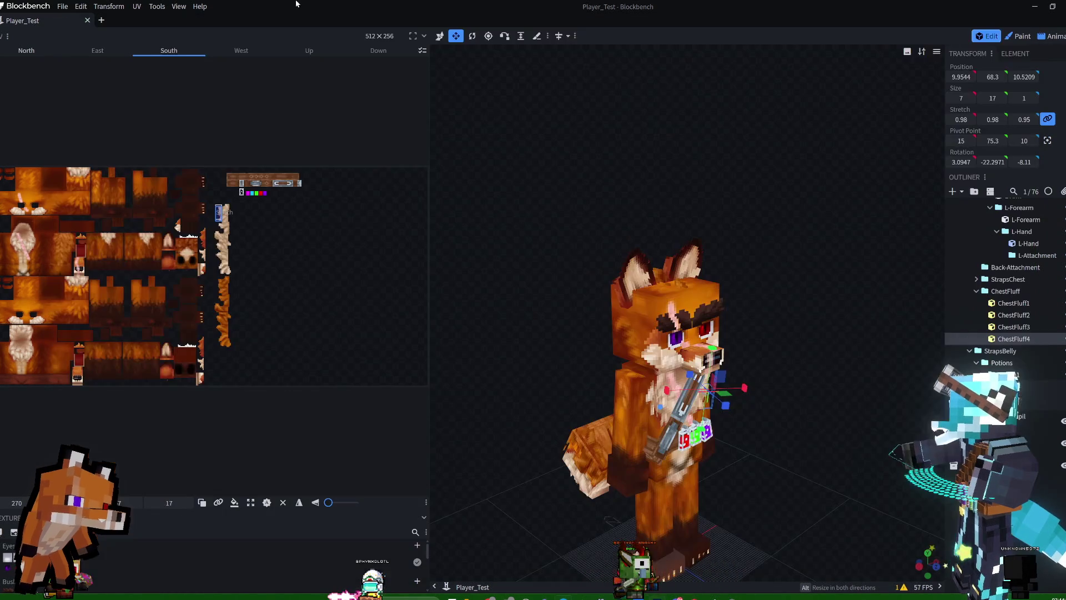
click(60, 7)
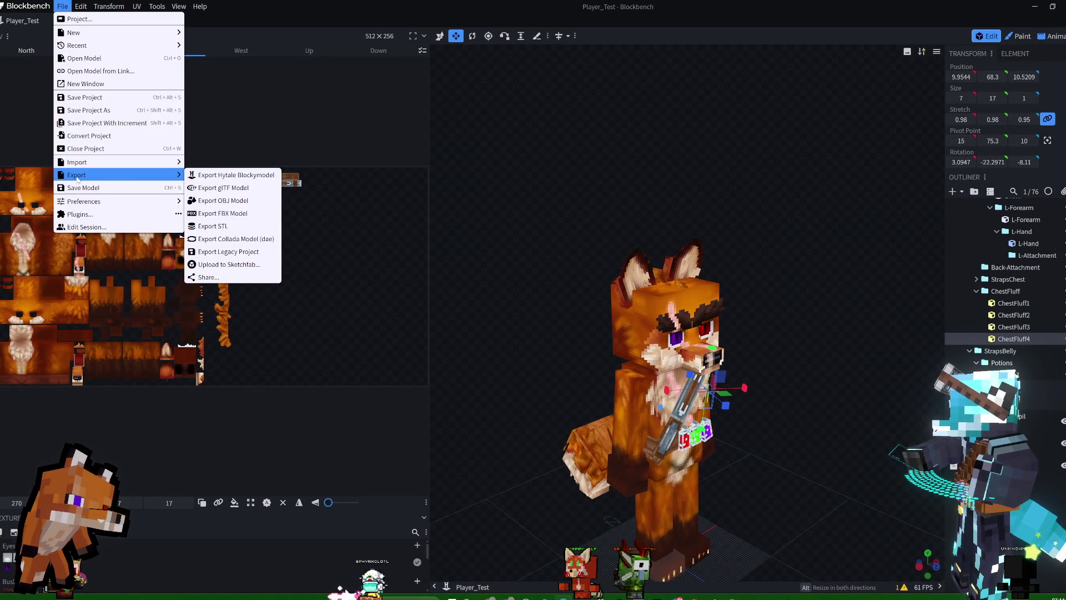
click(197, 177)
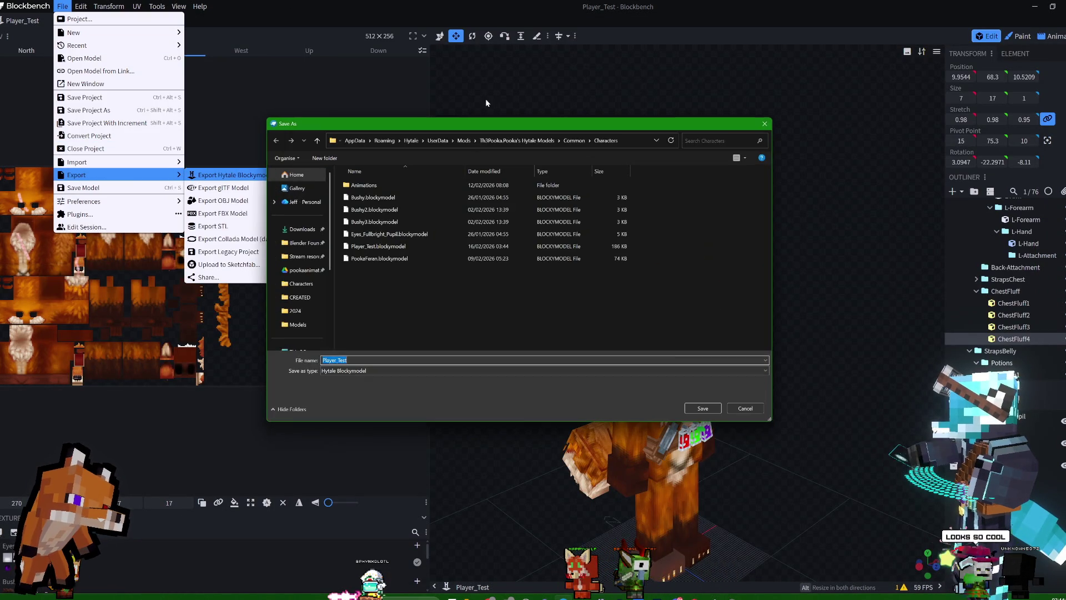
click(598, 136)
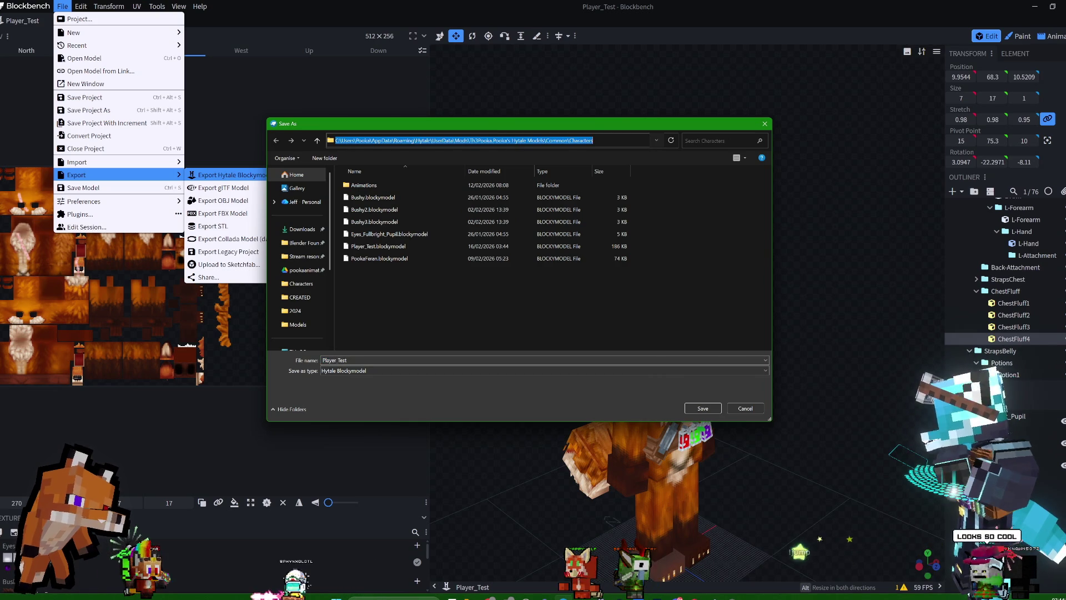
key(alt+Tab)
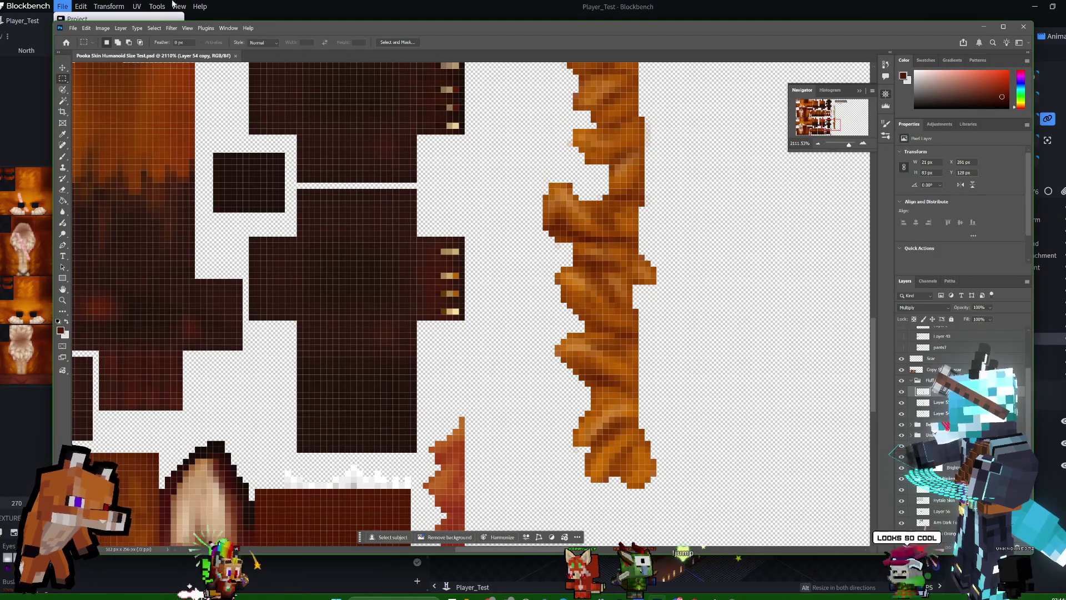
Save a PNG copy of the texture to the mod's Common\Characters folder, replacing the existing copy.
click(73, 28)
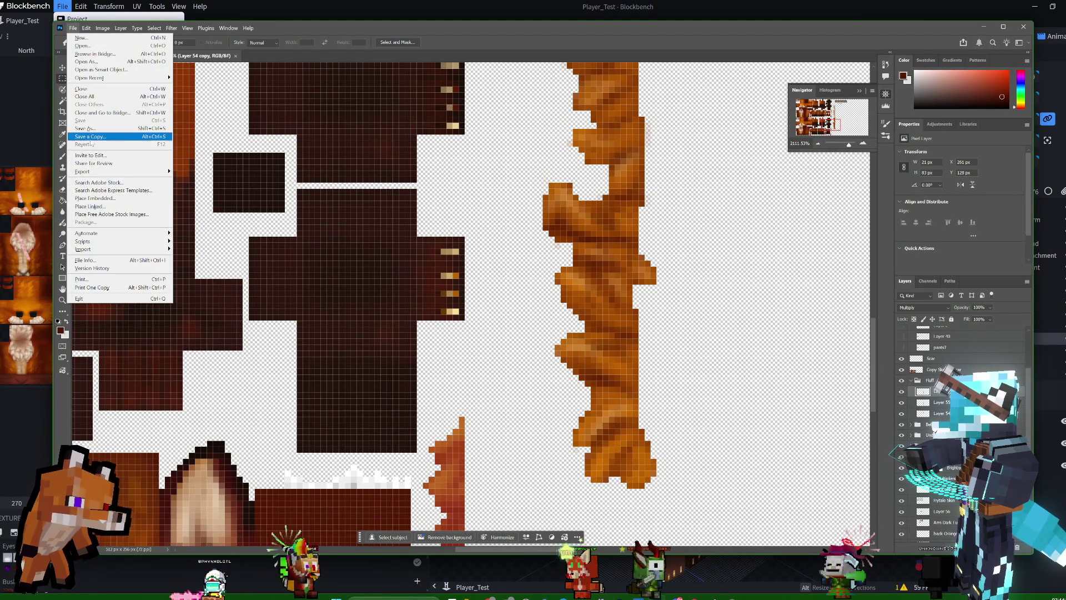
click(91, 137)
click(145, 273)
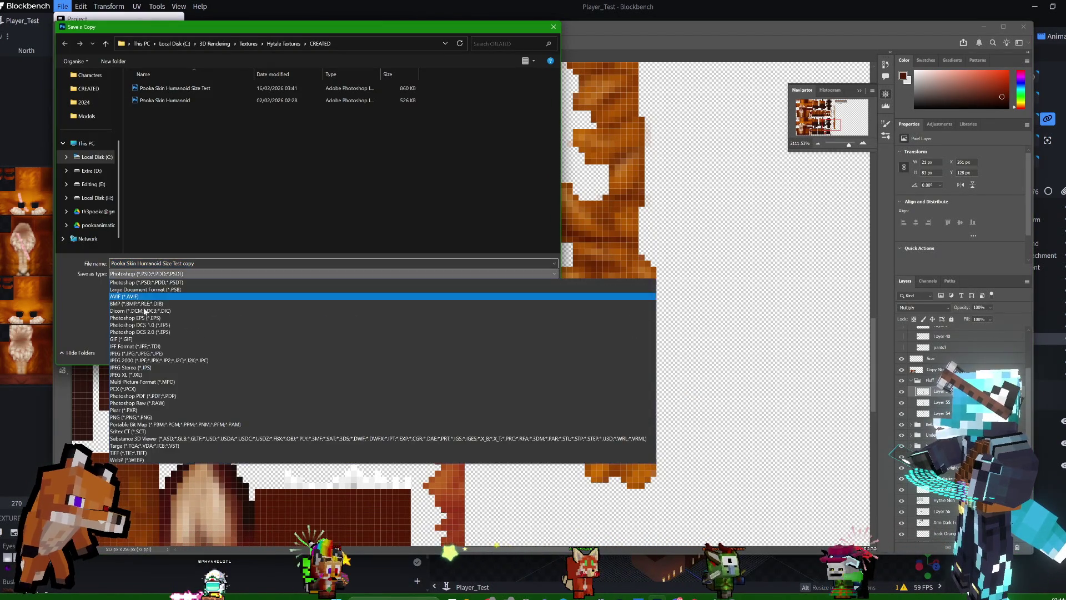
click(133, 417)
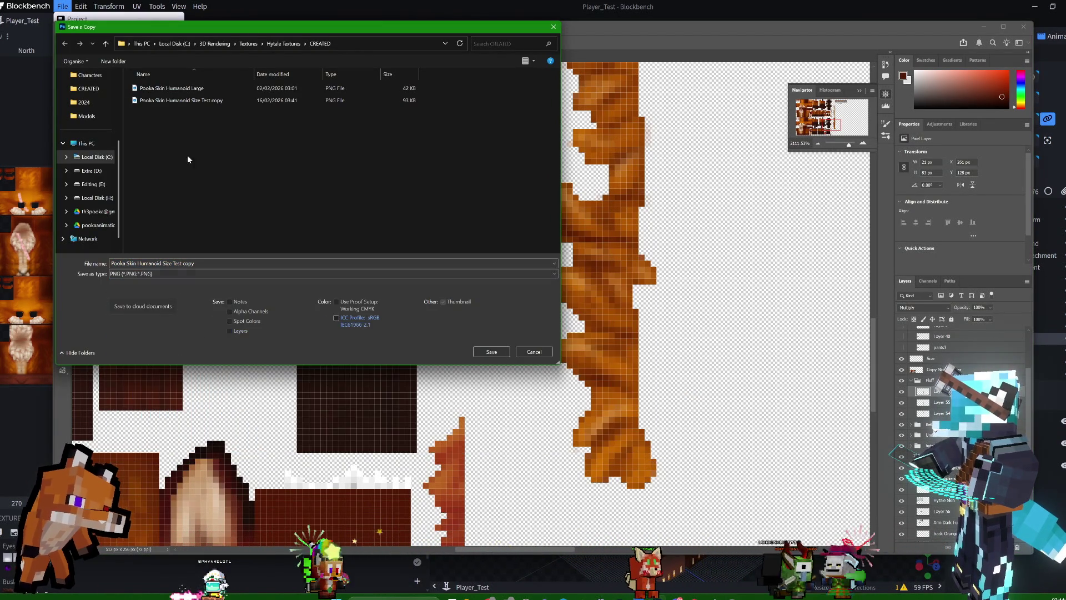
click(389, 43)
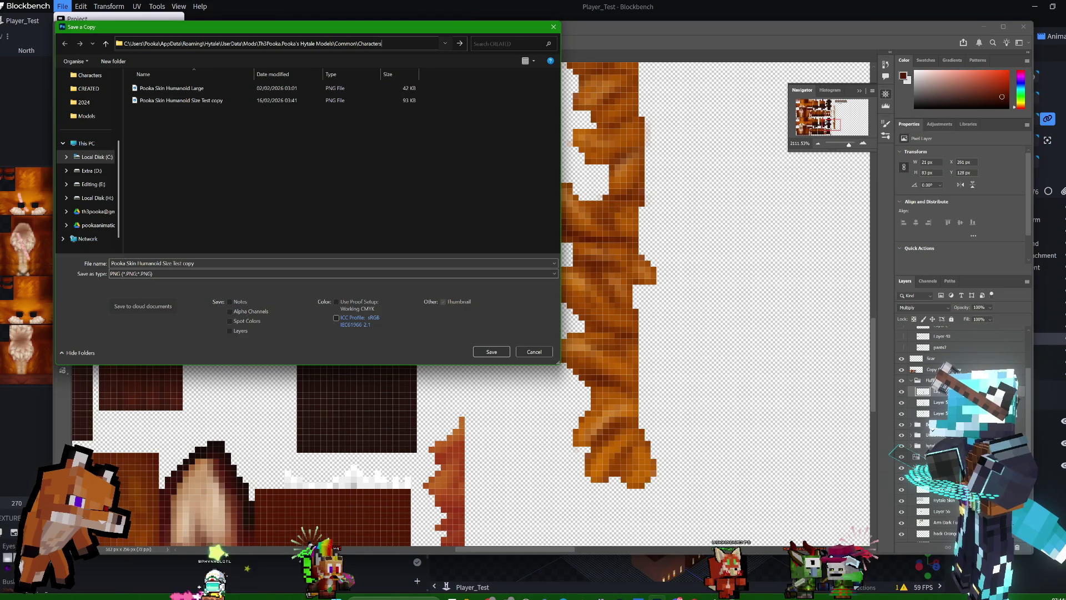
key(Return)
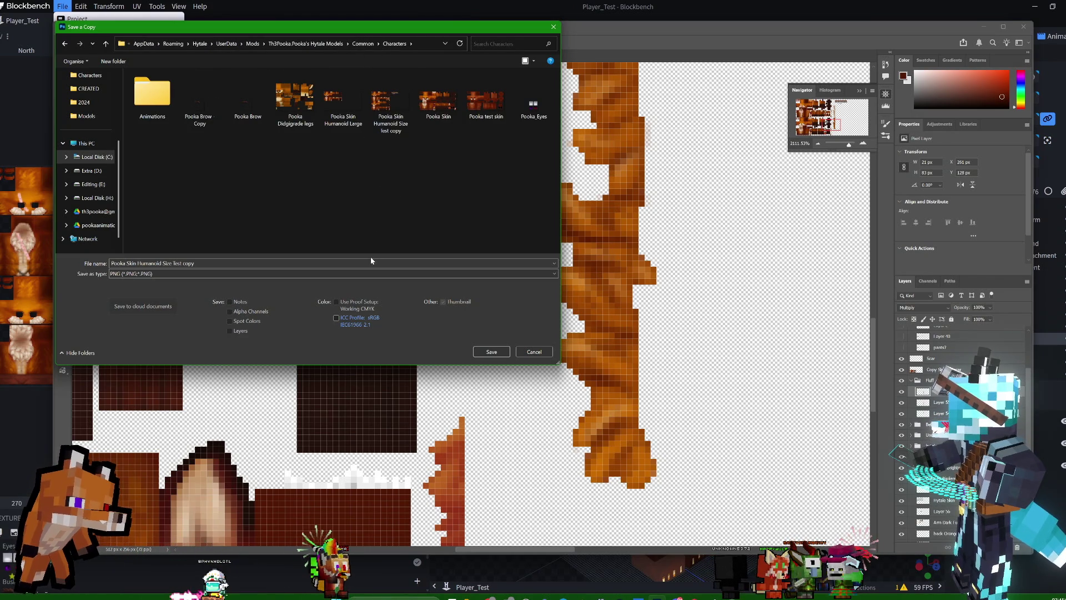
click(494, 351)
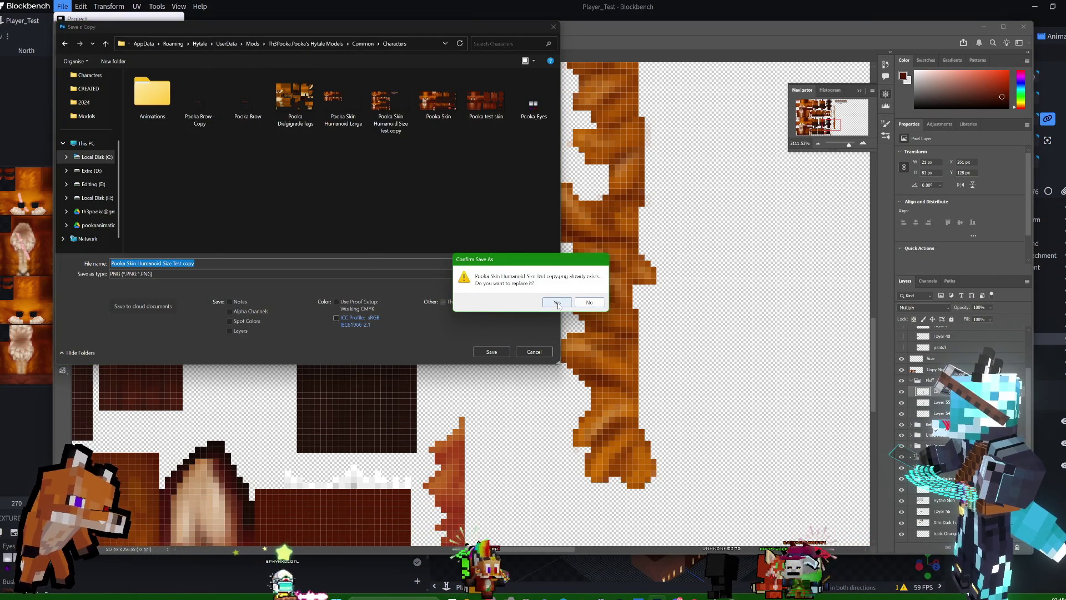
click(556, 302)
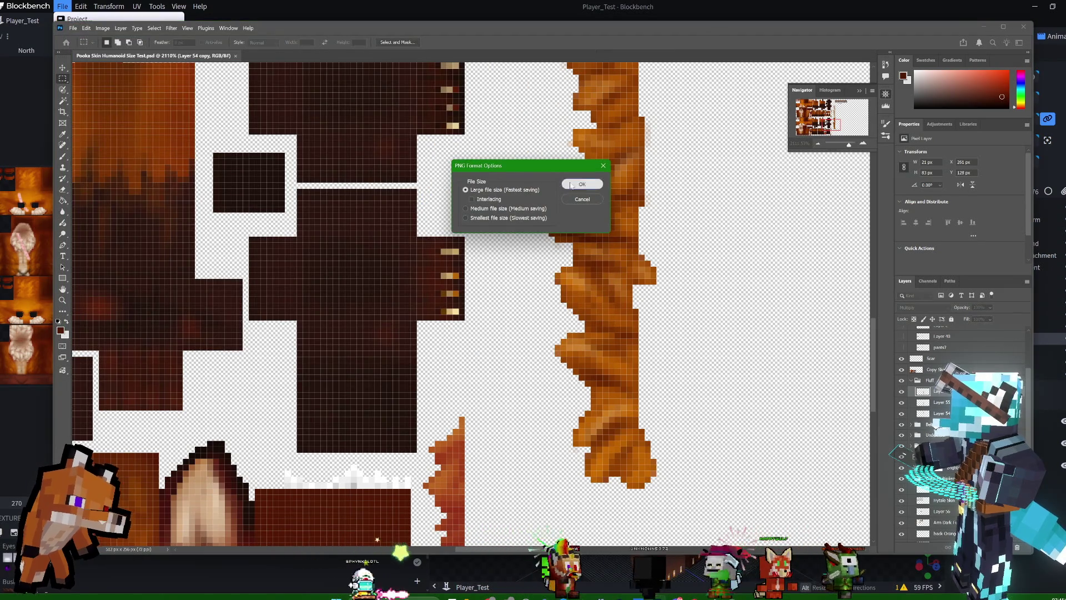
Accept the PNG Format Options to finish saving the texture copy.
click(571, 185)
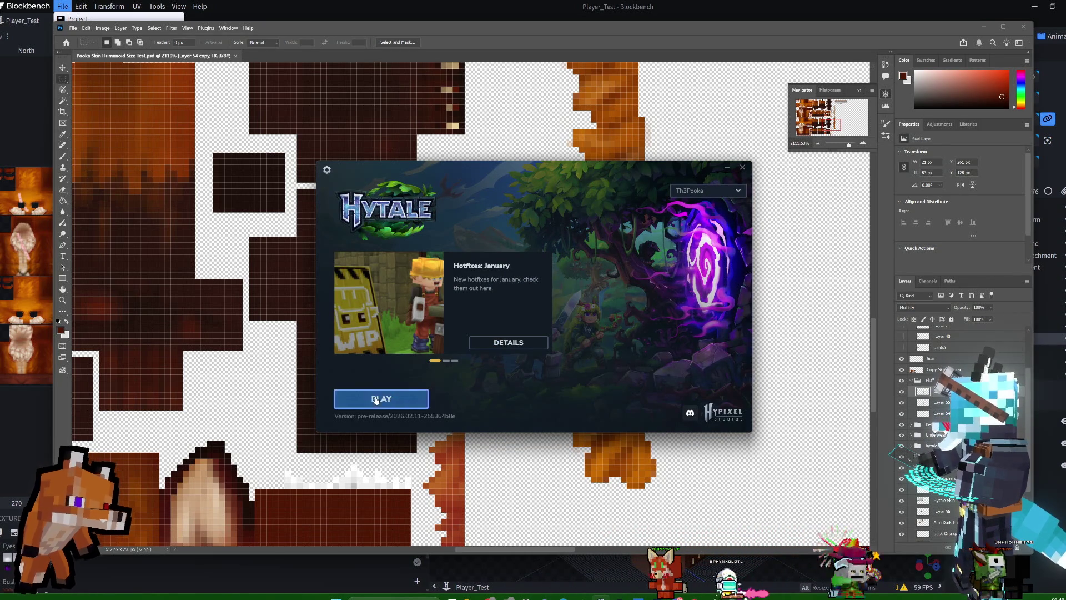
Launch Hytale, dismiss the pre-release patchline notice, and open the Servers list.
click(412, 398)
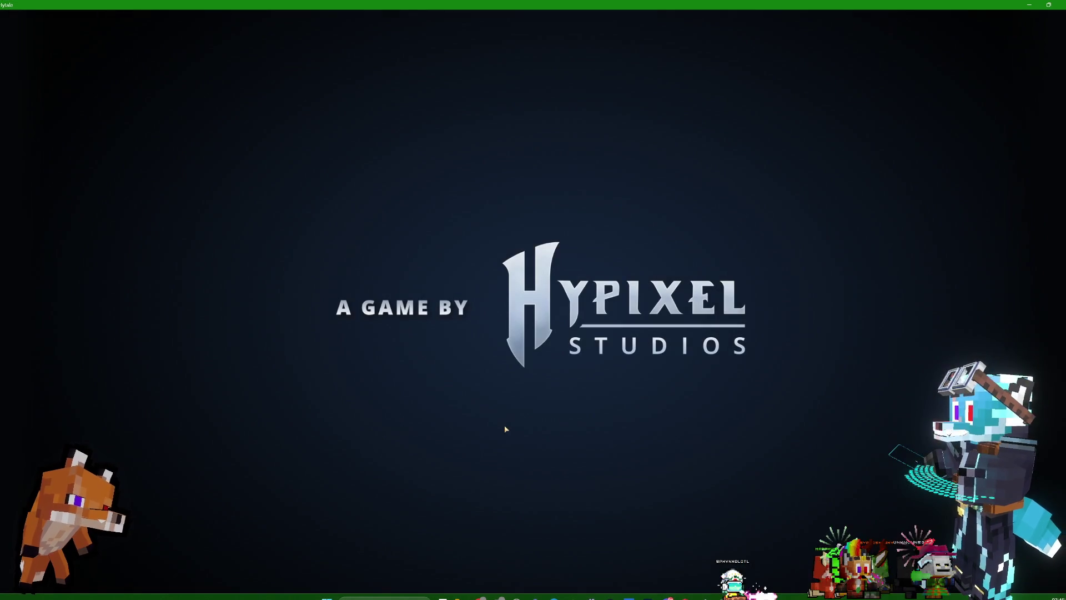
middle_click(504, 424)
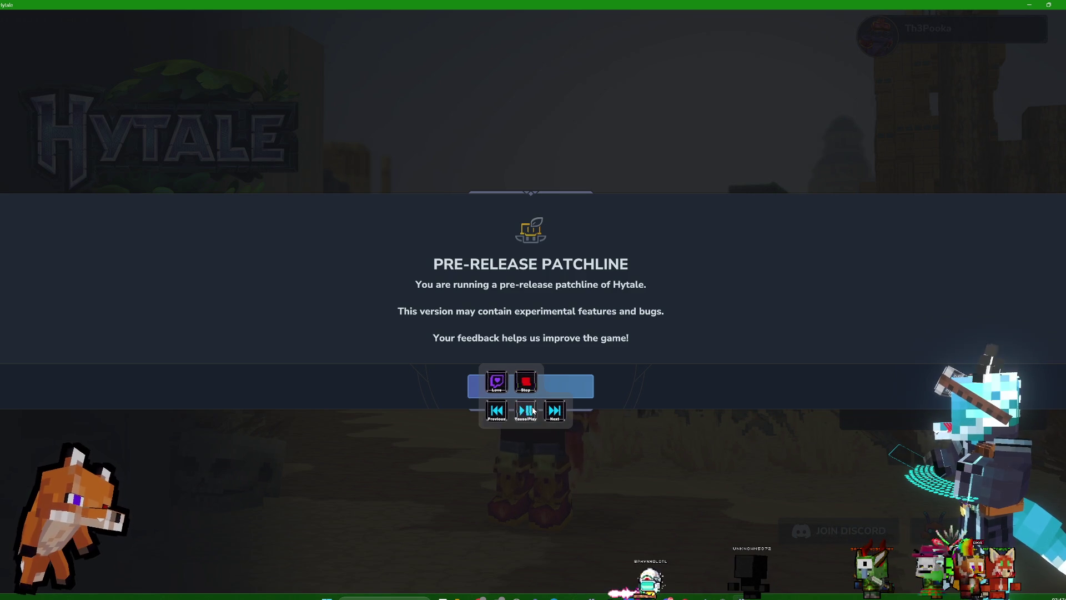
click(530, 386)
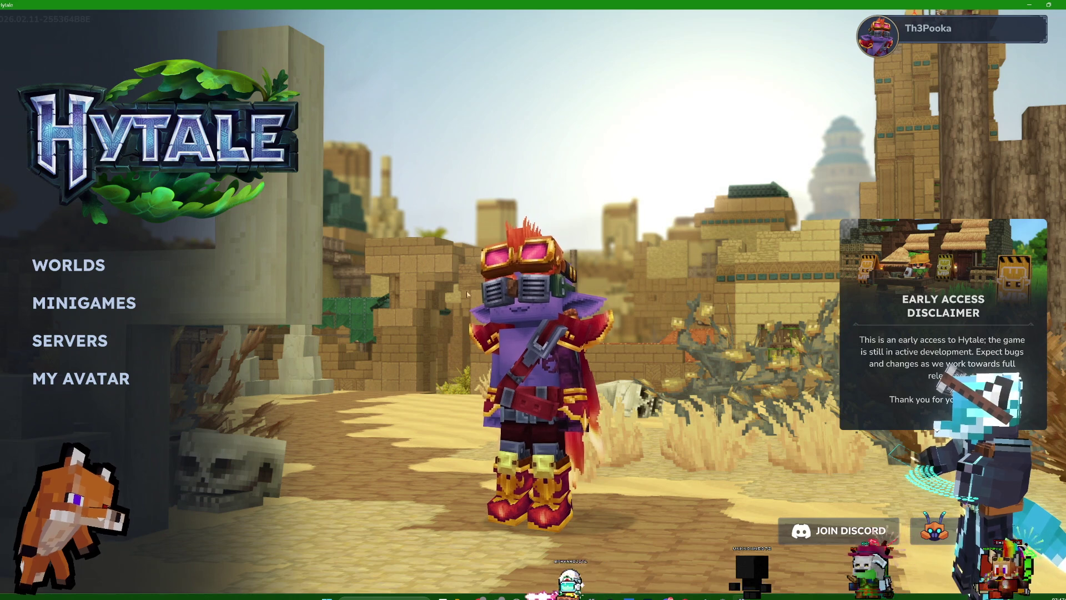
click(69, 340)
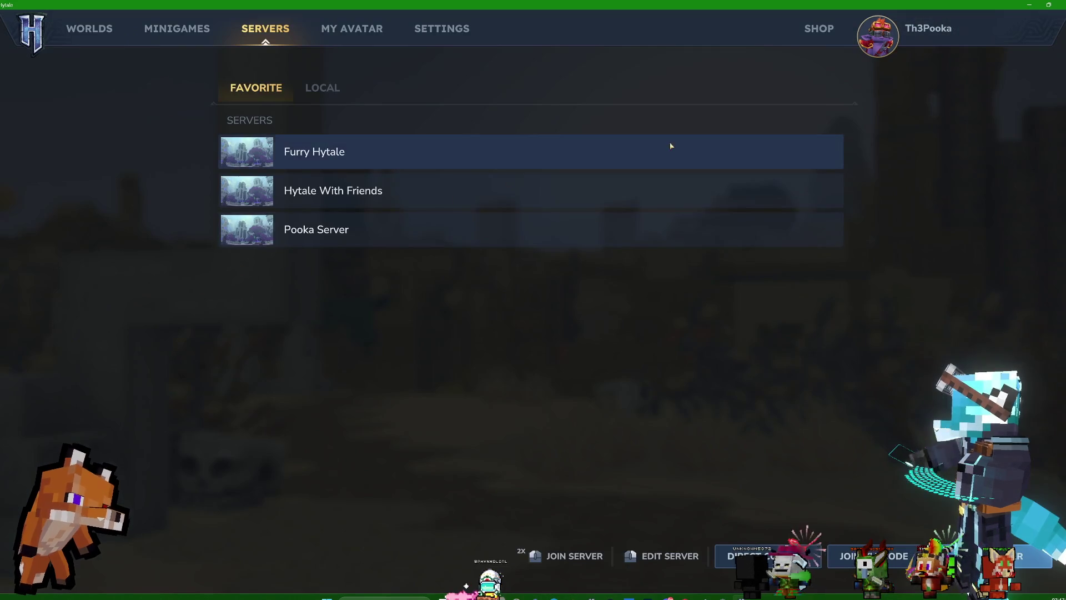
Connect to the favourite server, retrying after the failed attempt, to enter MapleGlenn.
double_click(456, 236)
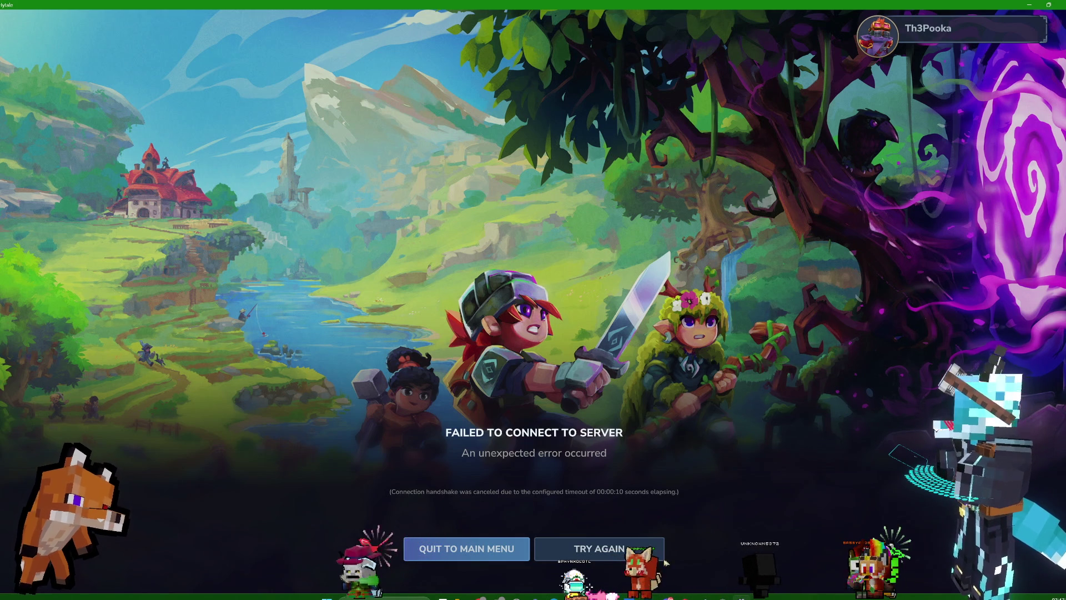
click(592, 555)
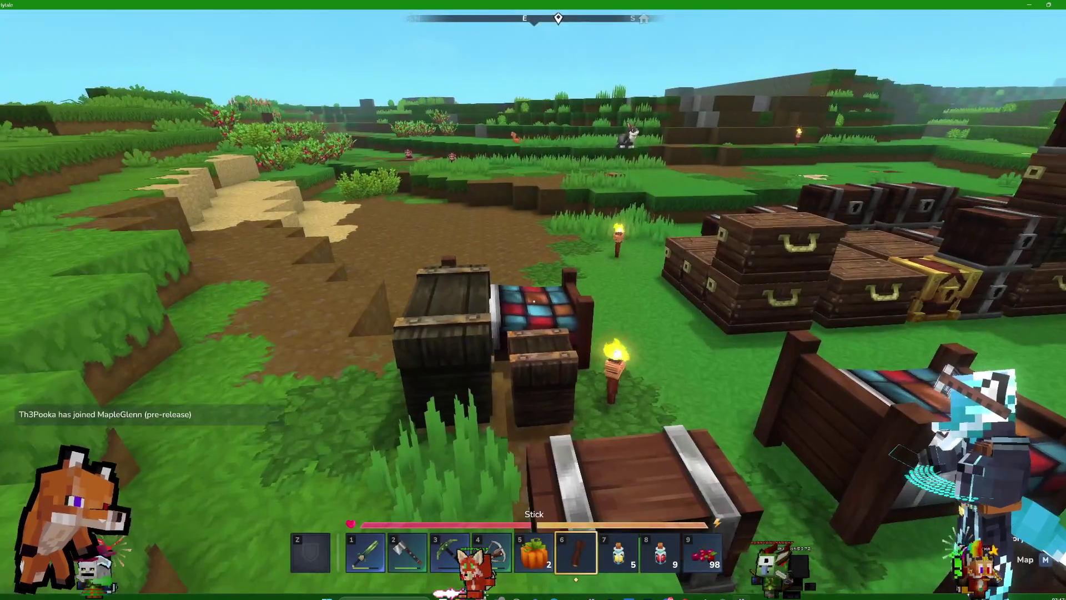
Switch to third-person view, walk the fox forward, then change to the front camera.
key(s)
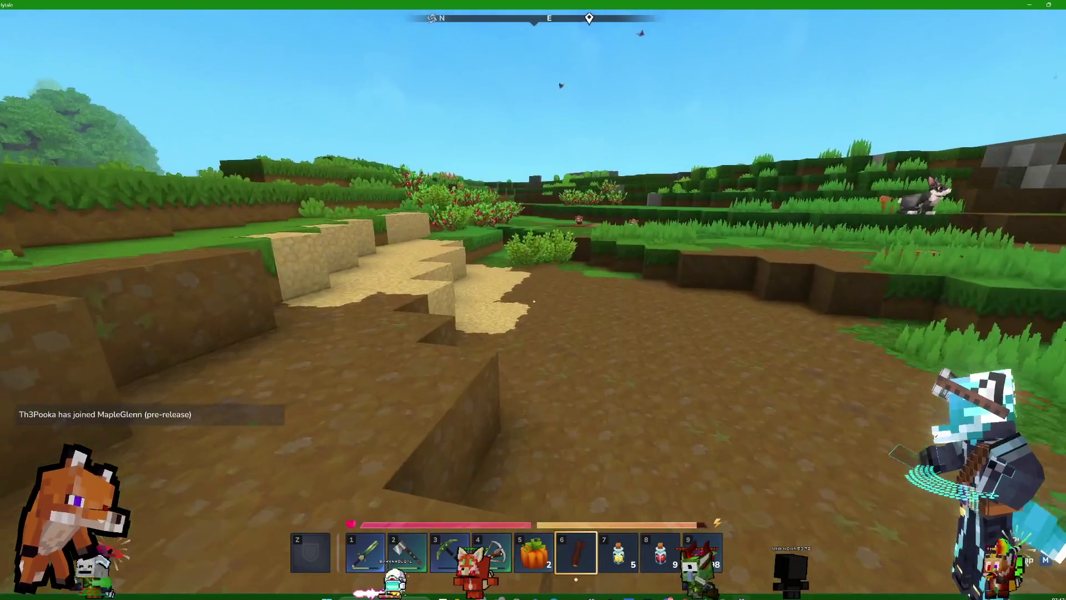
key(v)
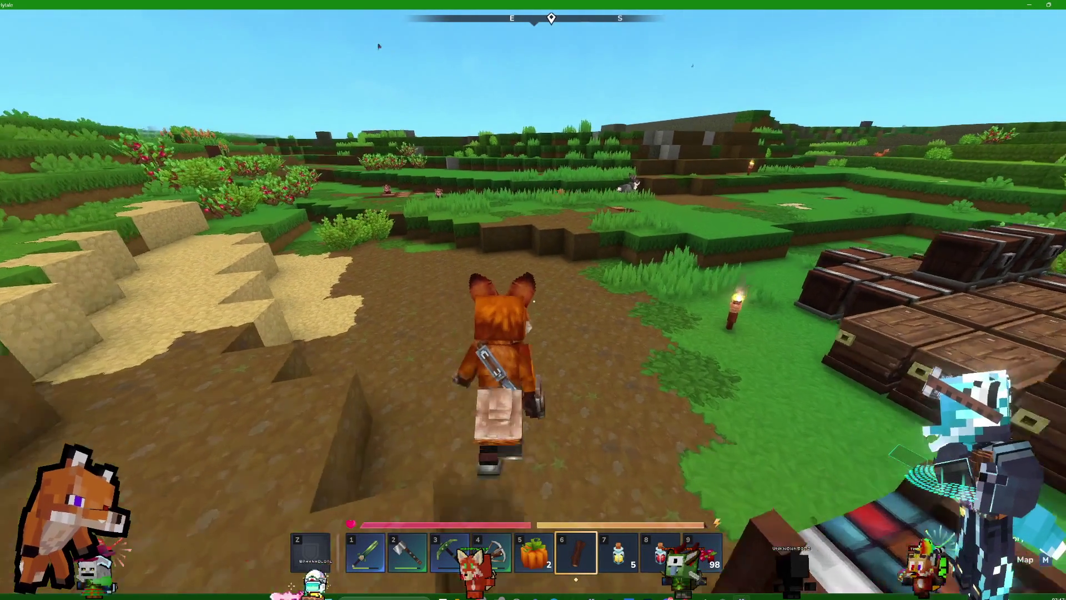
key(w)
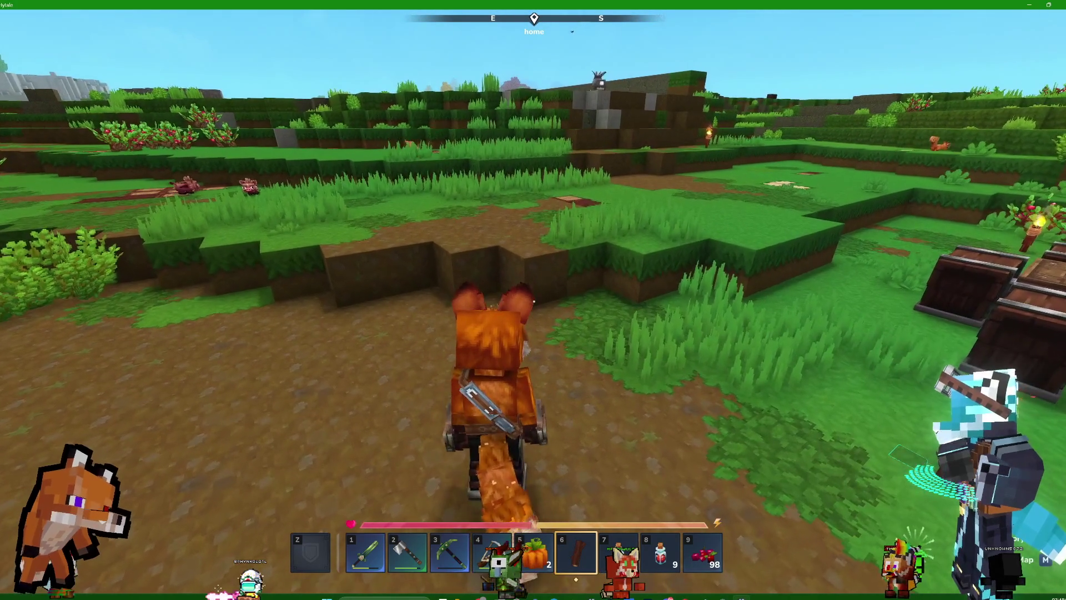
key(v)
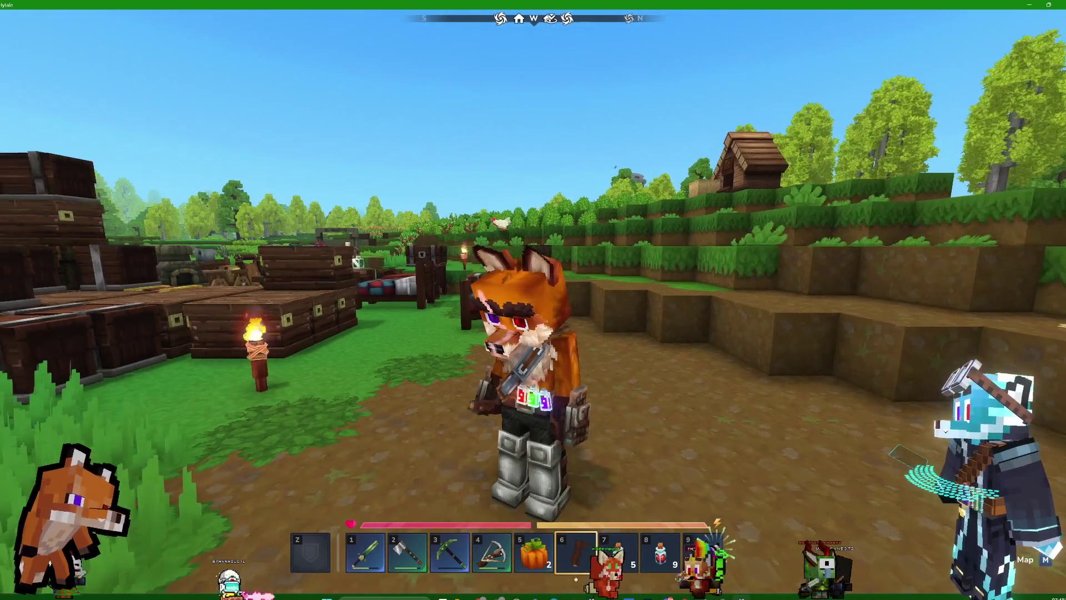
Walk the fox away, then eat Wild Berries selected from the hotbar.
key(w)
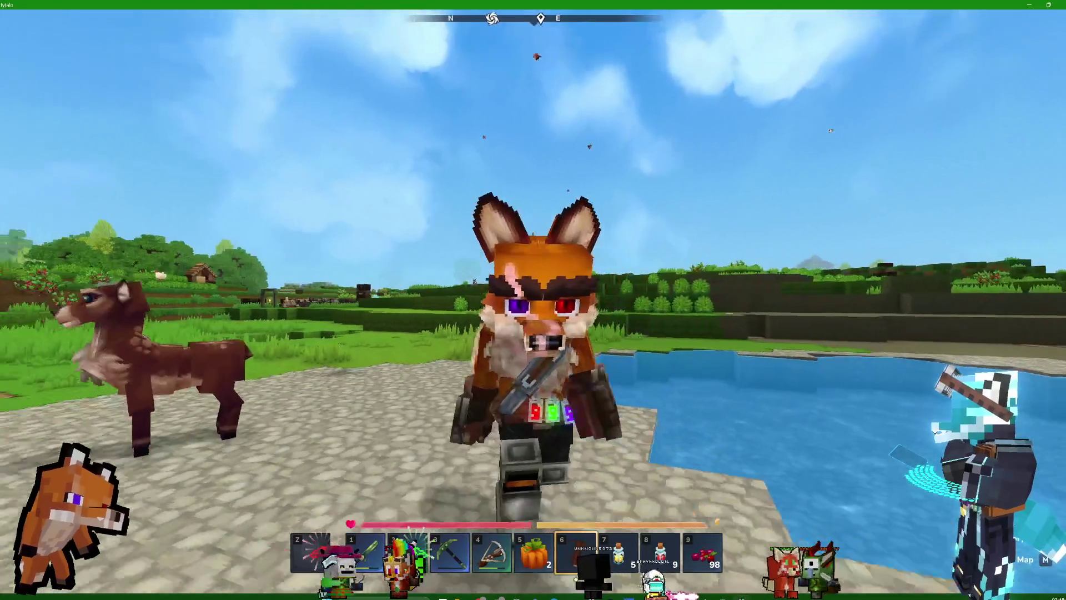
scroll(533, 300, down, 1)
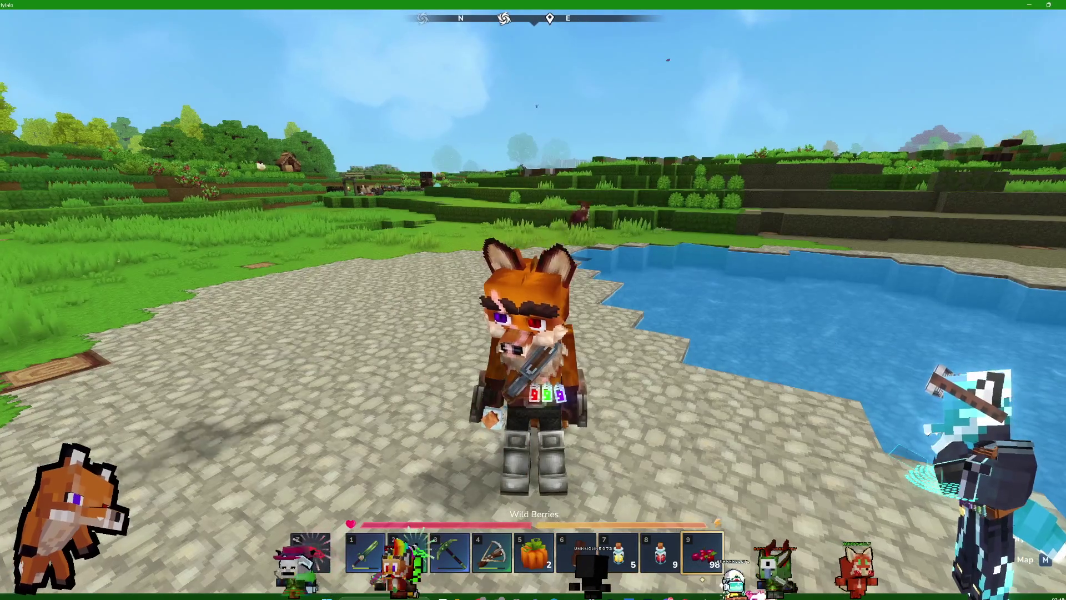
right_click(533, 300)
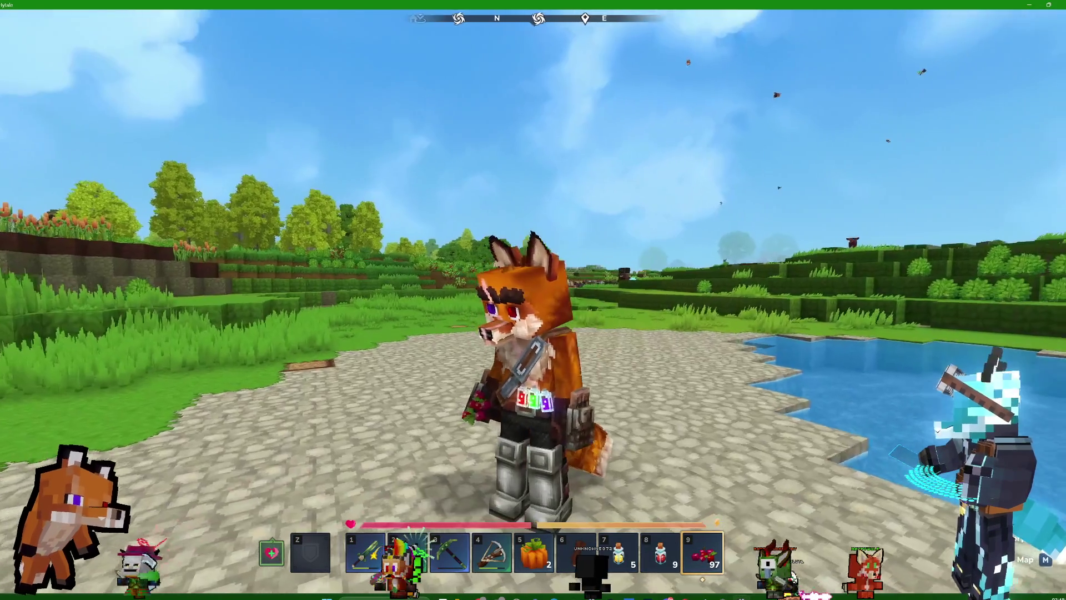
Walk the fox past the pond and grass, then run back to the chests.
key(w)
mouse_move(533, 299)
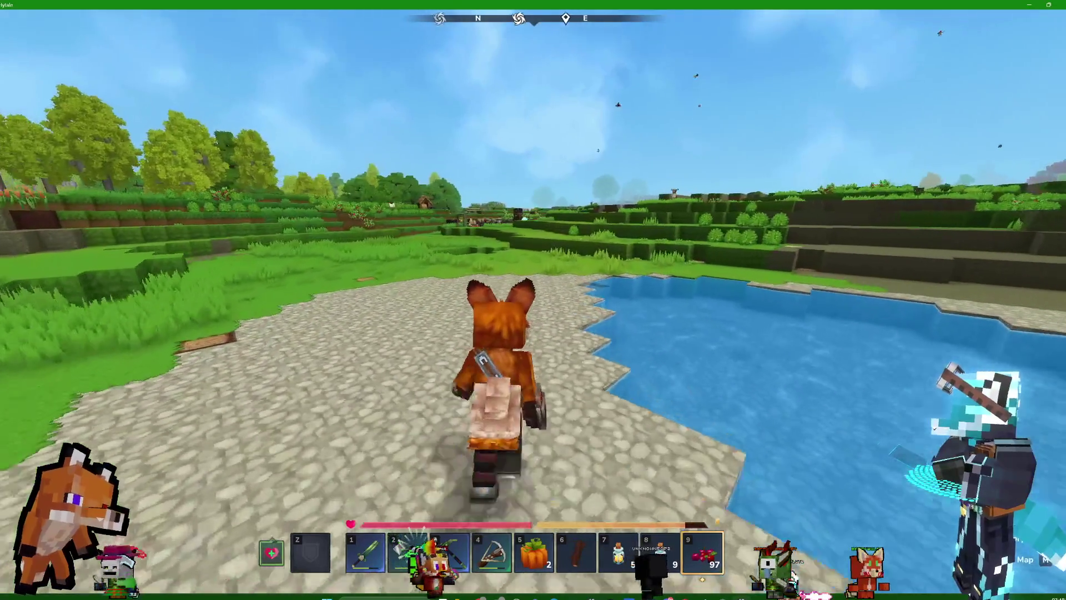
key(w)
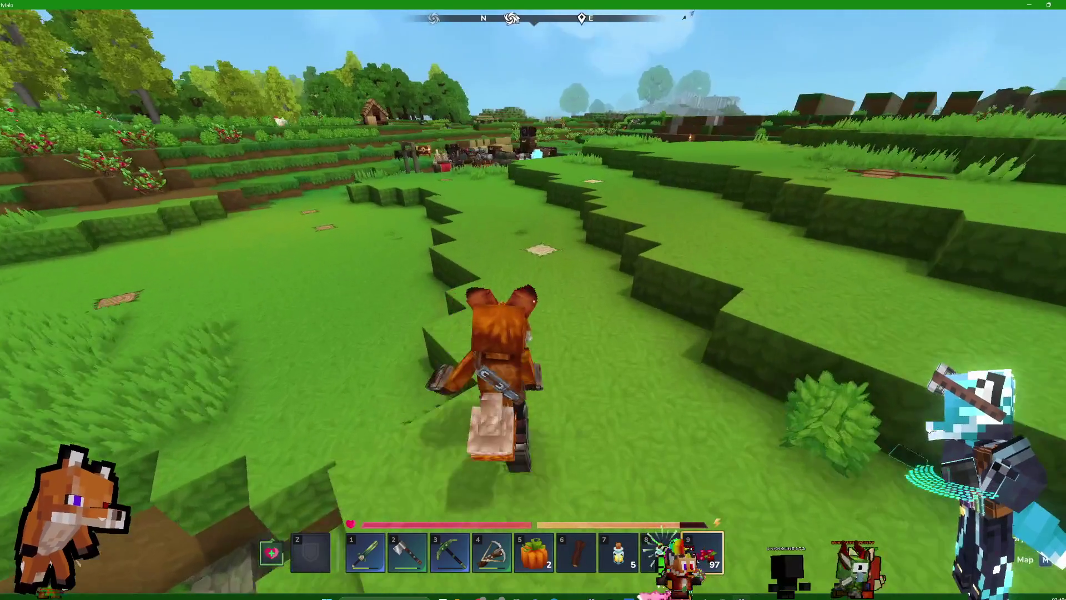
key(w)
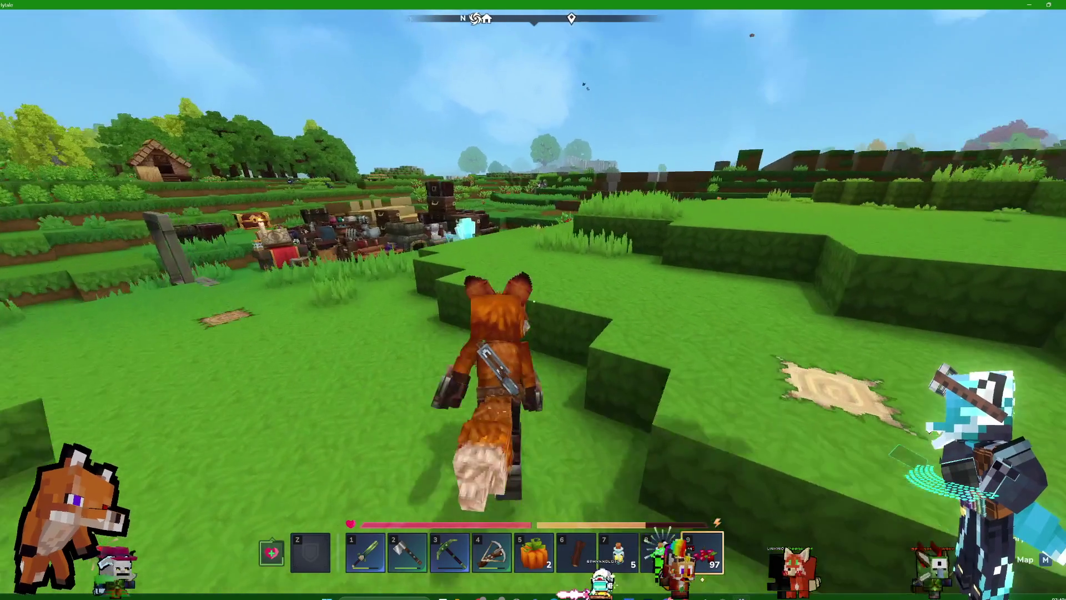
key(w)
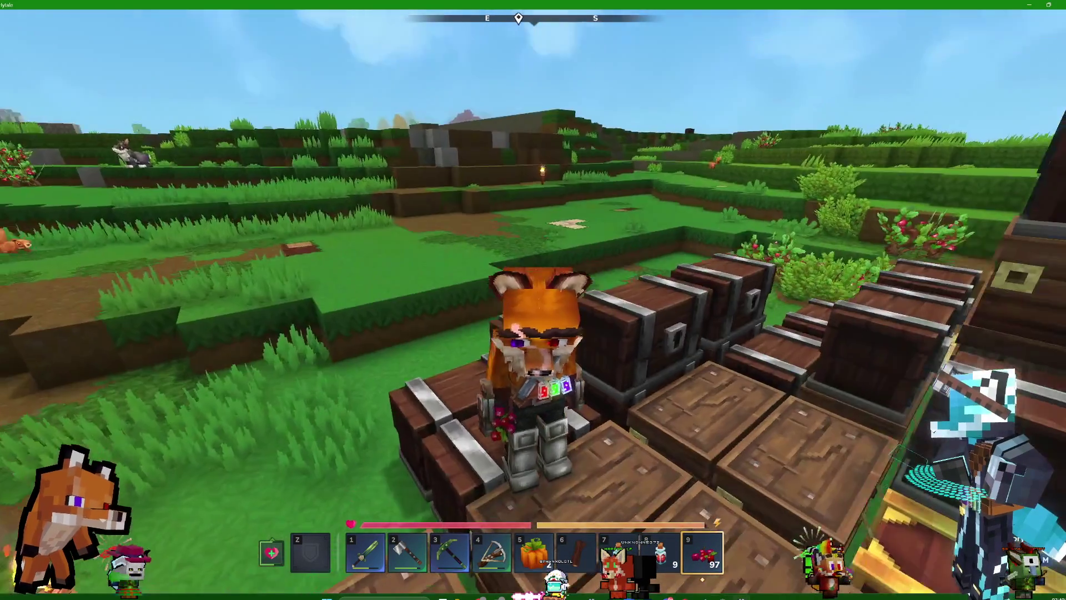
Check the inventory, the Armorer's Workbench, the Furnace and the log chest.
key(Tab)
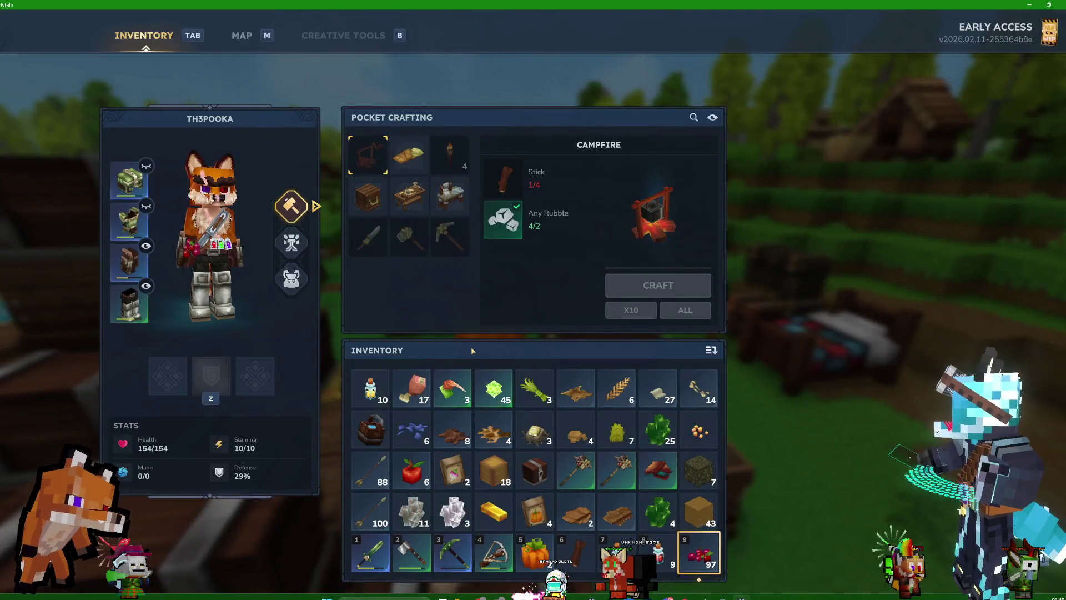
key(Tab)
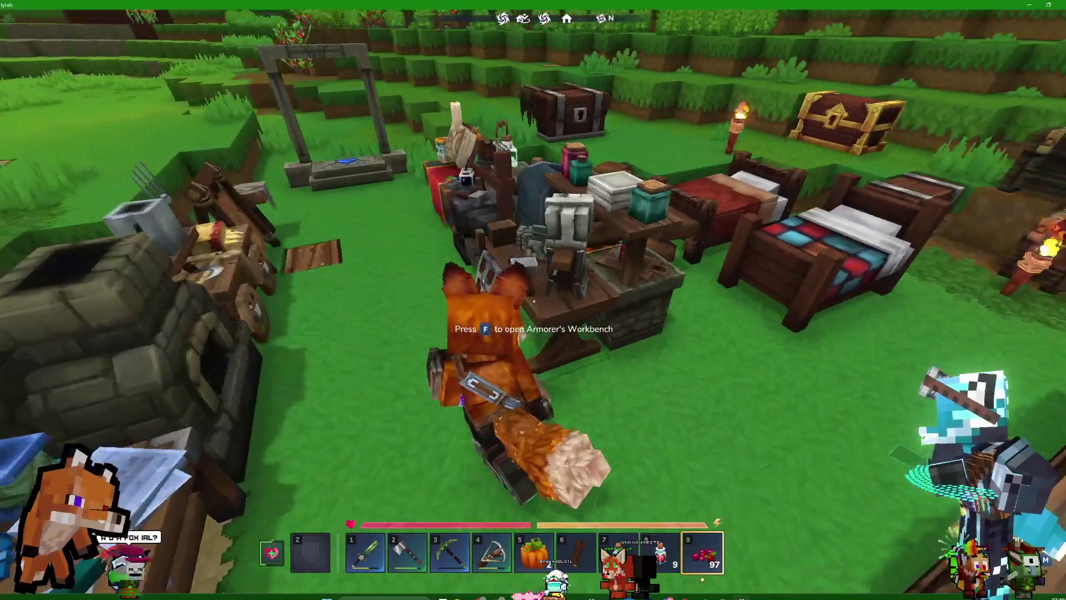
key(f)
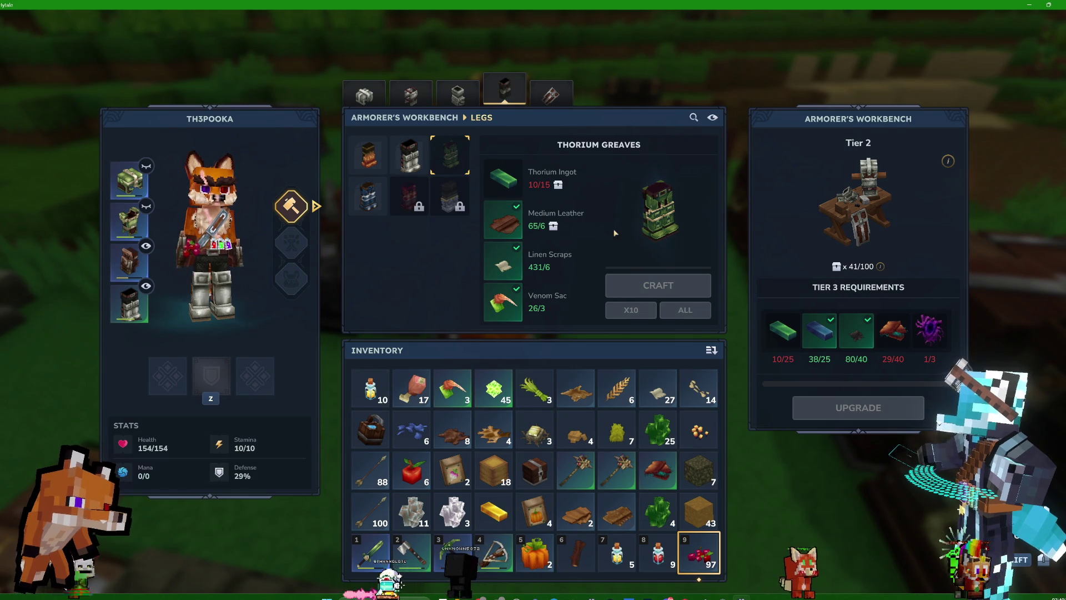
key(Escape)
key(f)
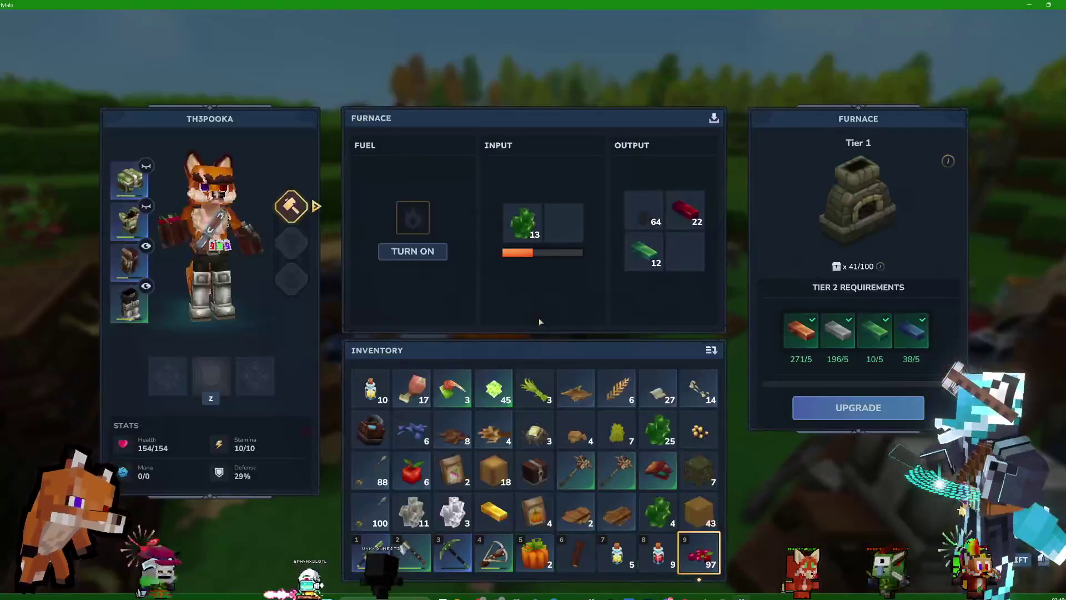
key(Escape)
key(f)
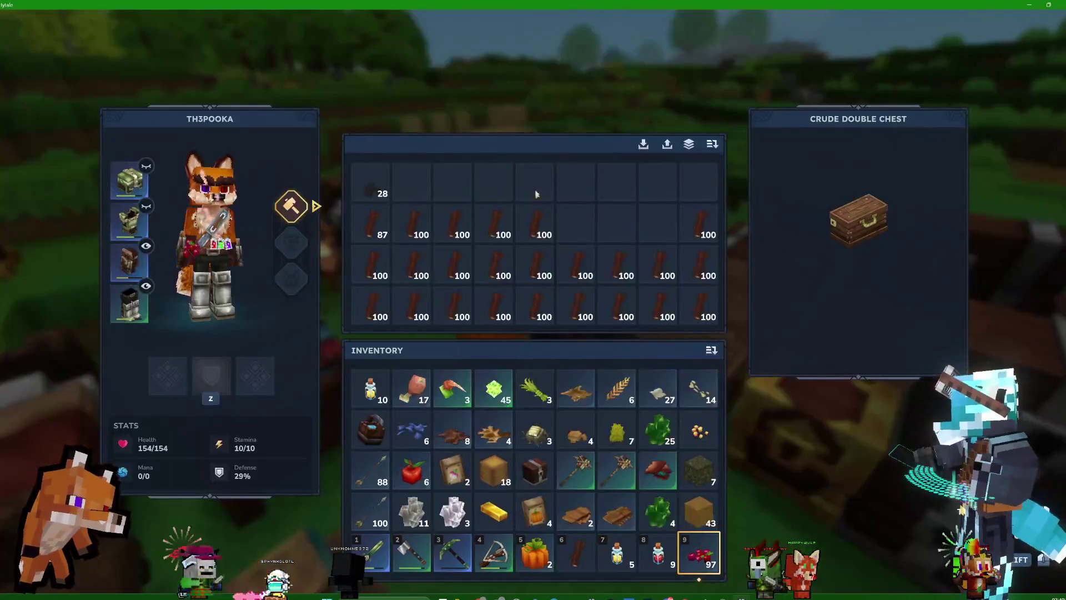
key(Escape)
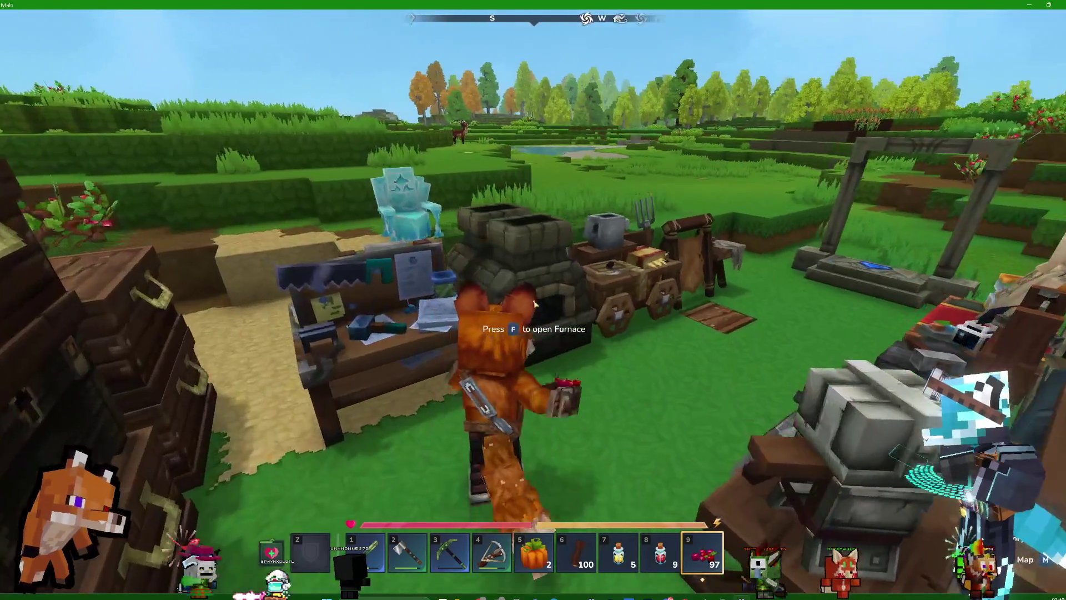
Take the green and red ingots from the furnace and Quick Stack them into the High-Roll Chest.
key(f)
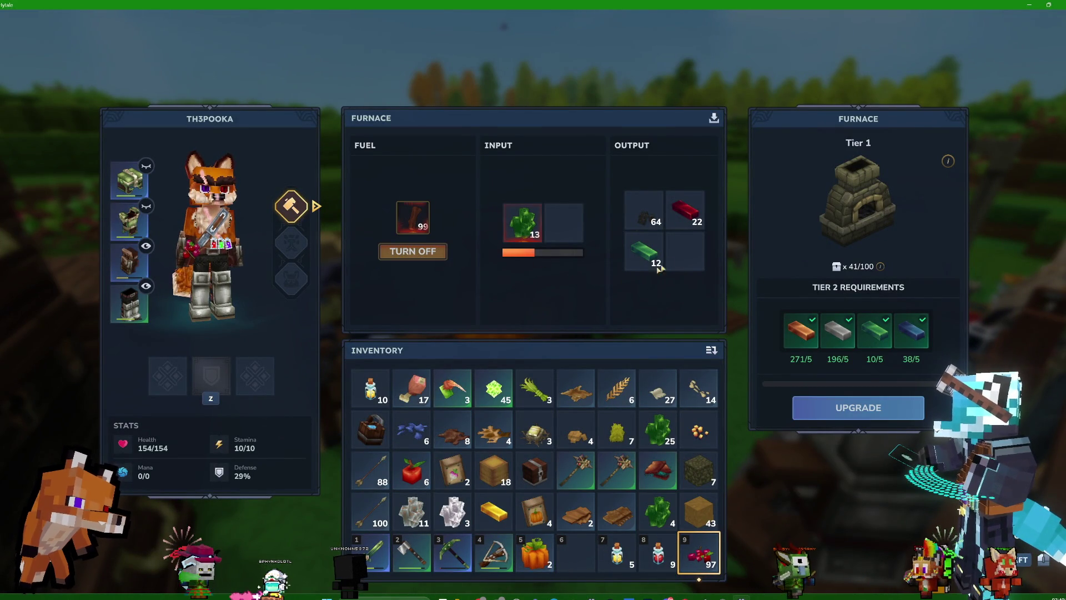
shift+click(644, 252)
shift+click(686, 214)
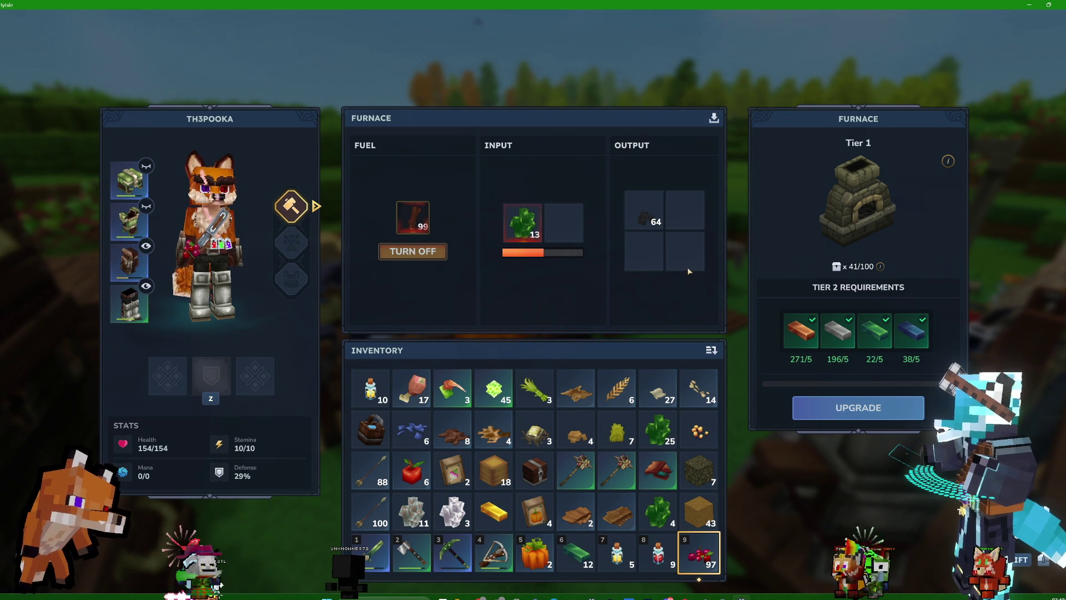
key(Escape)
key(f)
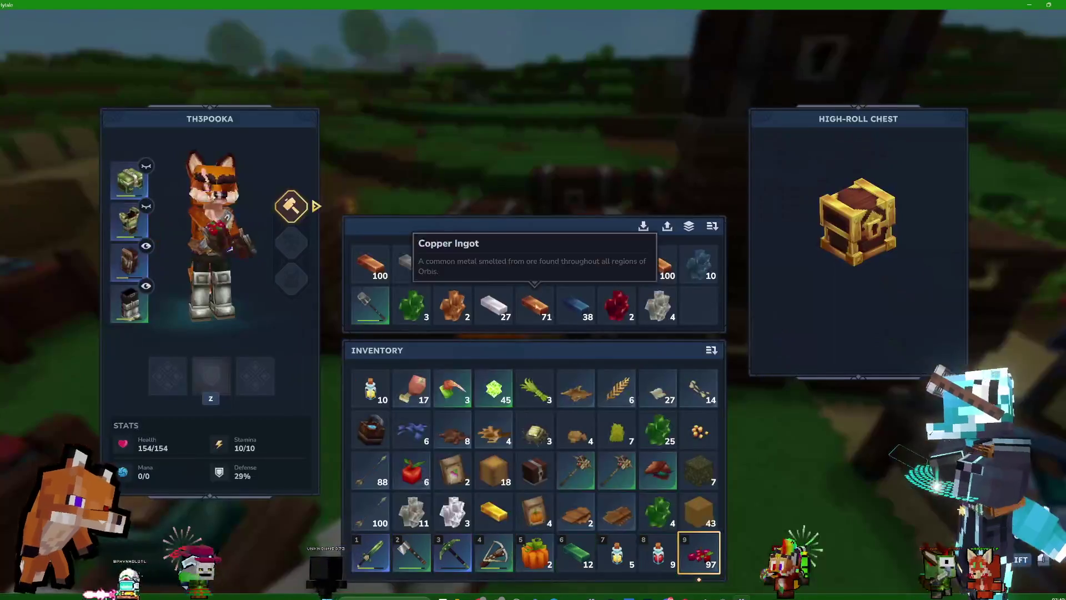
click(688, 228)
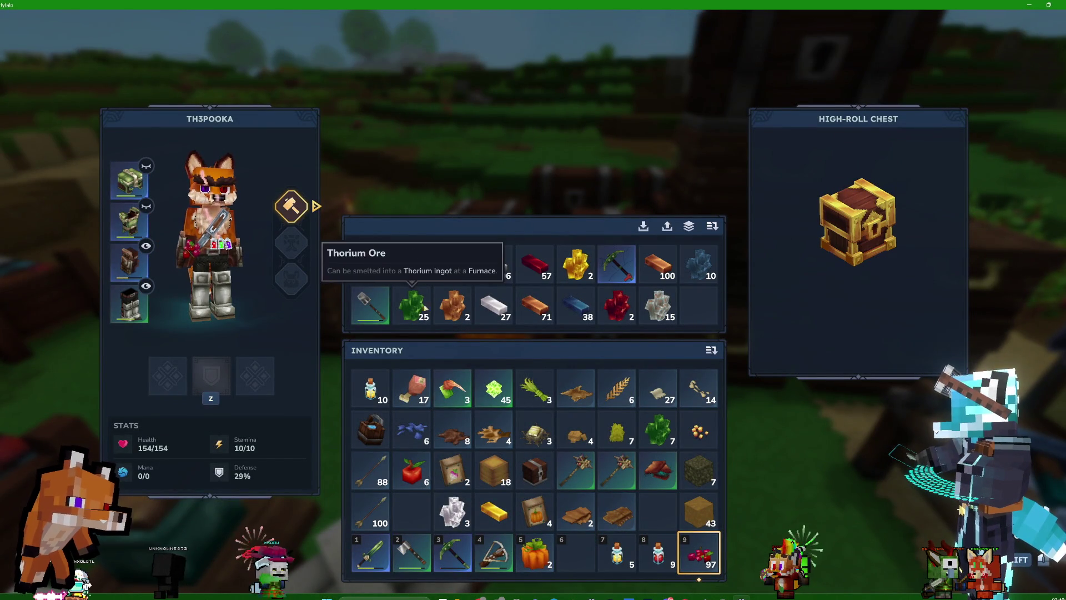
key(Escape)
Check the furnace's smelting progress twice and view the backpack contents.
key(f)
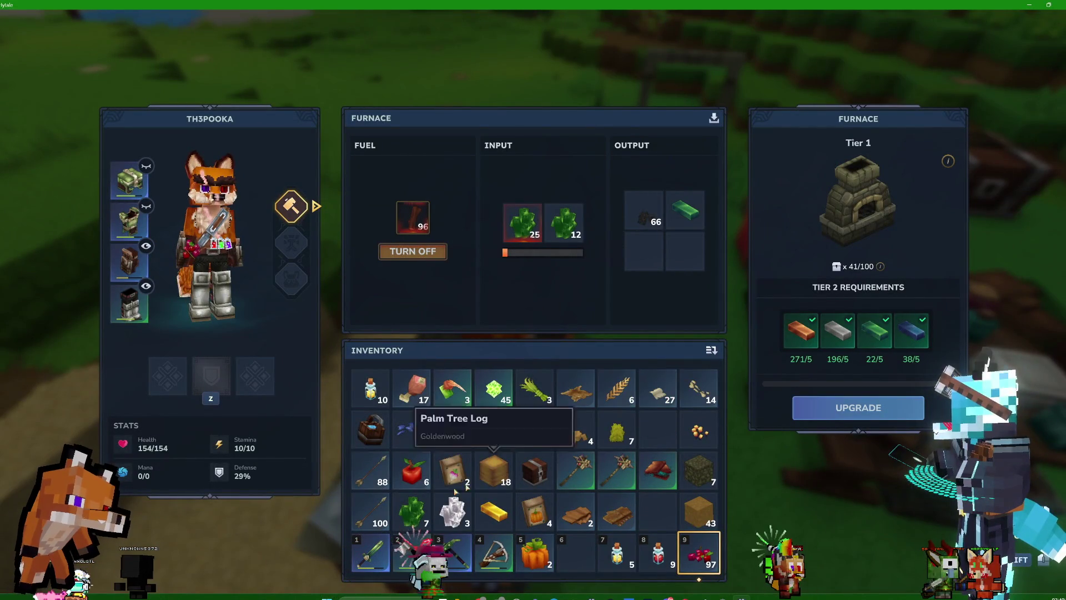
key(Escape)
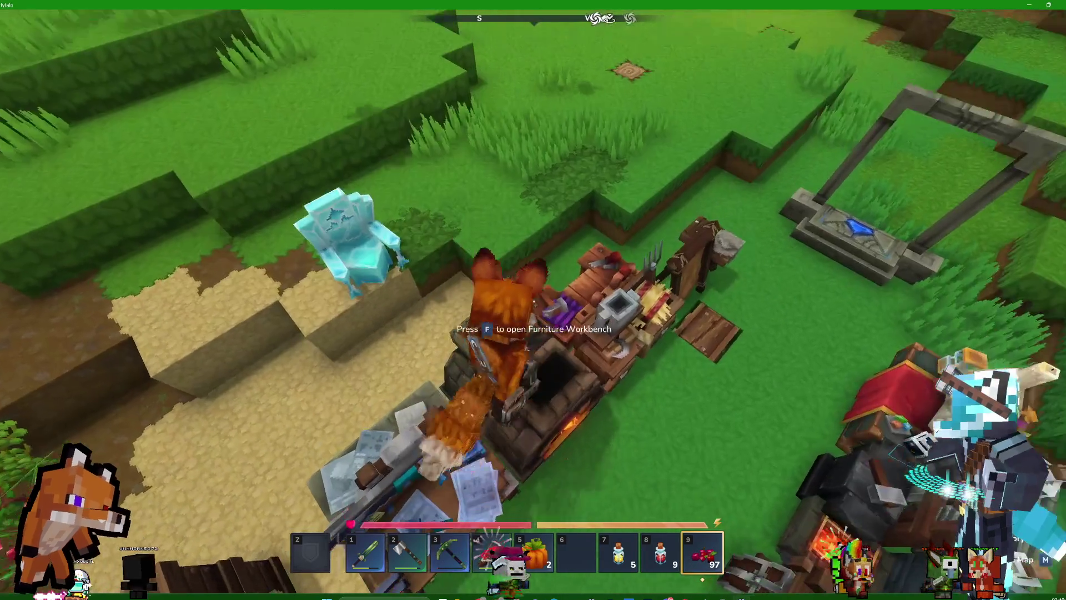
key(f)
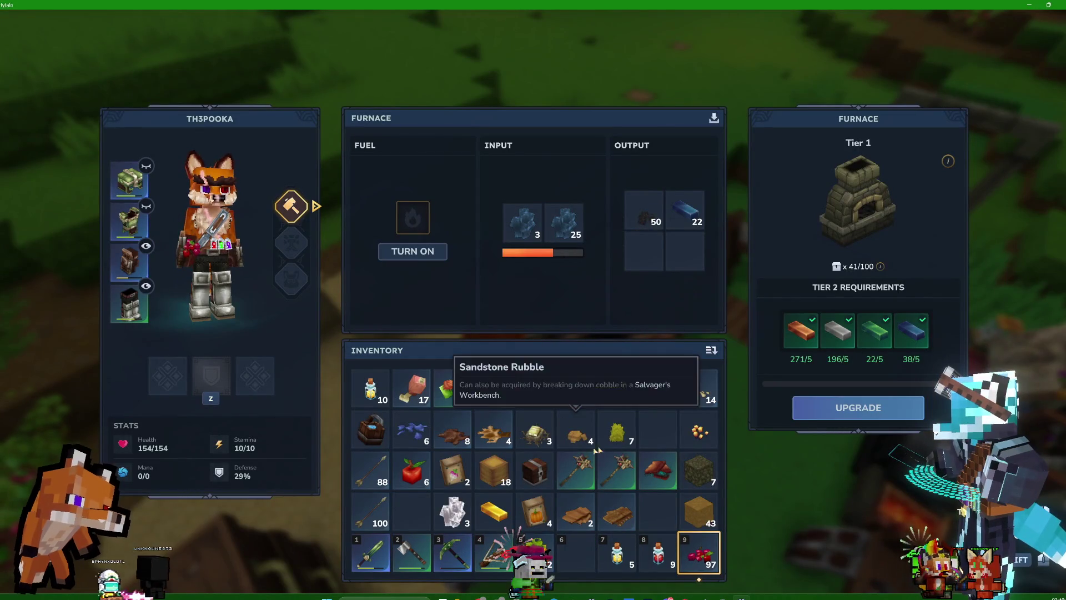
key(Escape)
key(Tab)
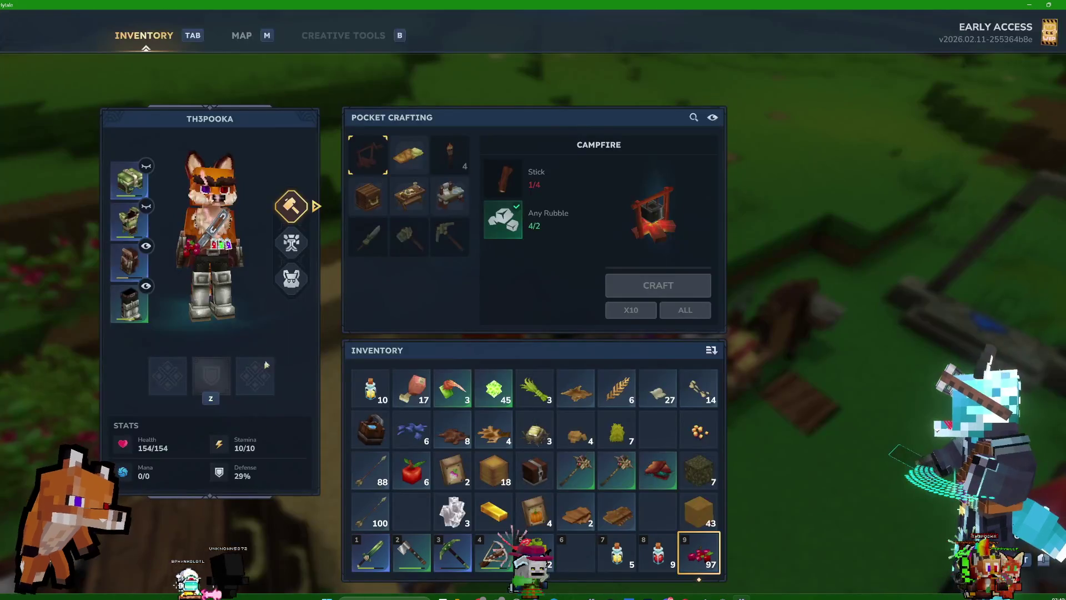
click(291, 278)
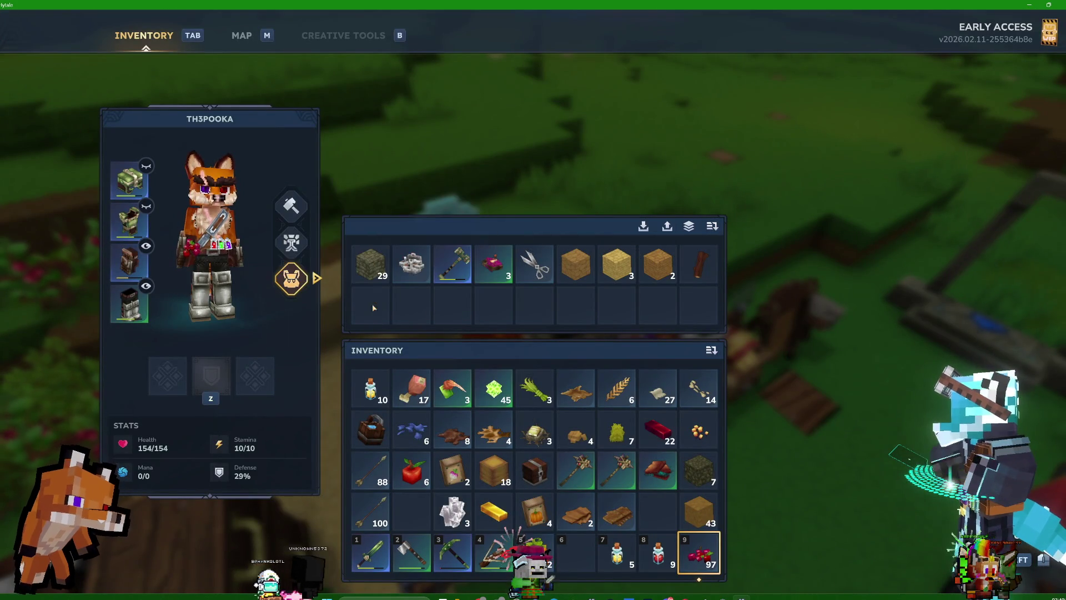
key(Tab)
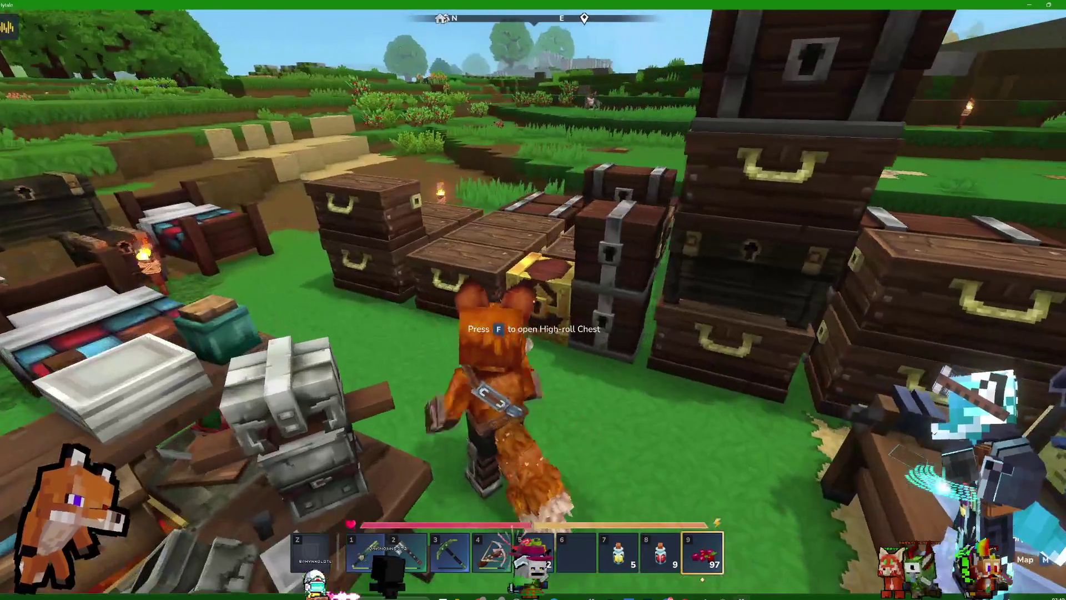
Deposit the 22 red ingots into the High-Roll Chest.
key(f)
click(689, 227)
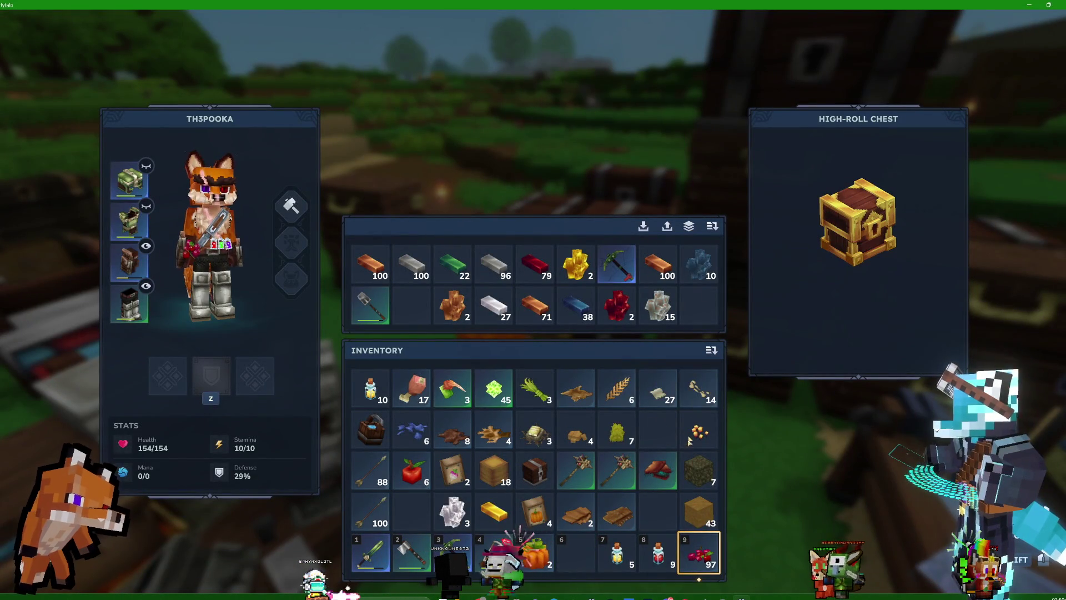
key(Escape)
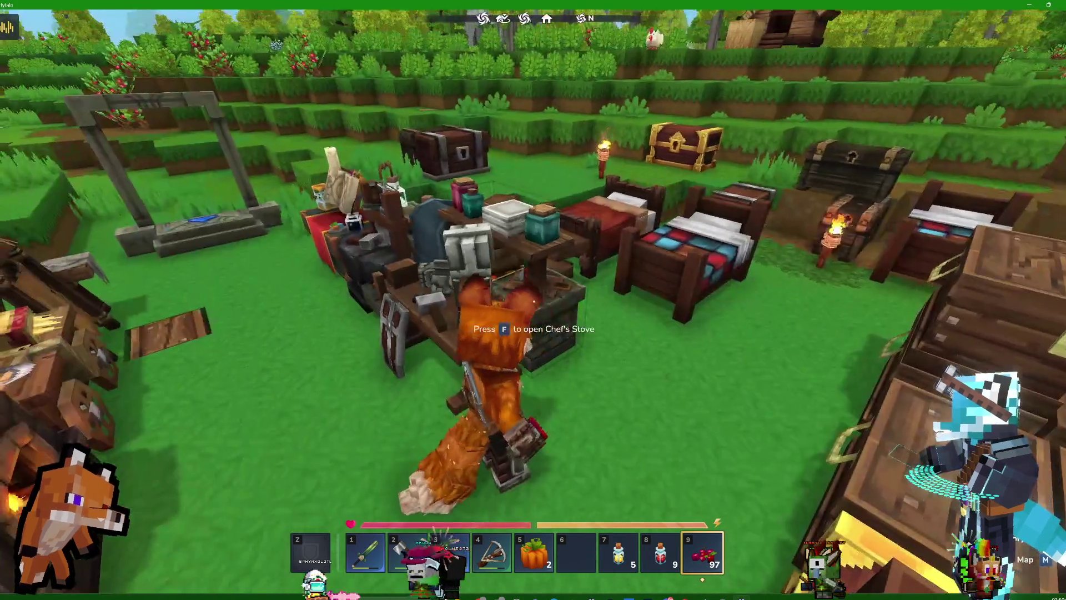
Browse the Armorer's Workbench shield, leg, gauntlet, chest and helmet recipes, including Cobalt and Adamantite.
key(f)
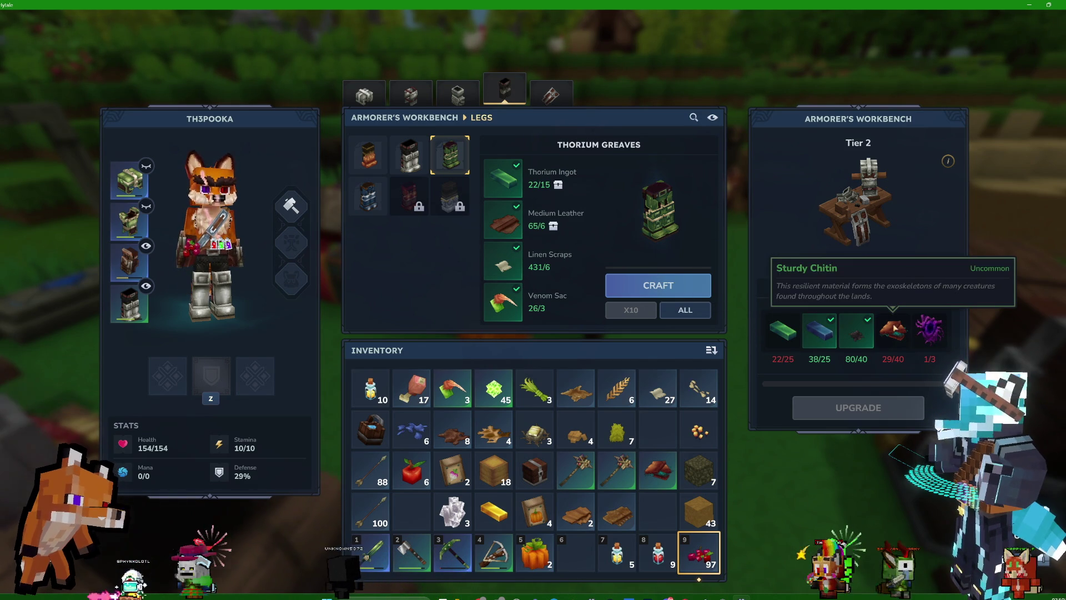
click(549, 97)
click(363, 206)
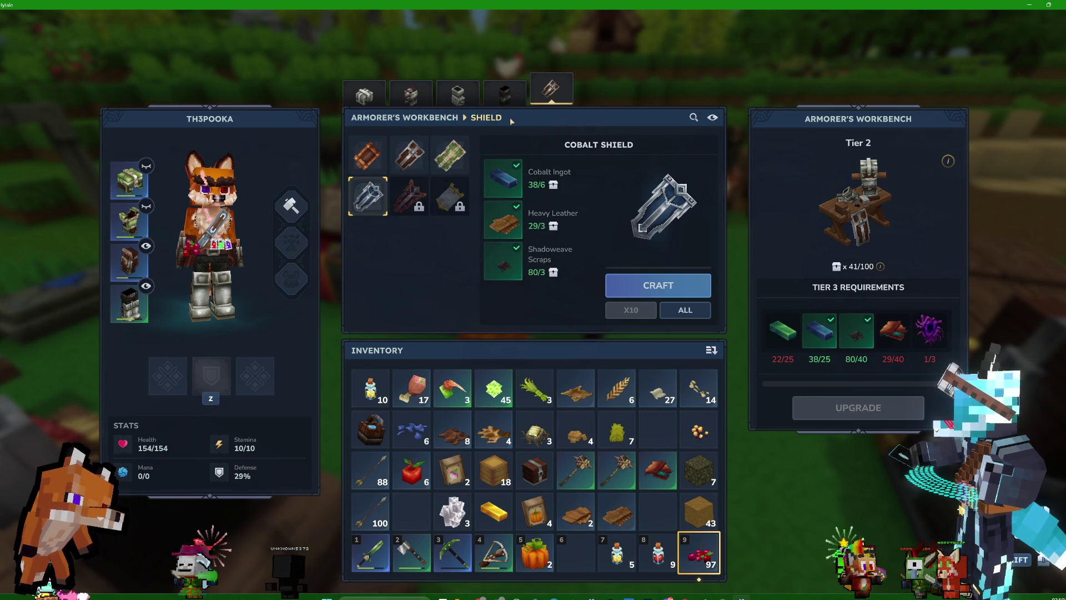
click(409, 195)
click(506, 98)
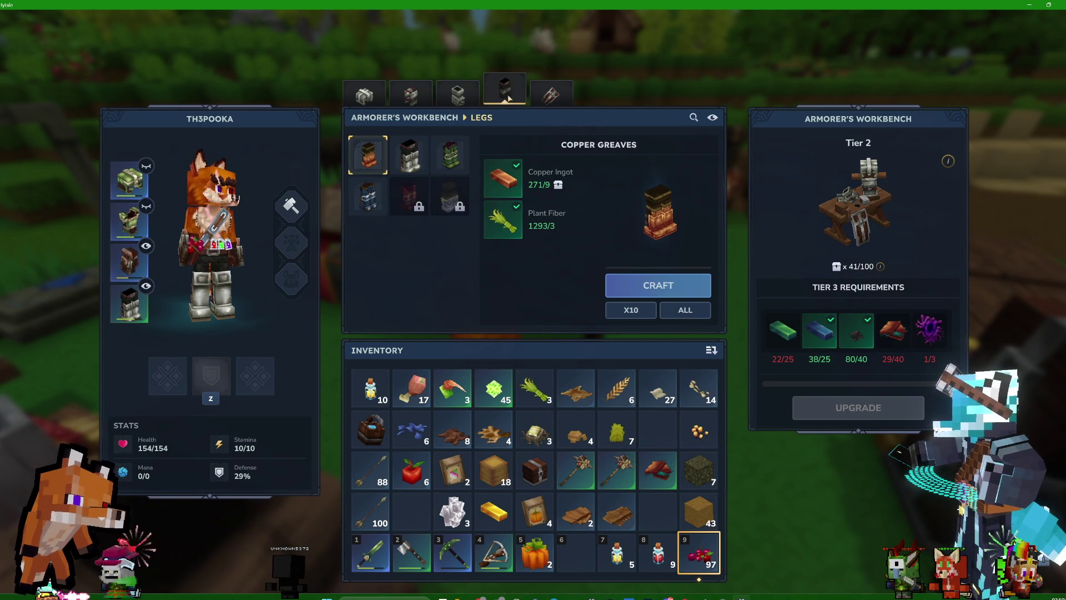
click(417, 204)
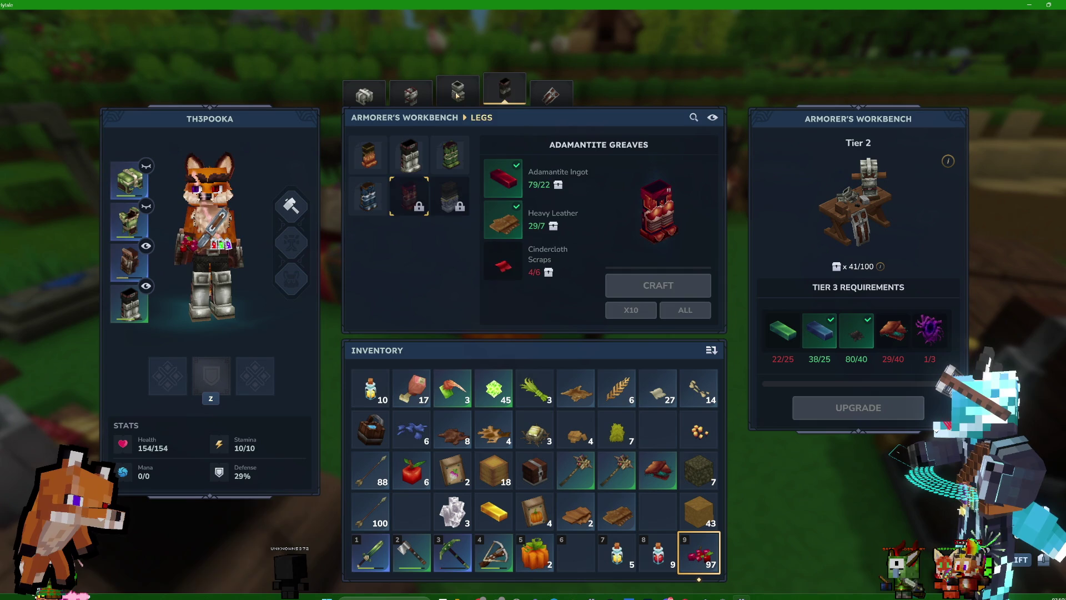
click(456, 95)
click(411, 95)
click(365, 95)
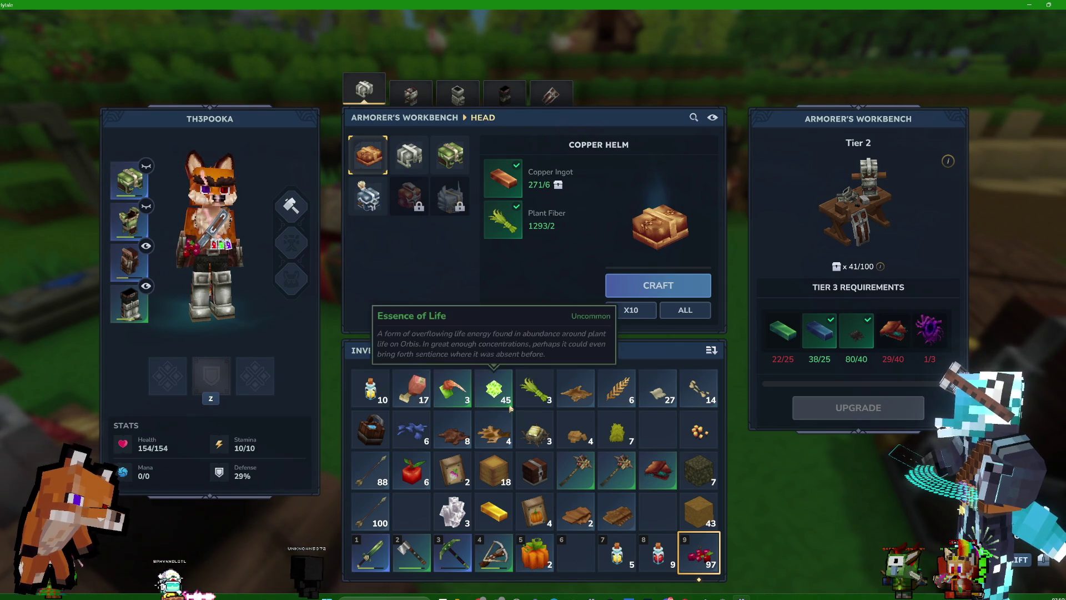
key(Escape)
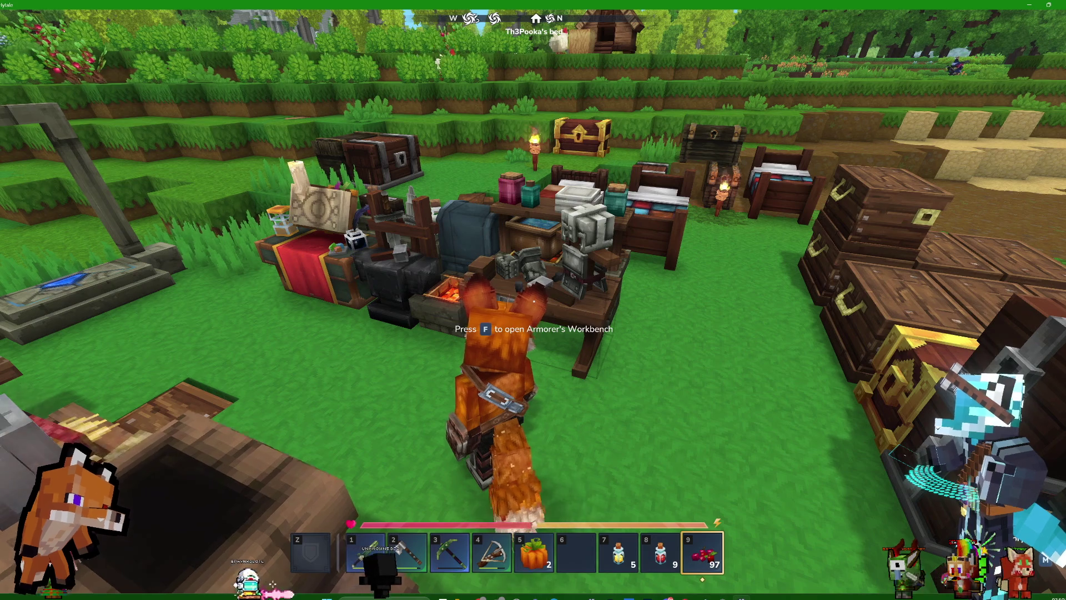
key(Tab)
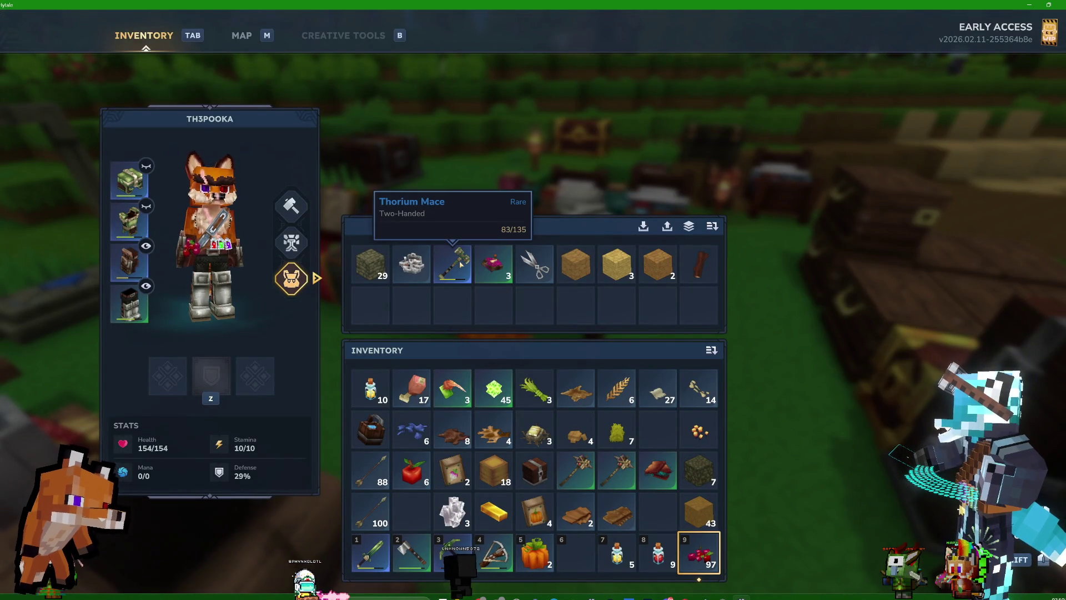
key(Tab)
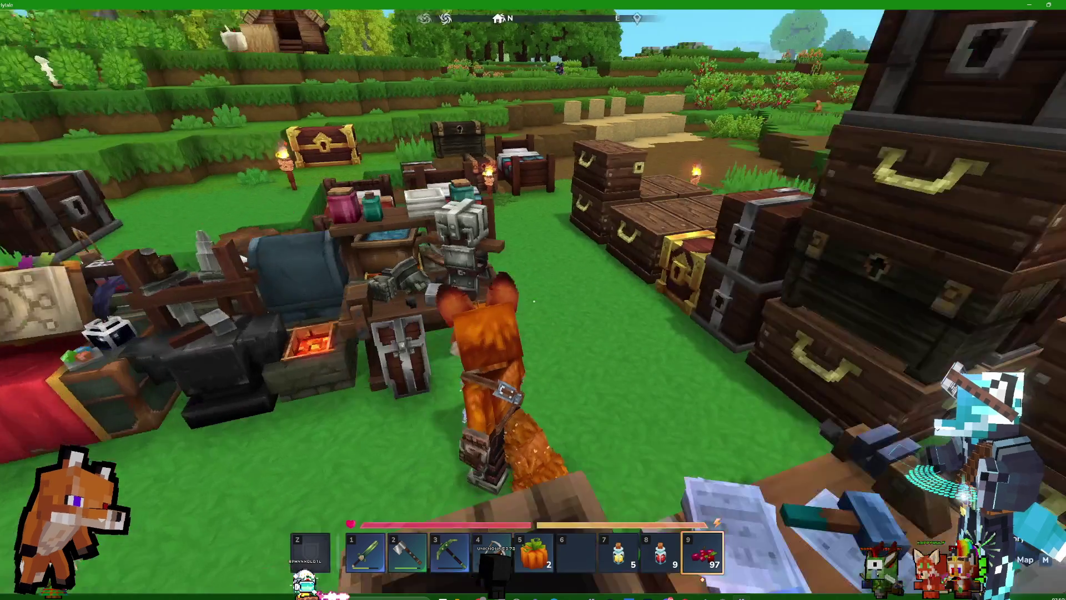
key(w)
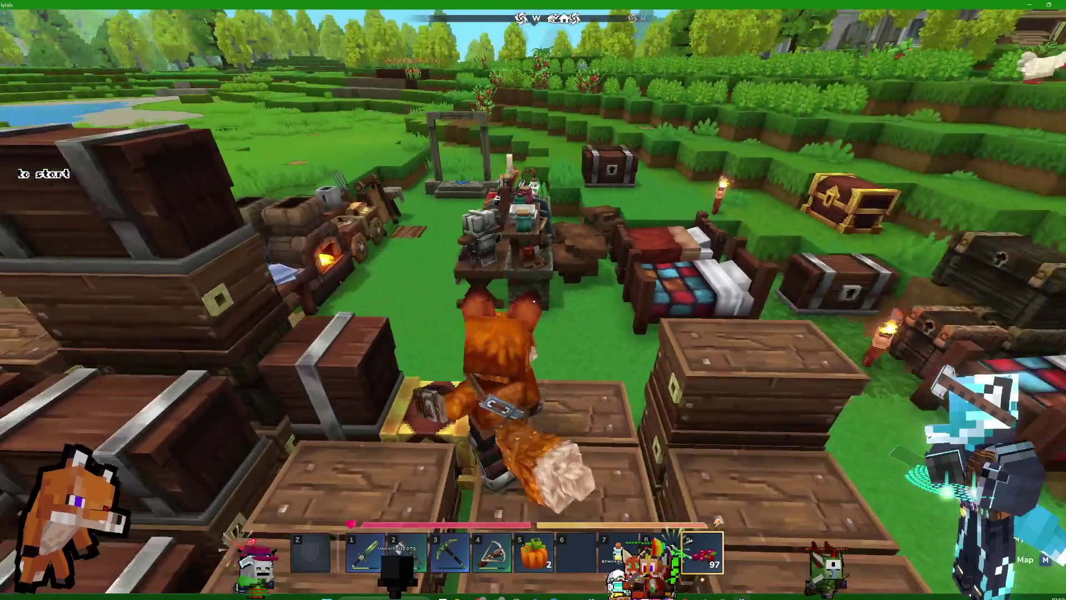
key(v)
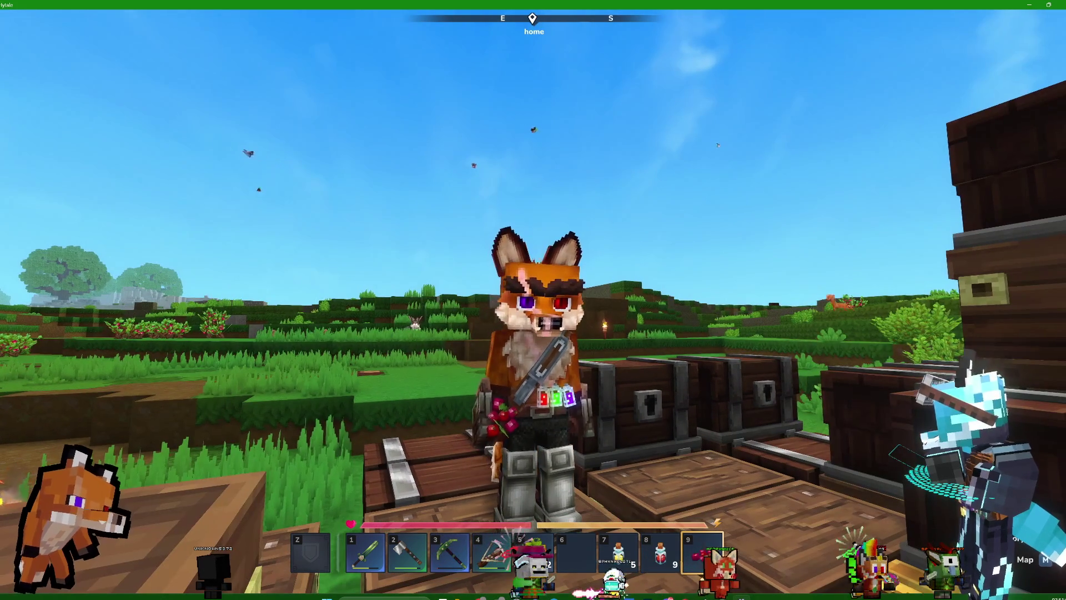
key(v)
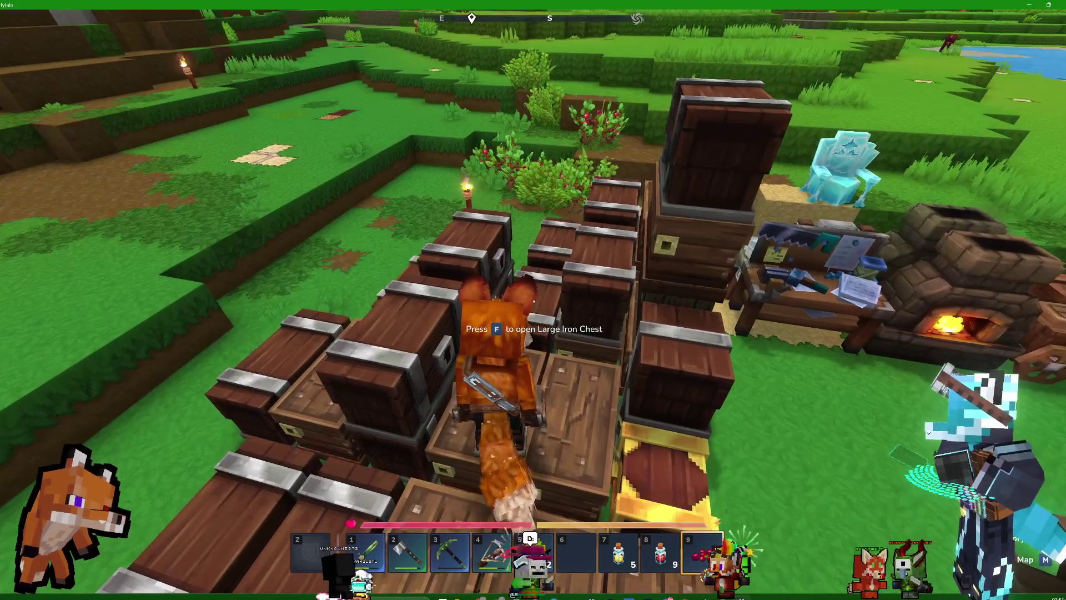
Check two large iron chests and deposit the 18-block stack into the neighbouring chest.
key(f)
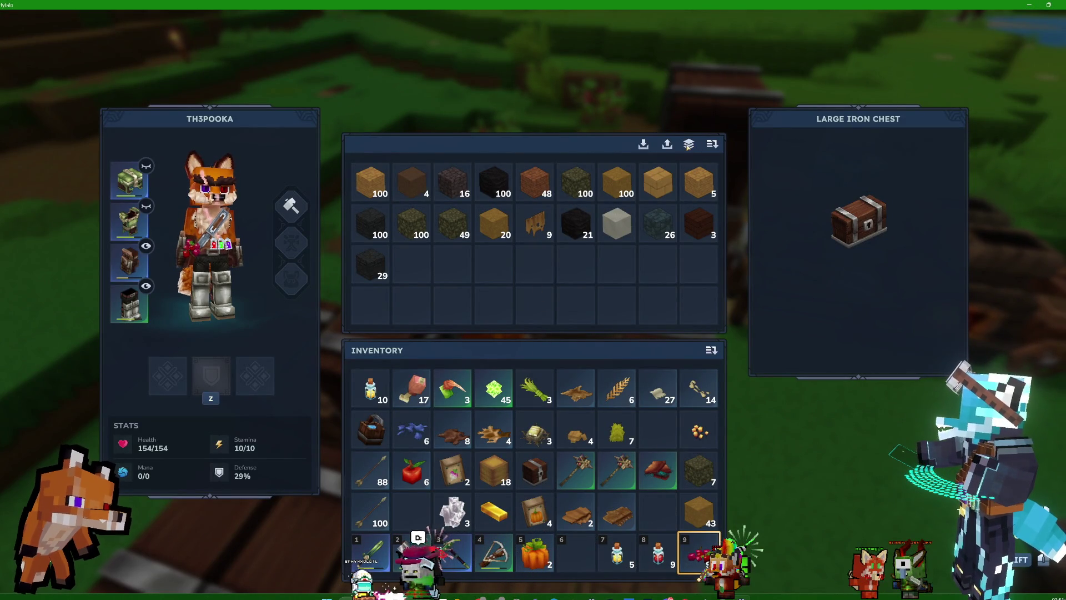
key(Escape)
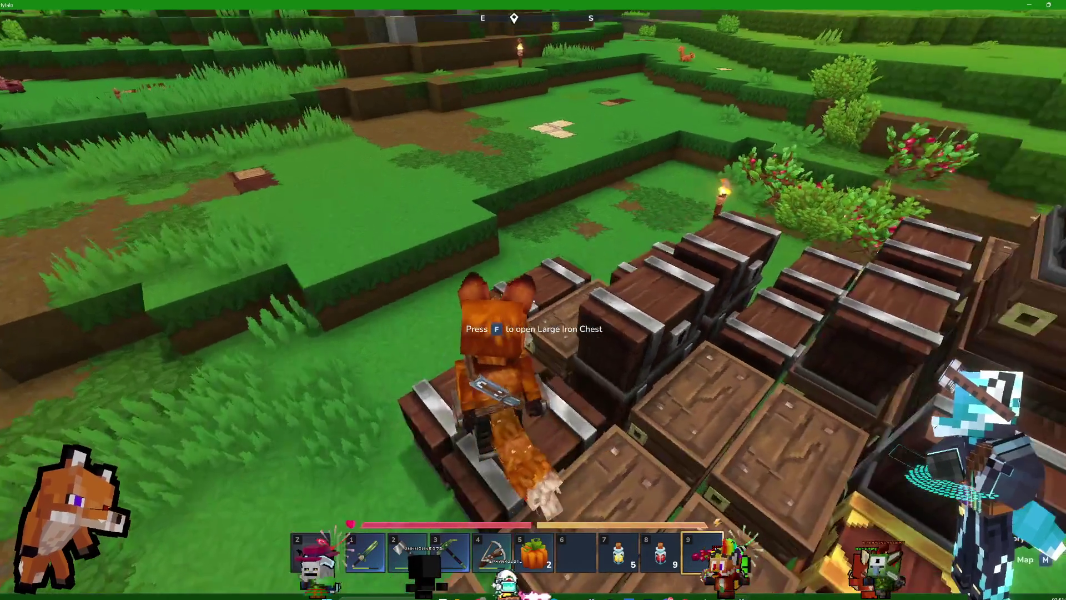
key(f)
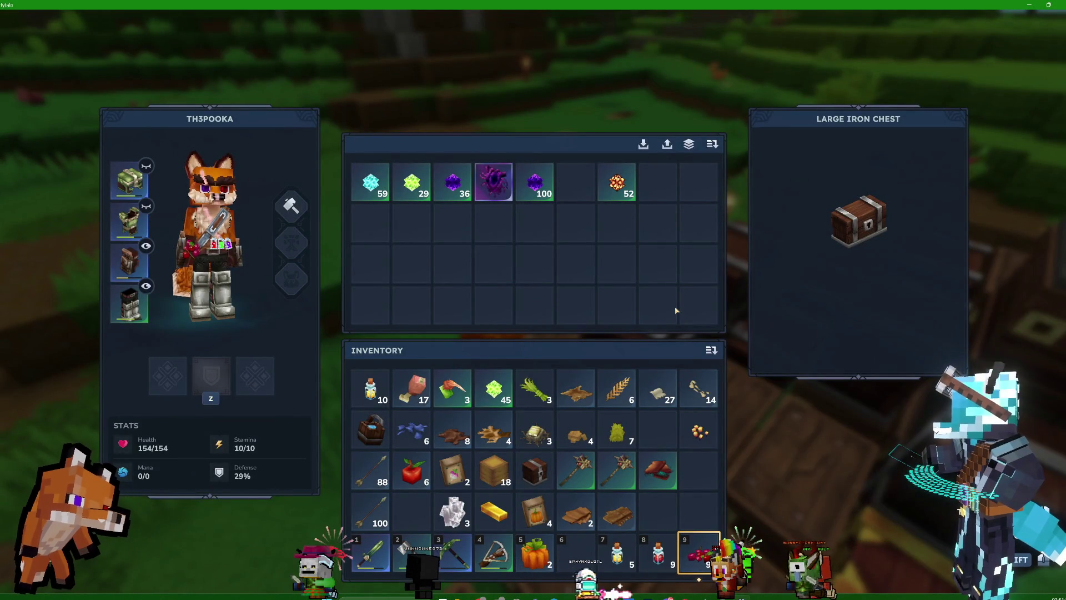
key(Escape)
key(f)
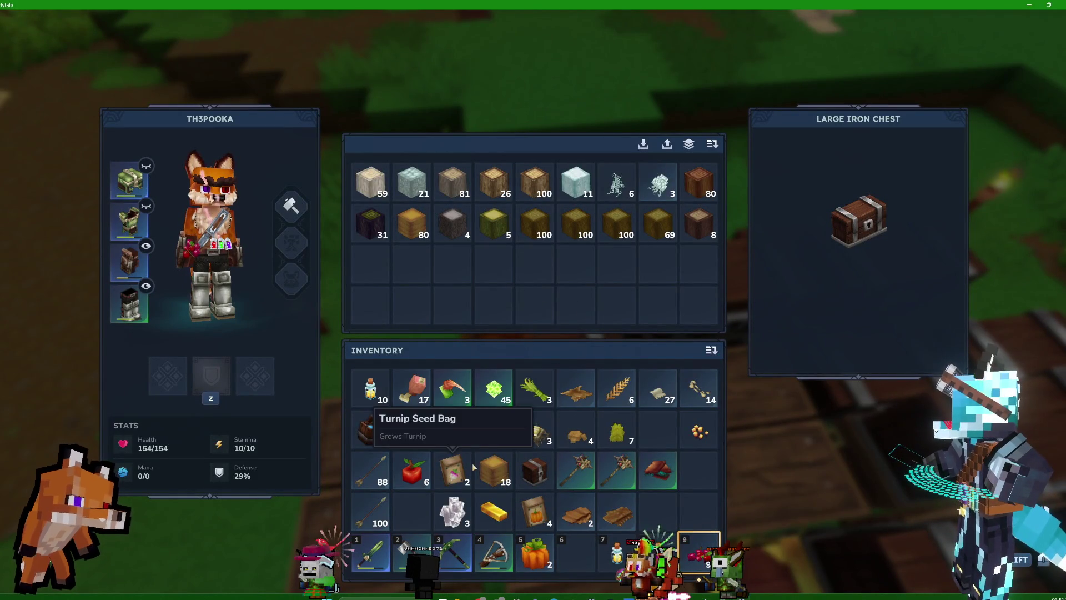
shift+click(494, 470)
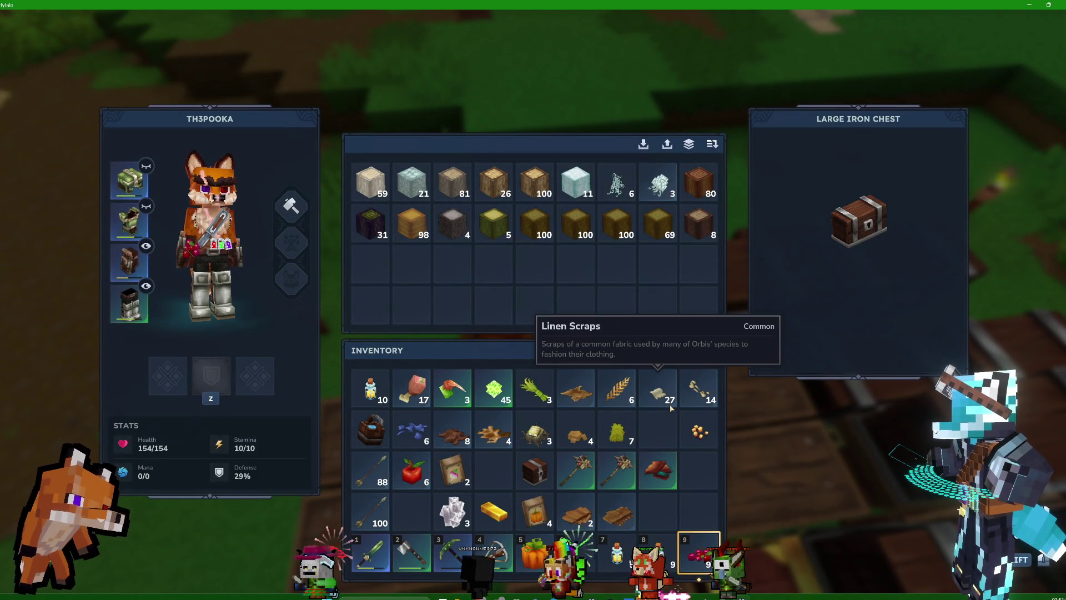
key(Escape)
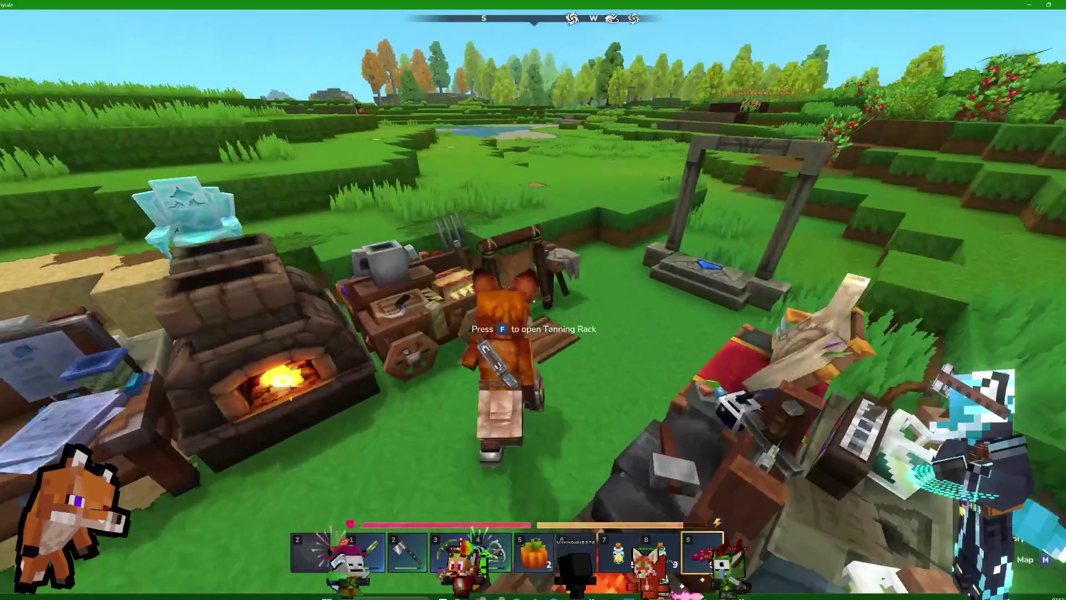
Load the light, medium and heavy hides into the Tanning Rack and collect the Heavy Leather.
key(f)
shift+click(493, 431)
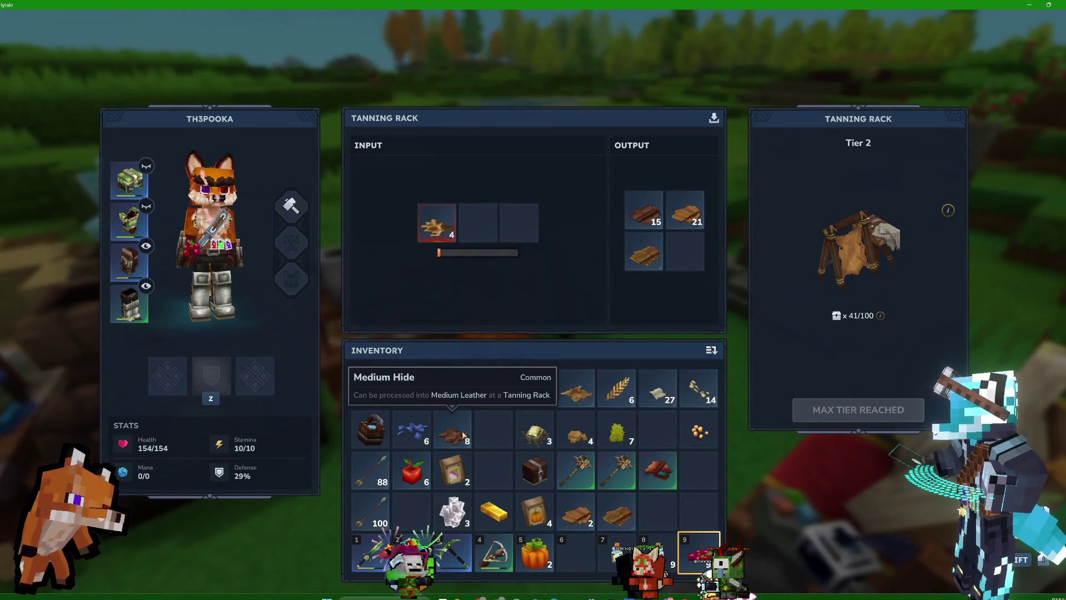
shift+click(452, 431)
shift+click(564, 395)
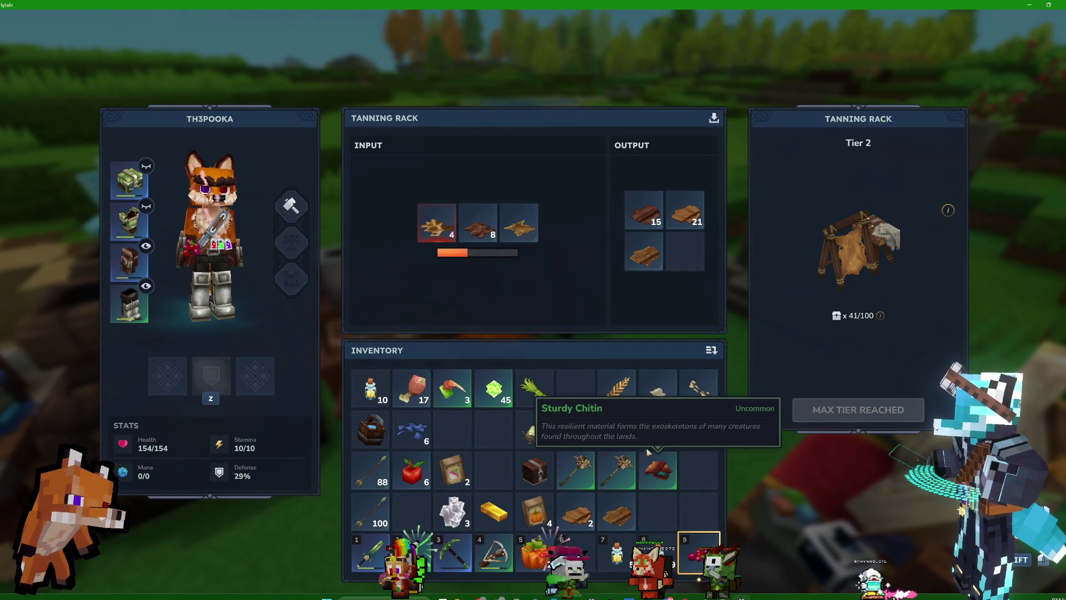
shift+click(644, 253)
key(Escape)
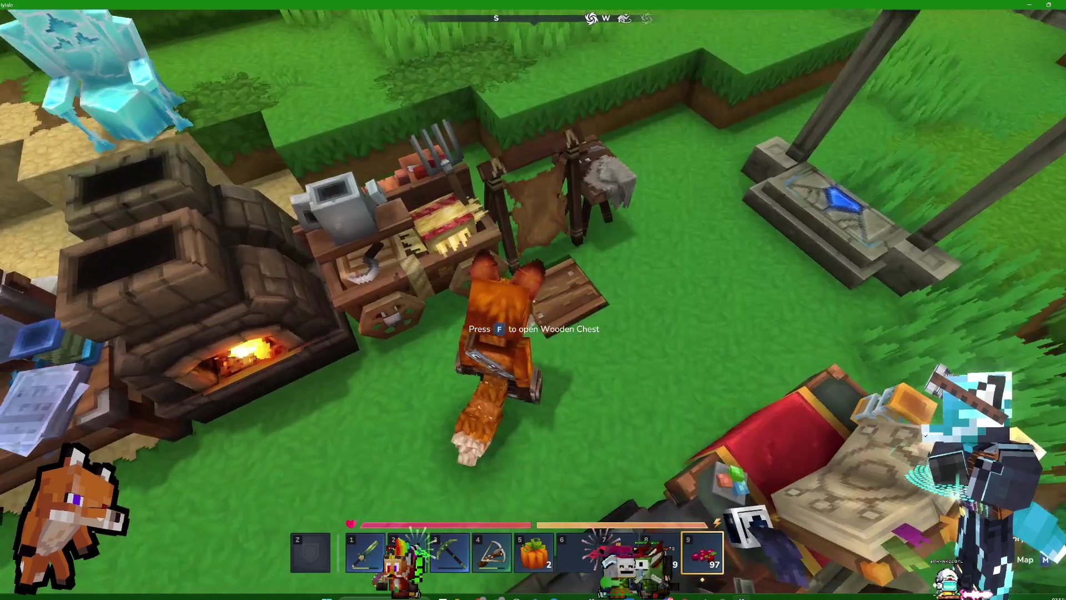
Store the planks, red cloth and 15 Medium Leather in the Wooden Chest.
key(f)
shift+click(575, 510)
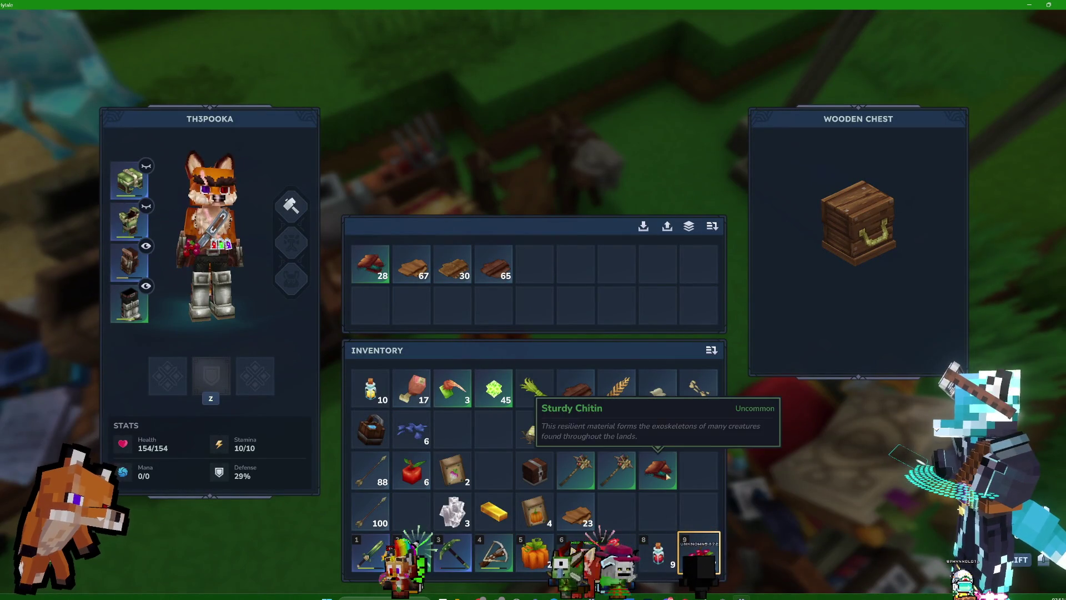
shift+click(658, 469)
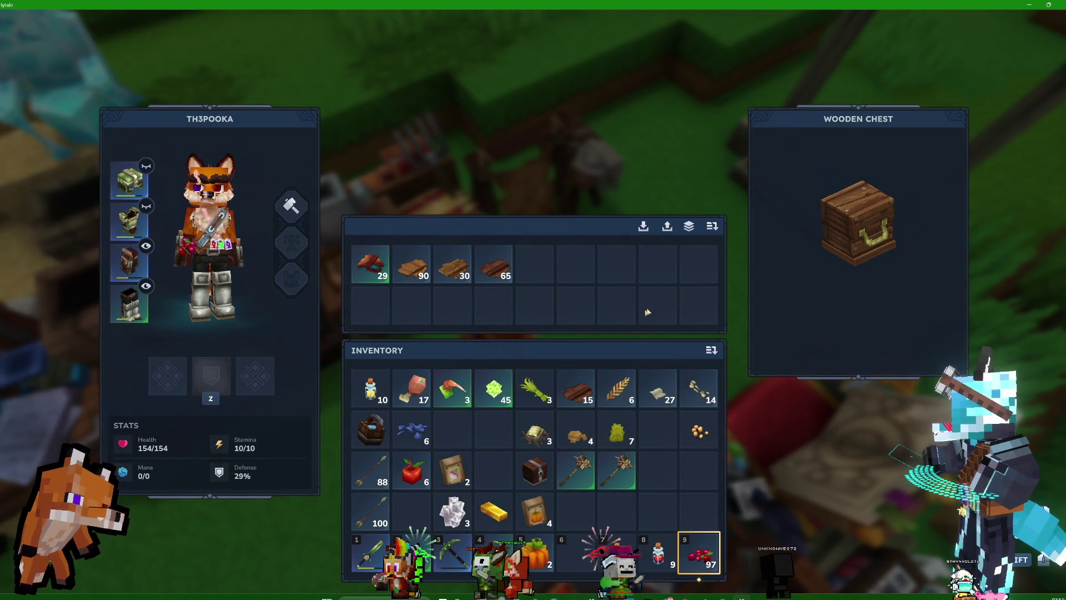
shift+click(572, 375)
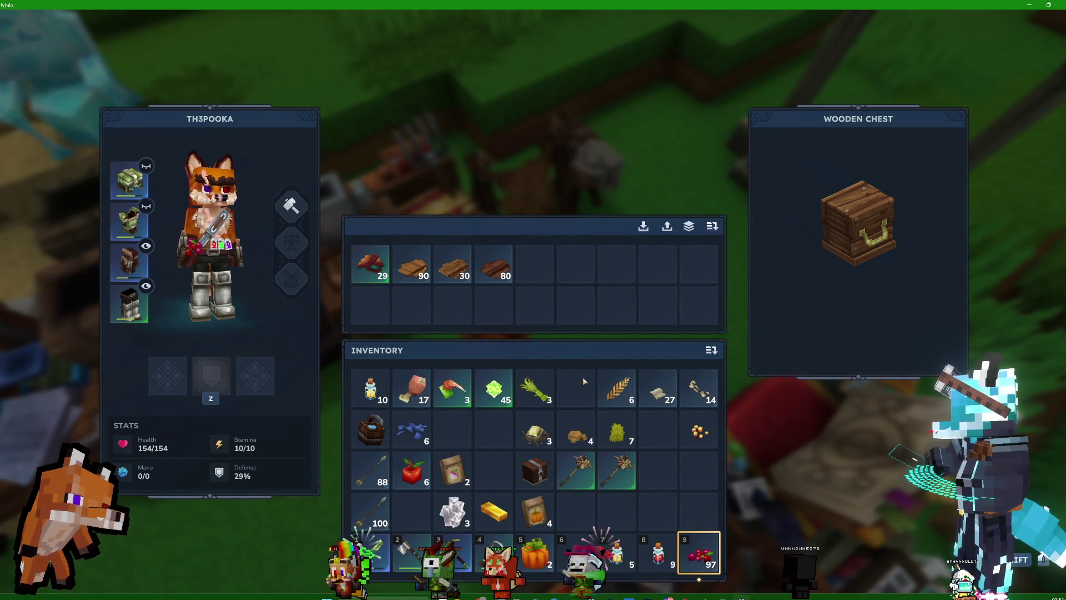
key(Escape)
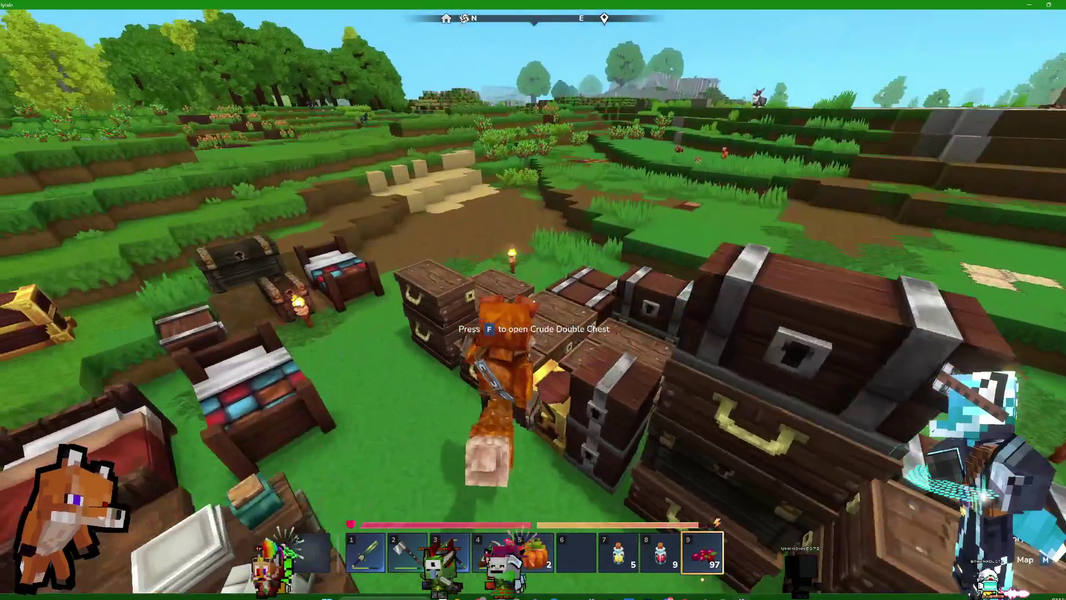
Check the reed and onion Crude Double Chests and the Large Iron Chest.
key(f)
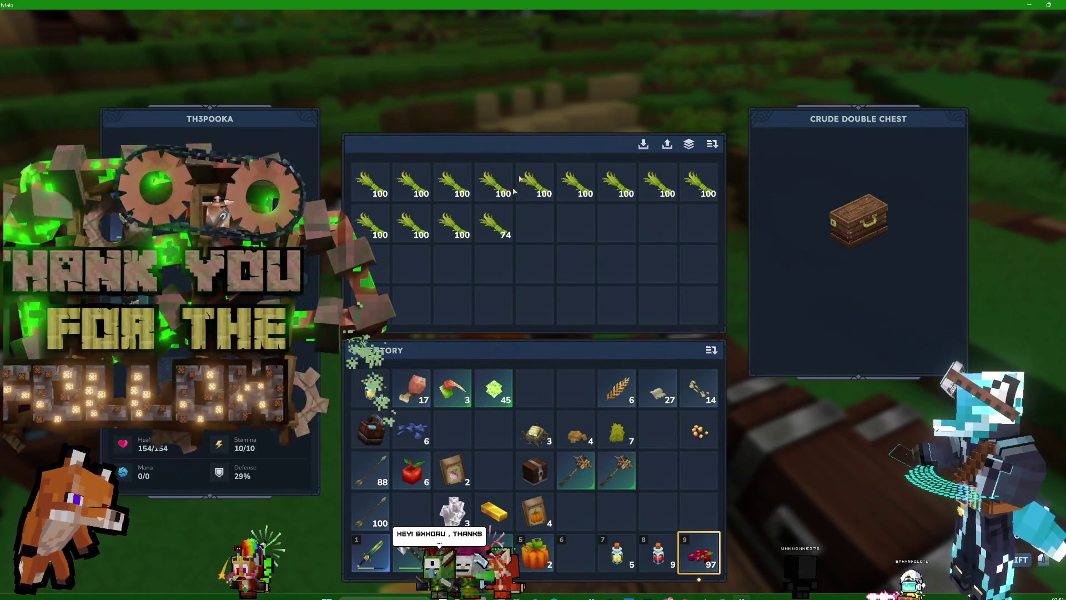
key(Escape)
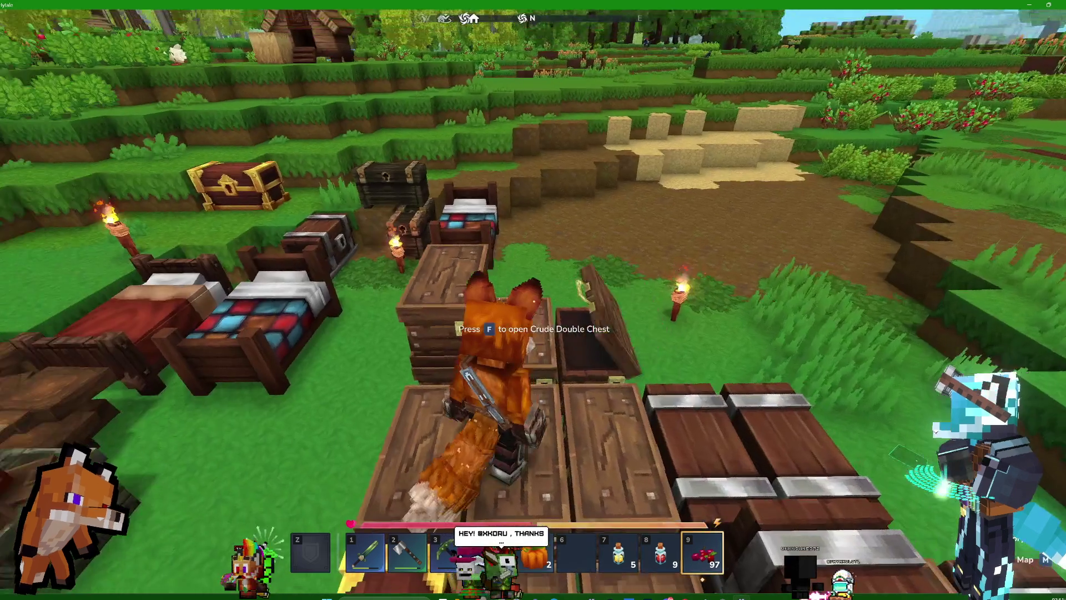
key(f)
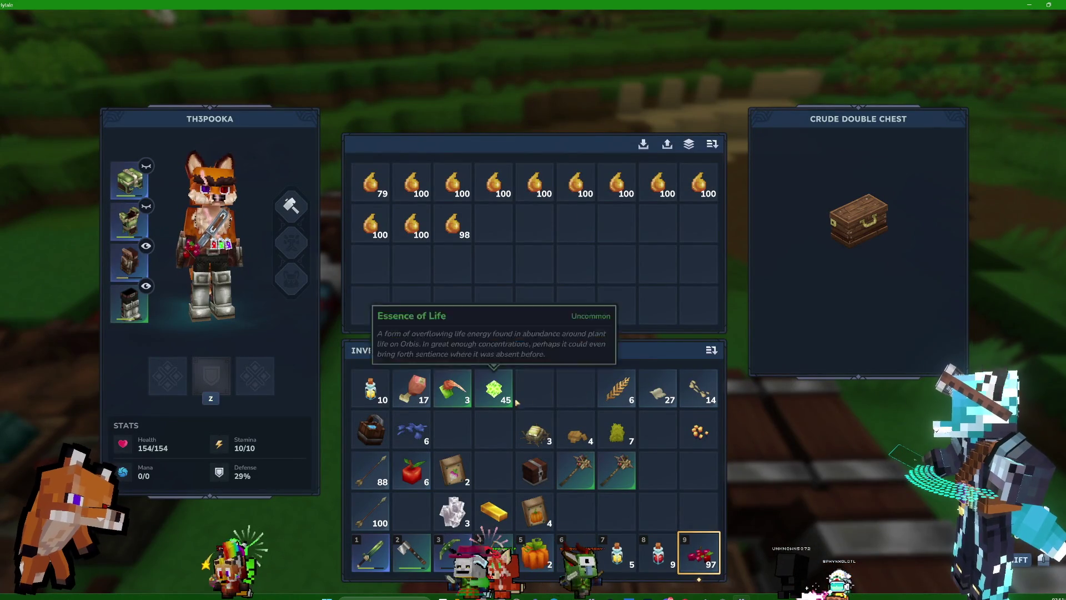
key(Escape)
key(f)
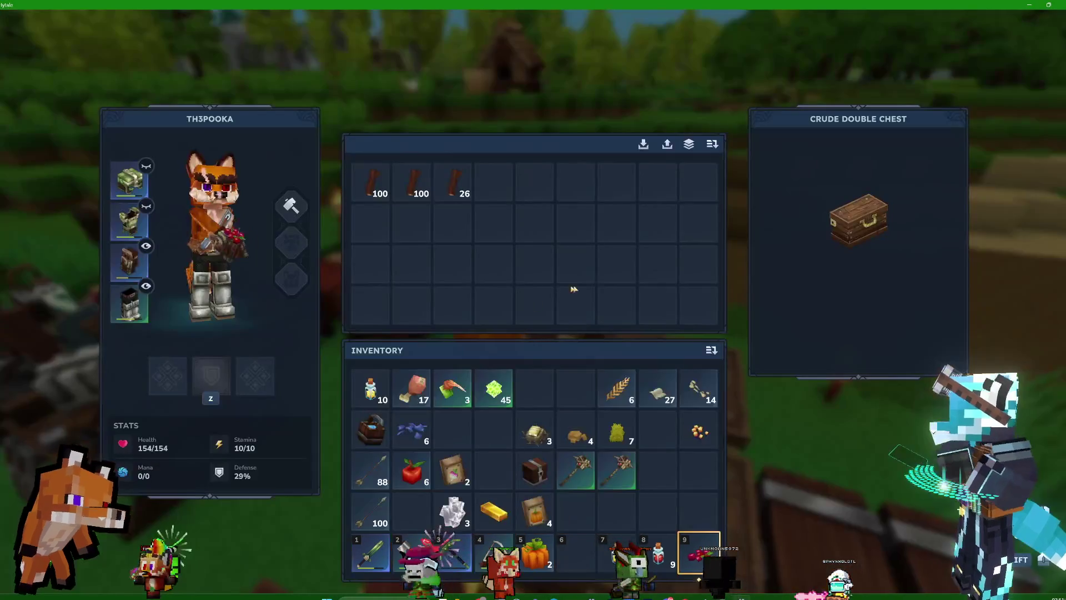
key(Escape)
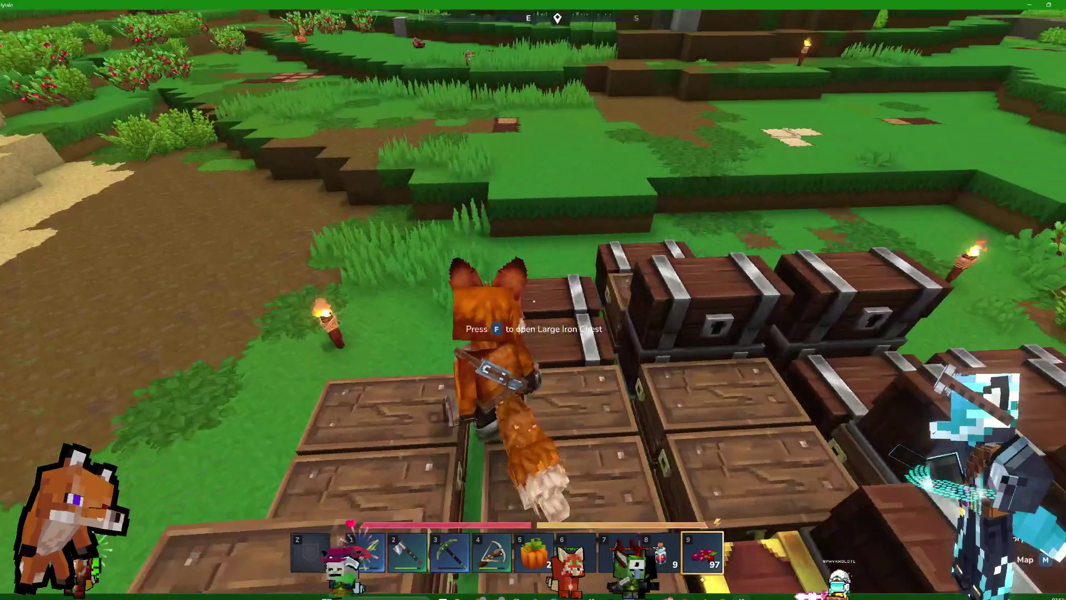
key(f)
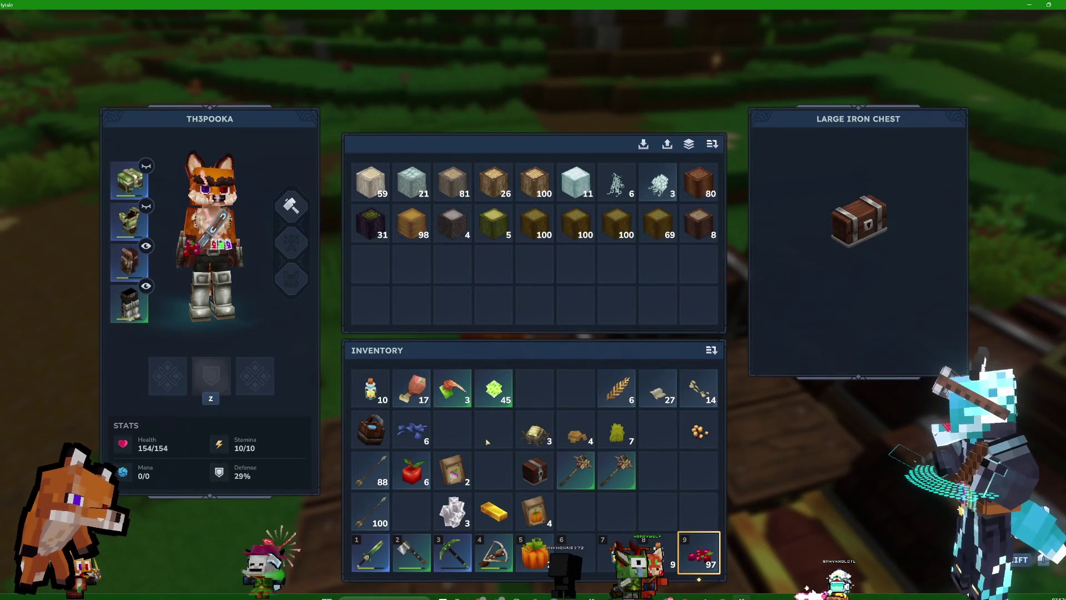
key(Escape)
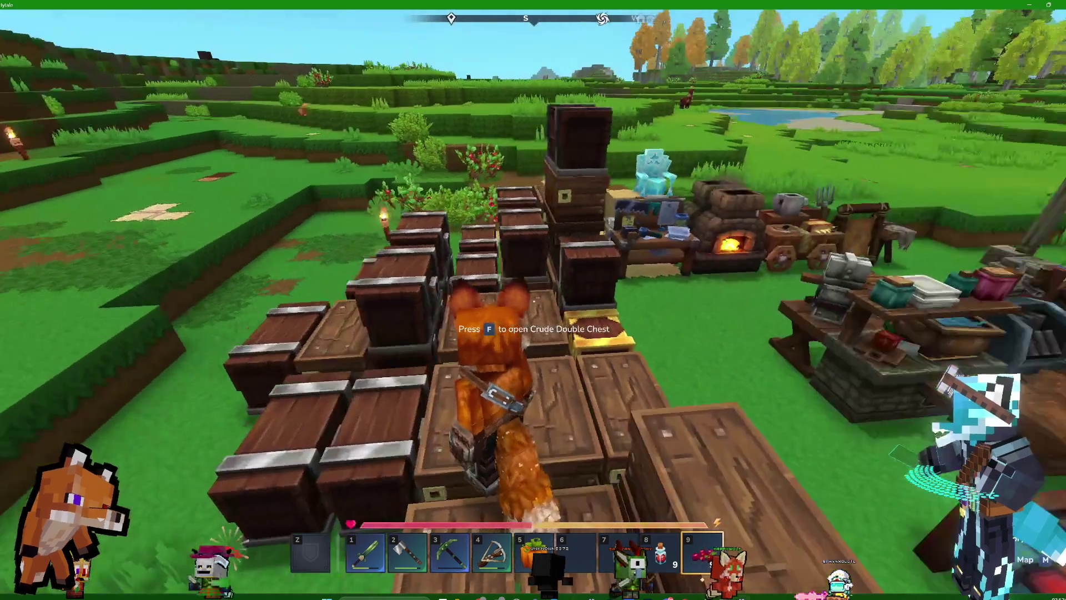
key(f)
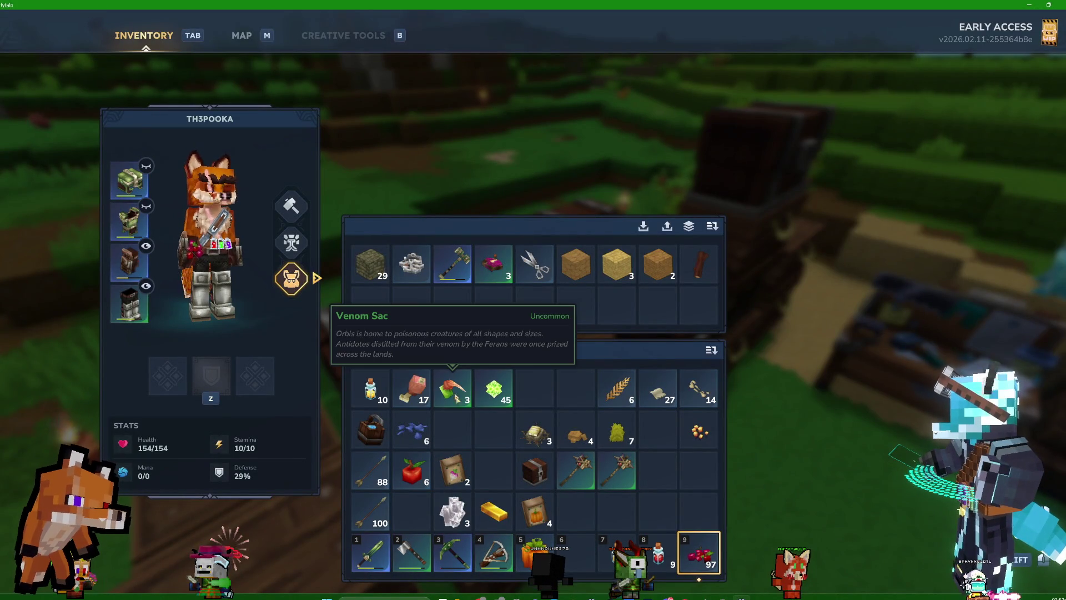
Look through the Large Iron Chest and the Crude Double Chest again.
key(Escape)
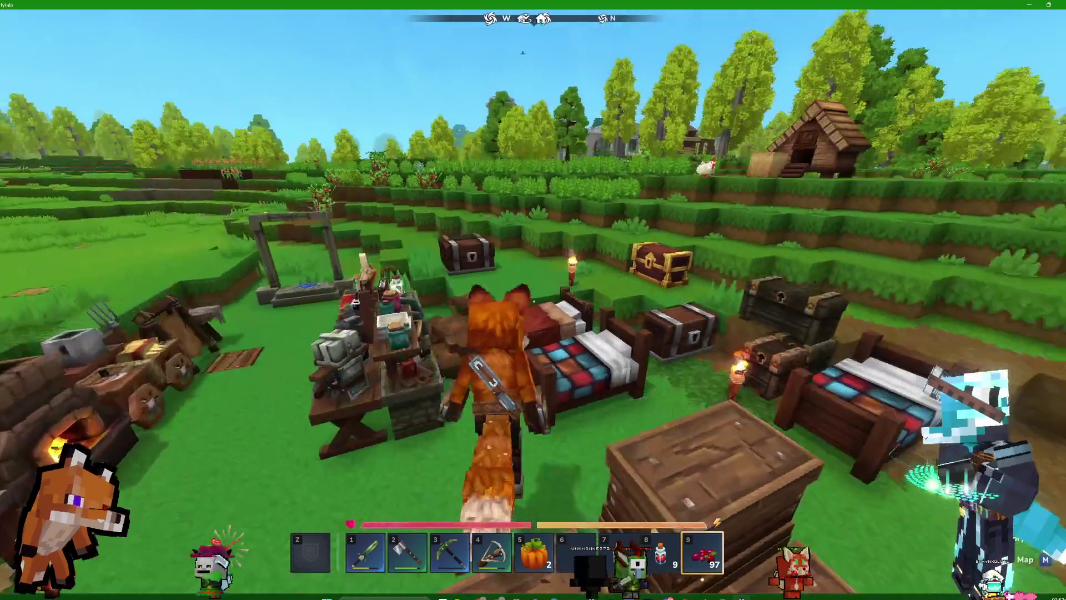
key(f)
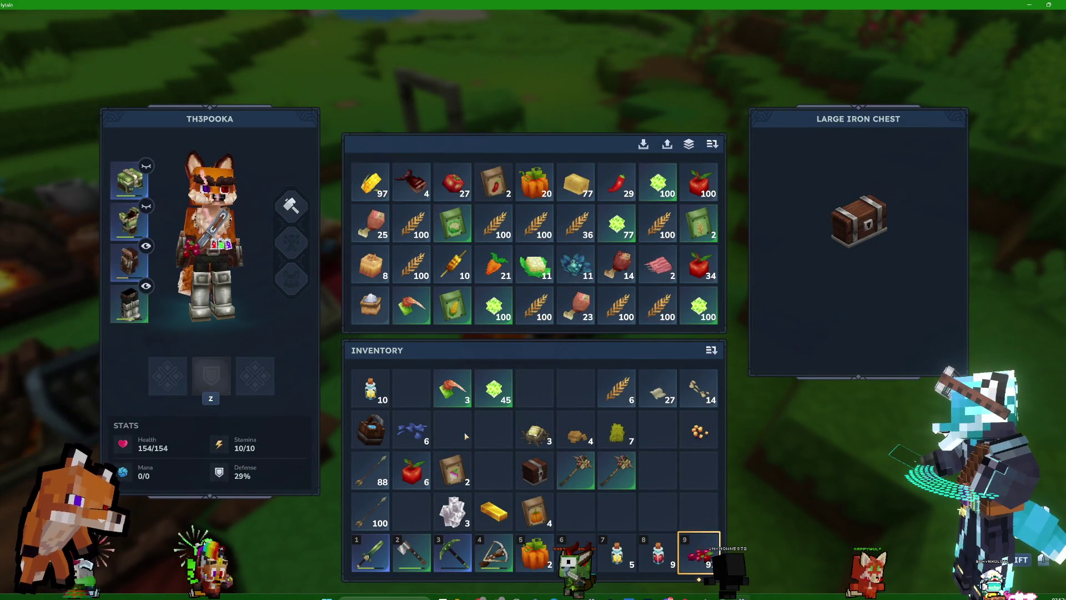
key(Escape)
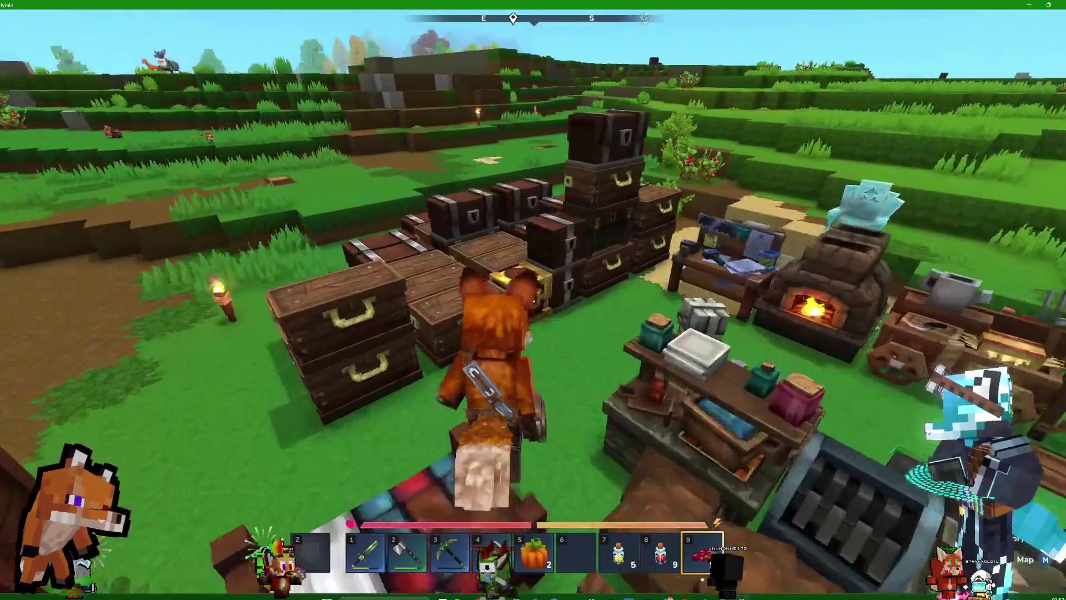
key(f)
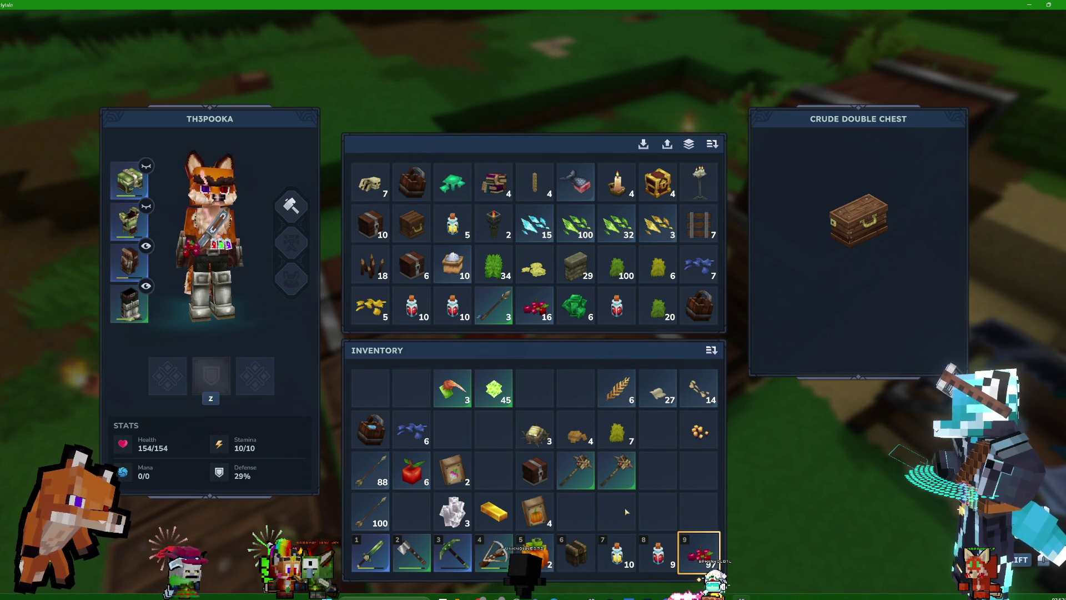
key(Escape)
Place the Small Ancient Chest from slot 6 beside the golden chest.
key(6)
key(w)
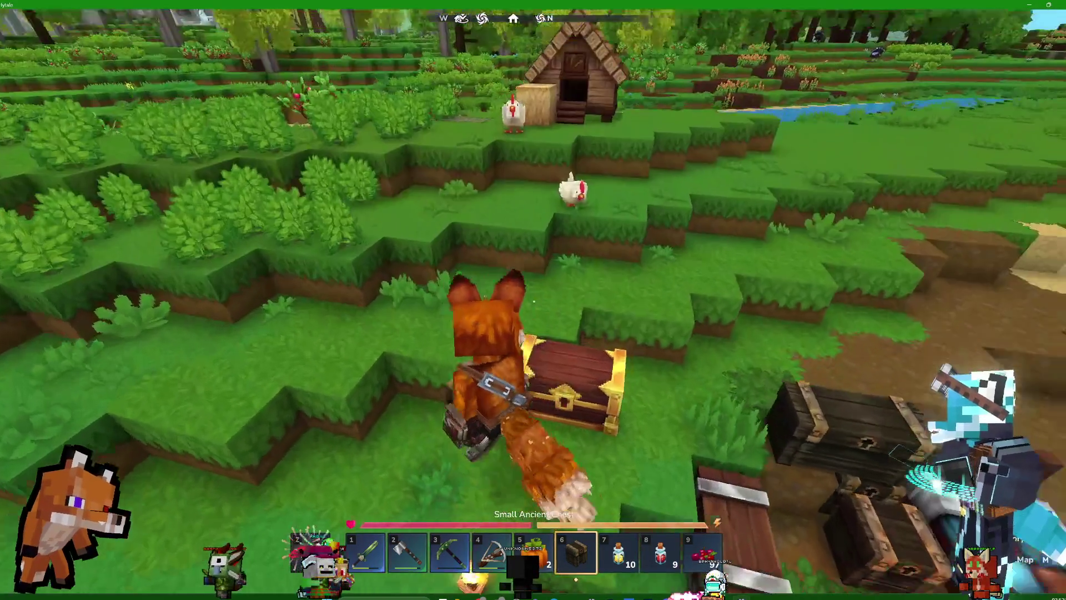
right_click(533, 300)
key(Tab)
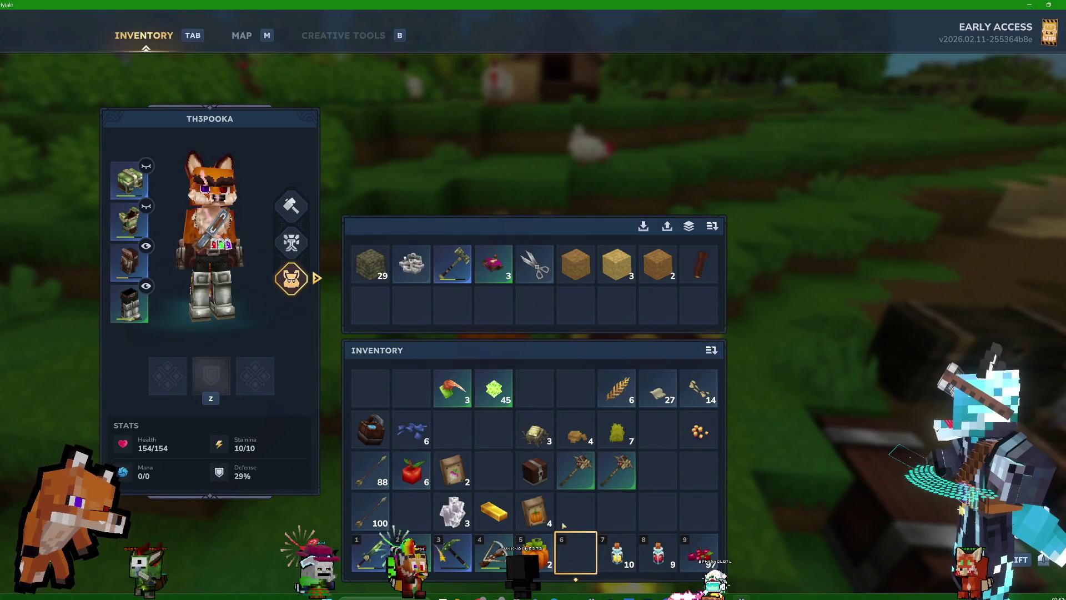
shift+click(532, 470)
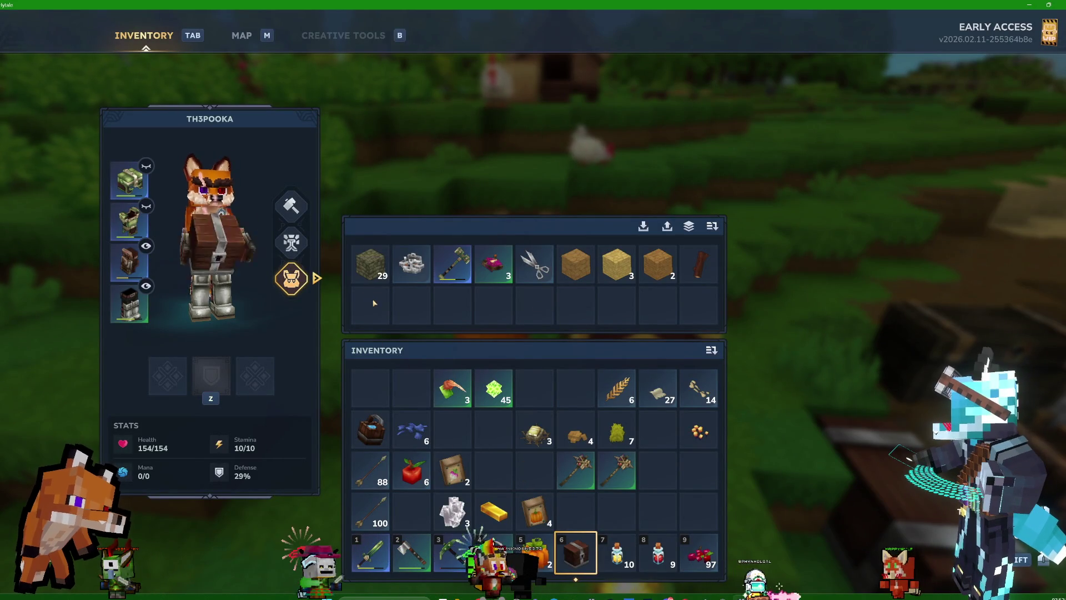
key(Tab)
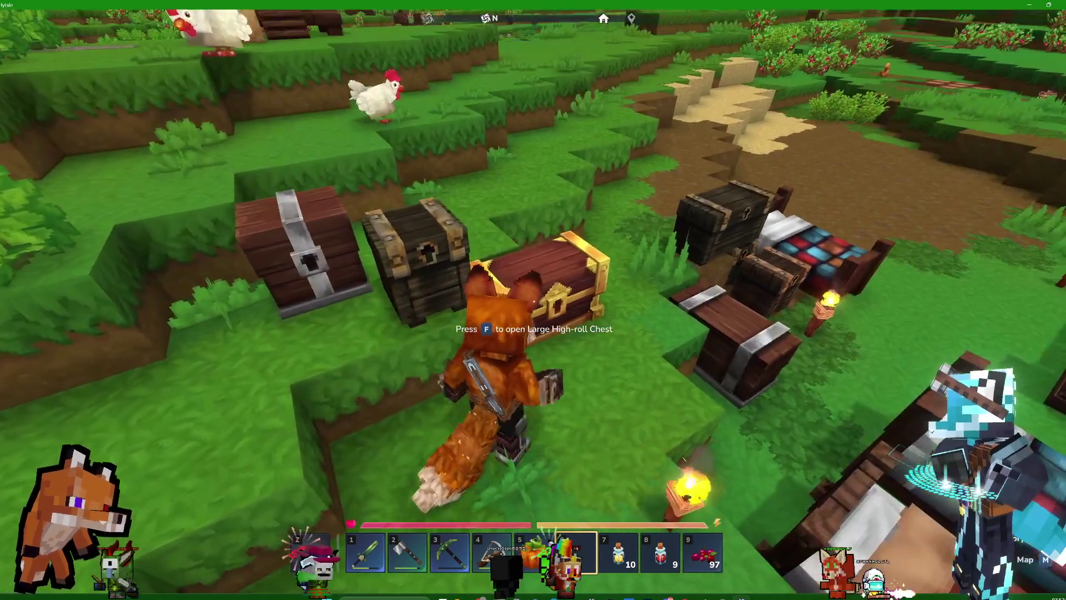
Quick Stack matching items into the Large High-Roll Chest and move the 100 berries to the hotbar.
key(f)
click(688, 146)
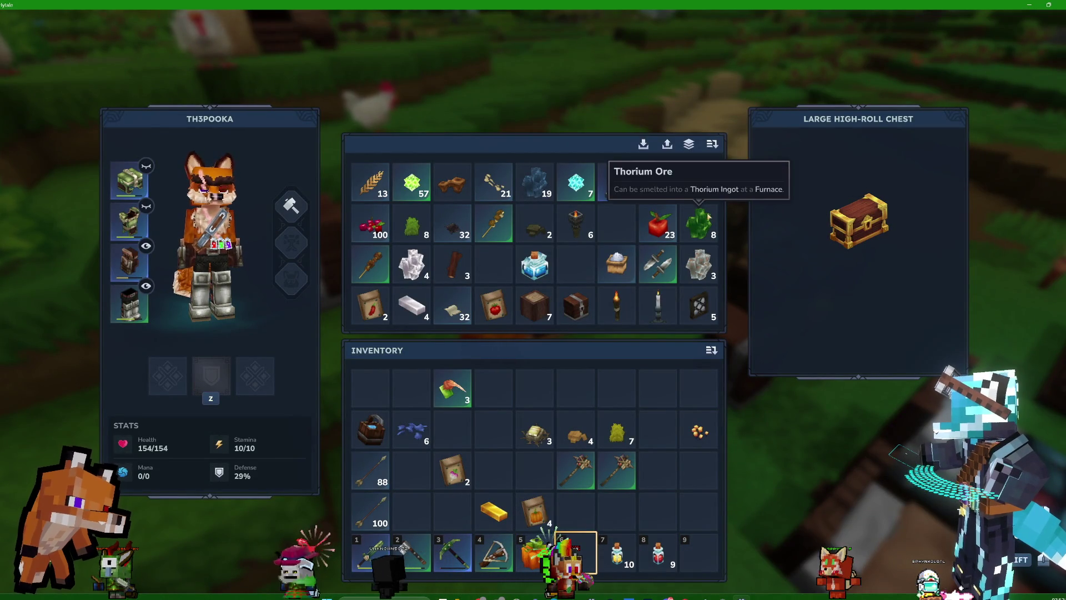
click(374, 230)
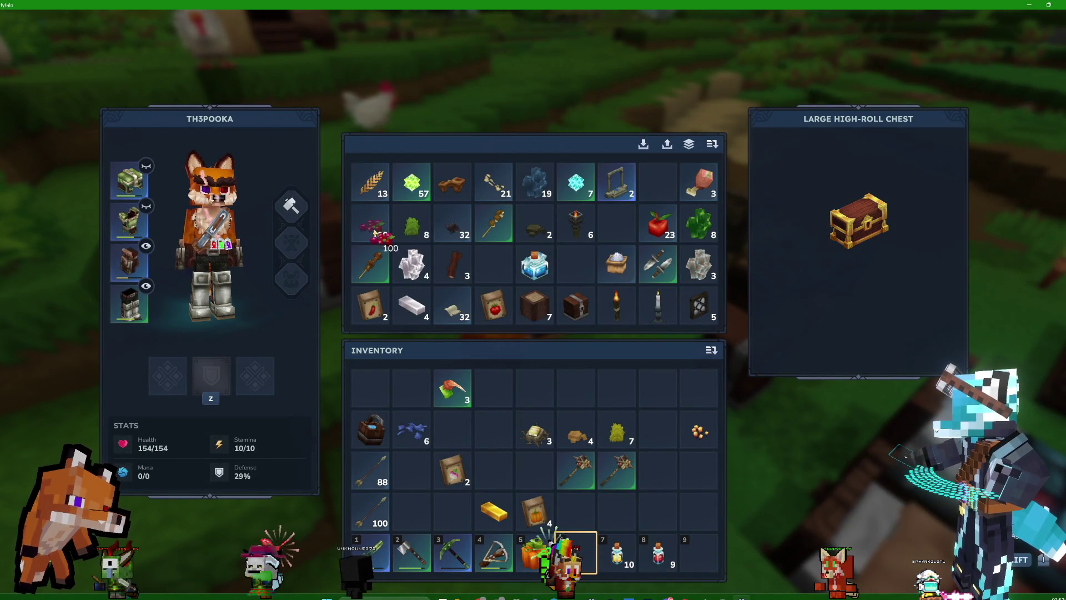
click(686, 547)
key(Escape)
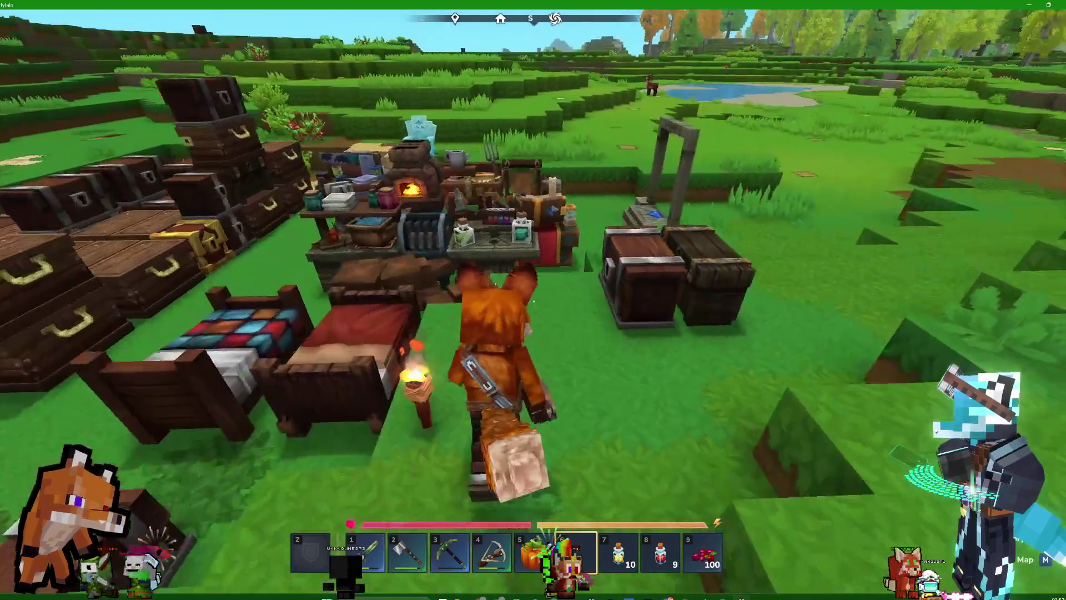
Salvage both Scrap Maces, collecting 2 Large Piles of Books and 6 fibres.
key(f)
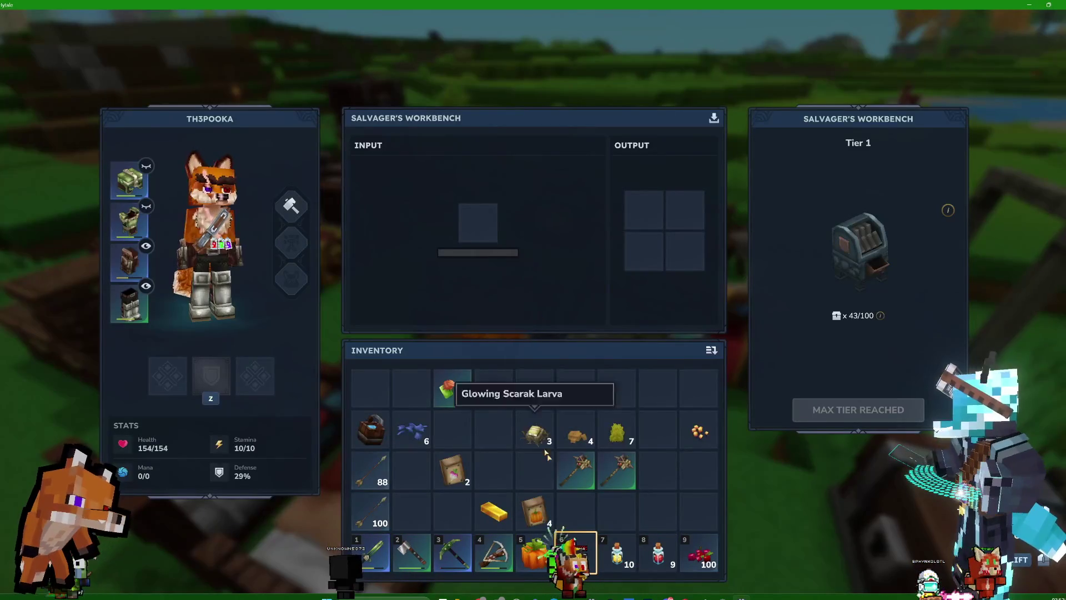
shift+click(584, 468)
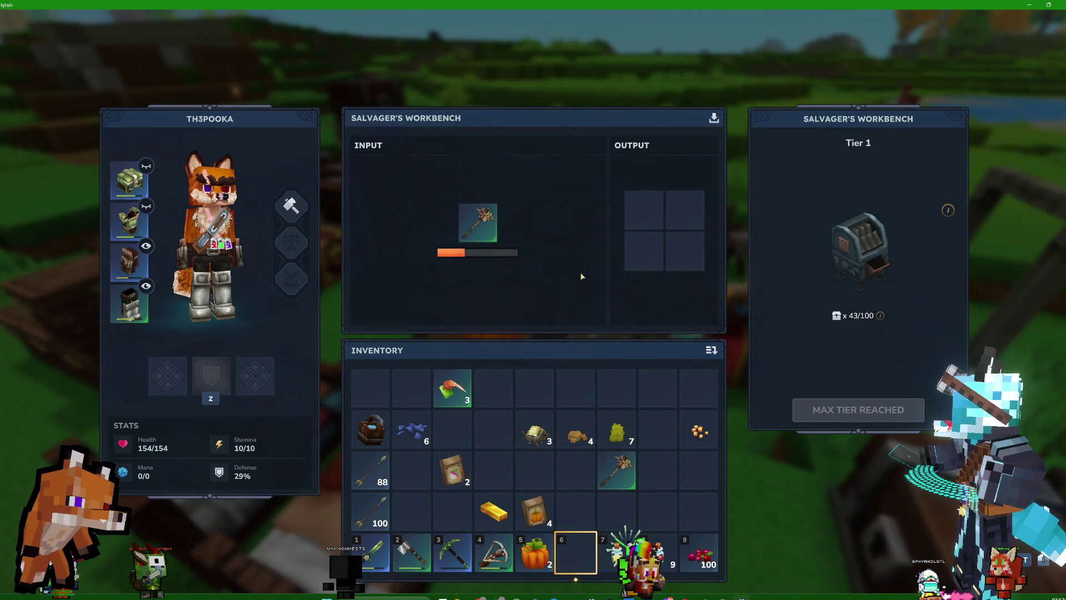
shift+click(620, 478)
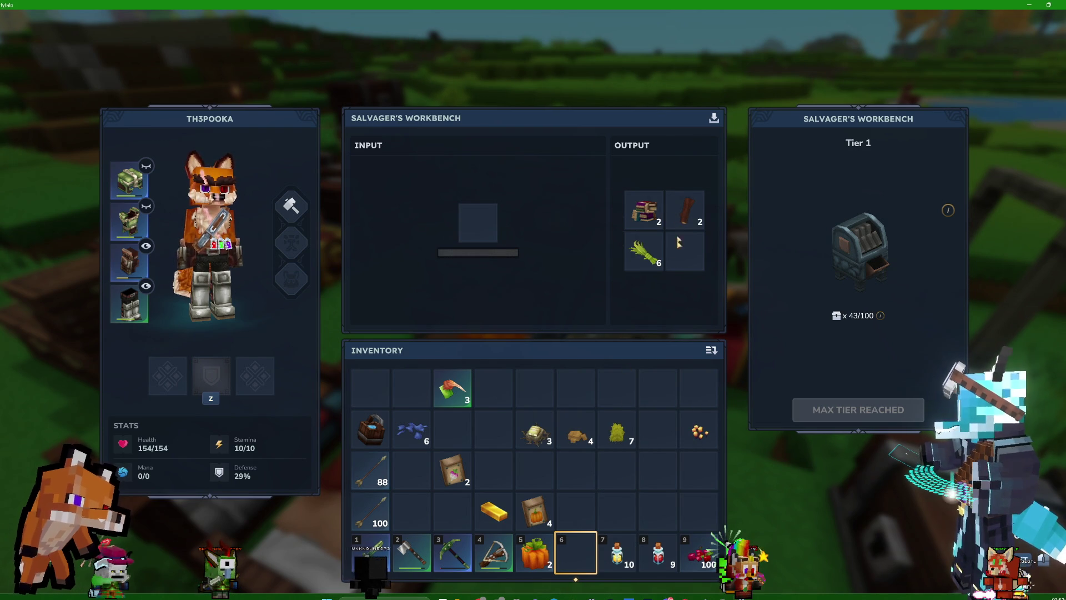
shift+click(660, 210)
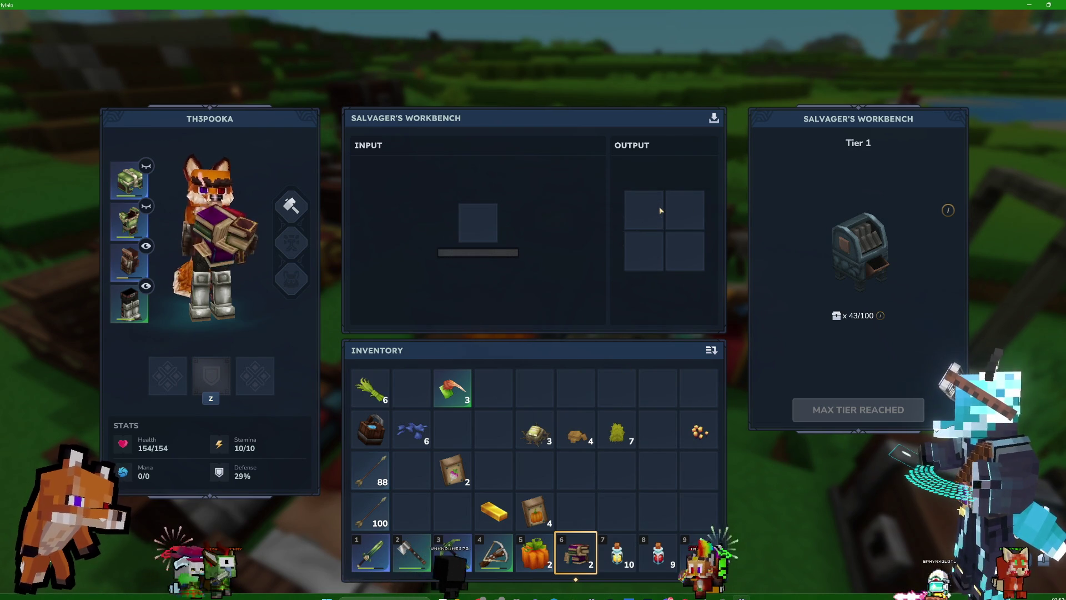
key(Escape)
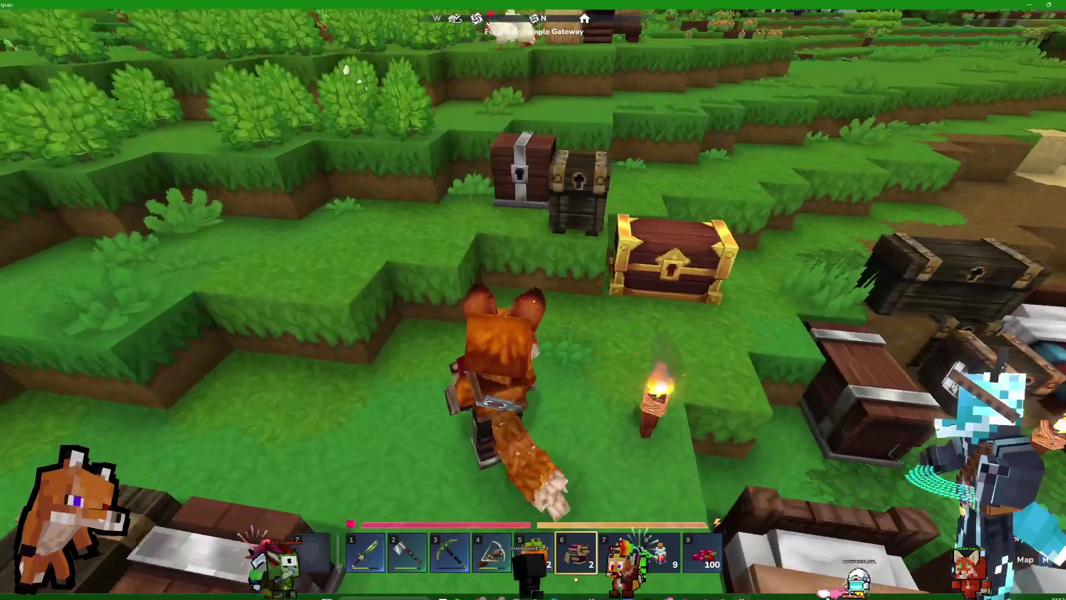